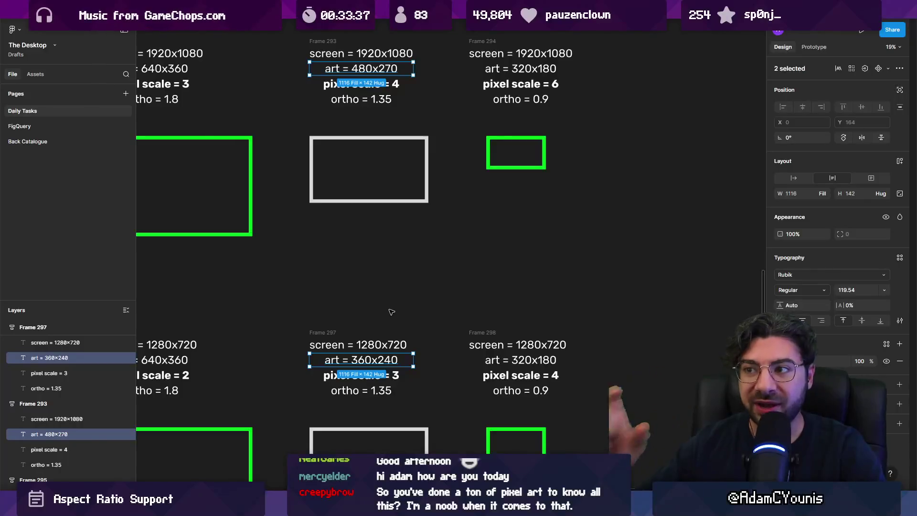
- Change the Frame 297 ortho label from 1.35 to 1.2
{"action": "left_click", "coordinate": [382, 335]}
{"action": "scroll", "coordinate": [388, 386], "scroll_direction": "down", "scroll_amount": 3}
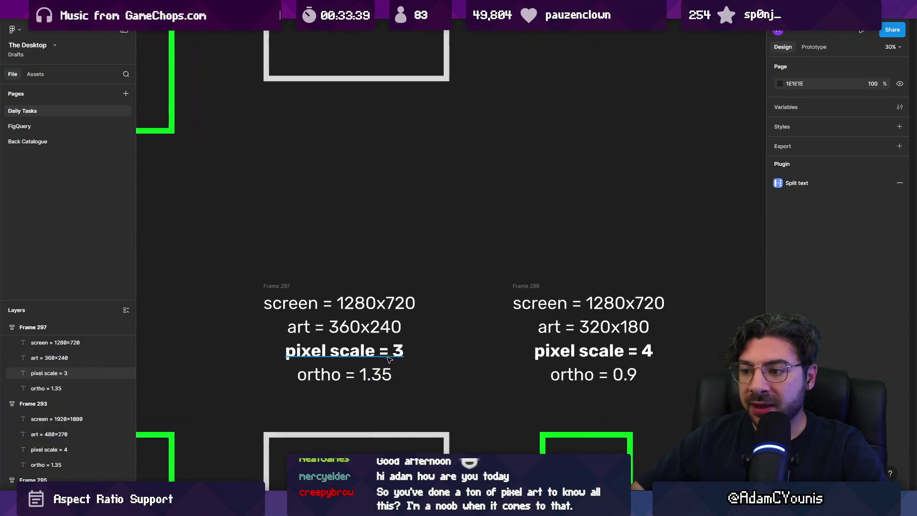
{"action": "scroll", "coordinate": [290, 309], "scroll_direction": "up", "scroll_amount": 3}
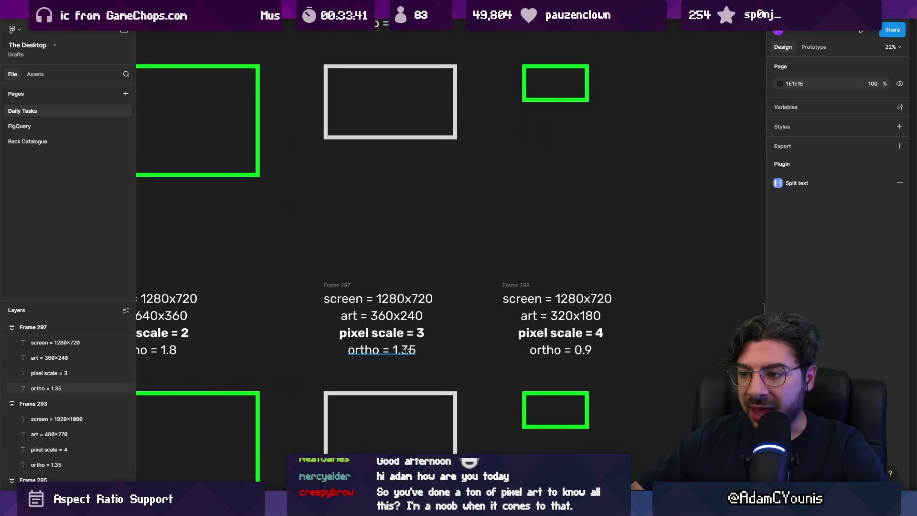
{"action": "double_click", "coordinate": [487, 328]}
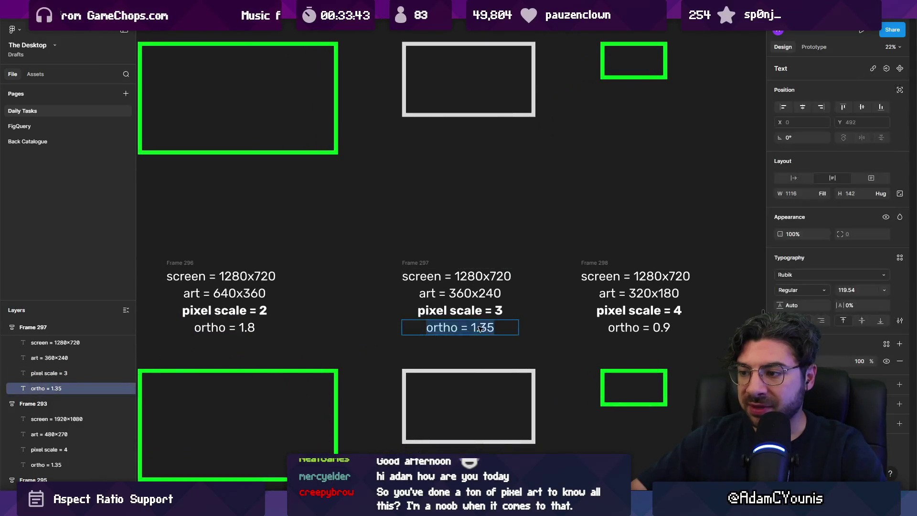
{"action": "type", "text": "2"}
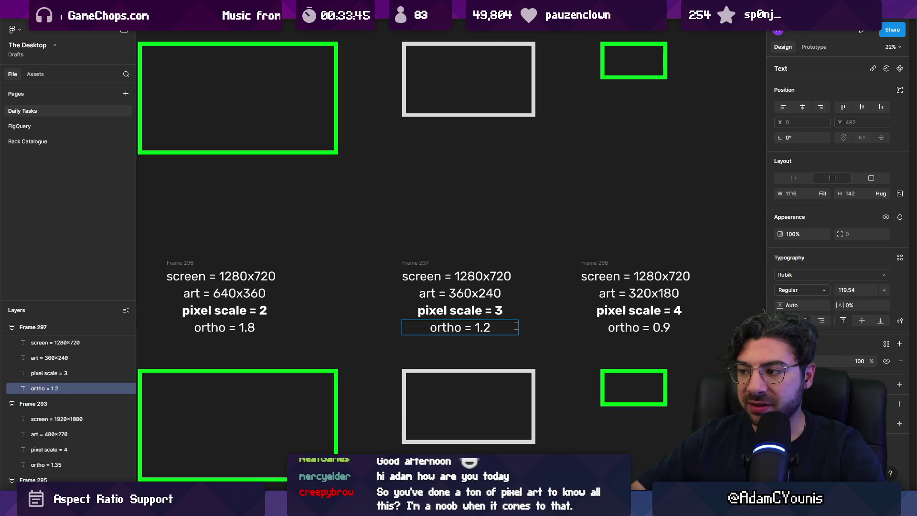
- Enter and leave editing of the art = 360x240 label, then select the rectangle under pixel scale 3
{"action": "scroll", "coordinate": [496, 301], "scroll_direction": "up", "scroll_amount": 5}
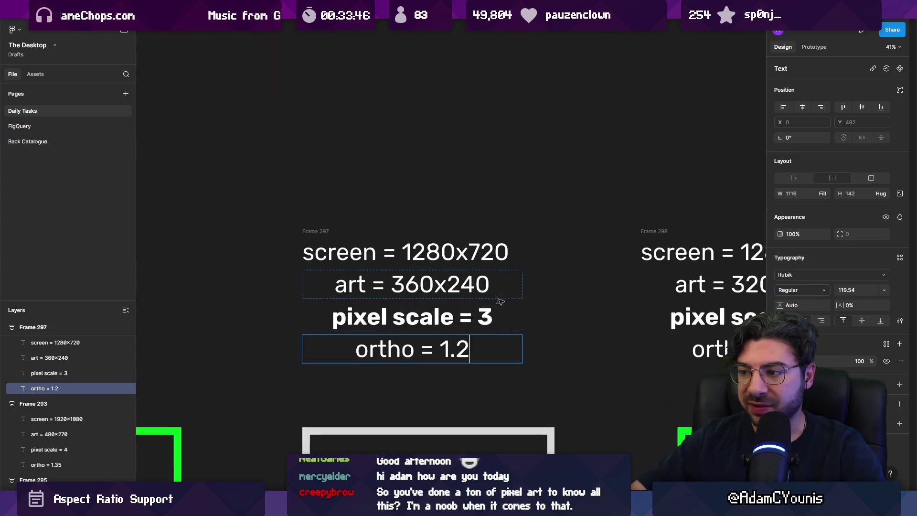
{"action": "double_click", "coordinate": [467, 285]}
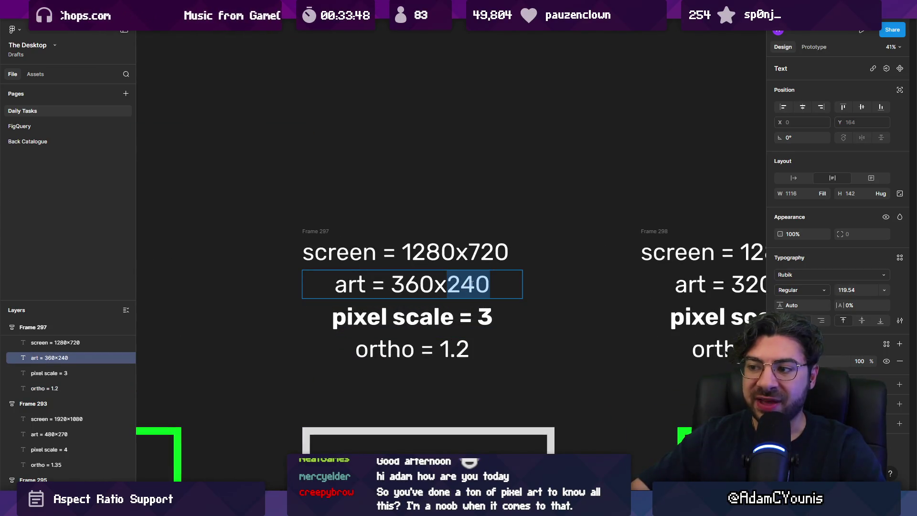
{"action": "scroll", "coordinate": [455, 349], "scroll_direction": "down", "scroll_amount": 3}
{"action": "scroll", "coordinate": [444, 339], "scroll_direction": "down", "scroll_amount": 2}
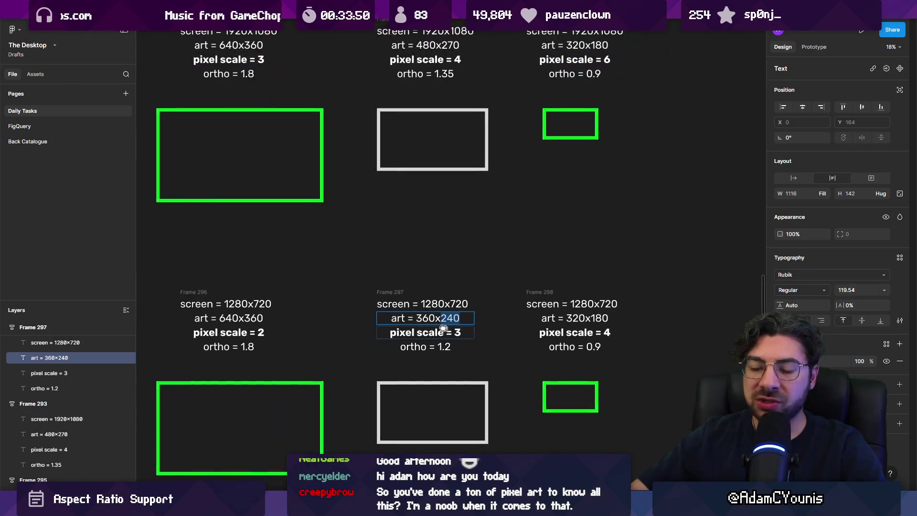
{"action": "key", "text": "Escape"}
{"action": "left_click", "coordinate": [434, 332]}
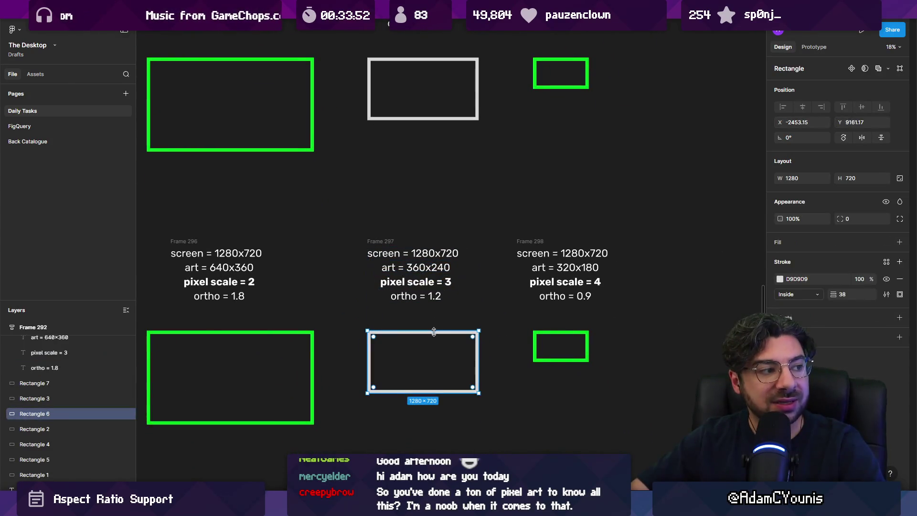
- Shrink the middle 1280x720 rectangle to about 1005x565 and outline it red FF0000
{"action": "scroll", "coordinate": [436, 327], "scroll_direction": "up", "scroll_amount": 1}
{"action": "mouse_move", "coordinate": [475, 347]}
{"action": "left_mouse_down"}
{"action": "mouse_move", "coordinate": [481, 342]}
{"action": "mouse_move", "coordinate": [438, 365]}
{"action": "left_mouse_up"}
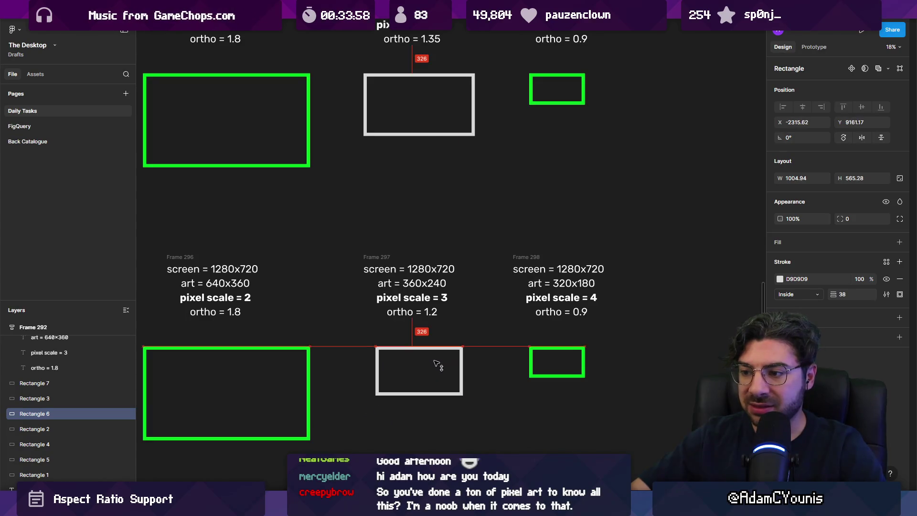
{"action": "left_click", "coordinate": [780, 279]}
{"action": "left_click", "coordinate": [758, 275]}
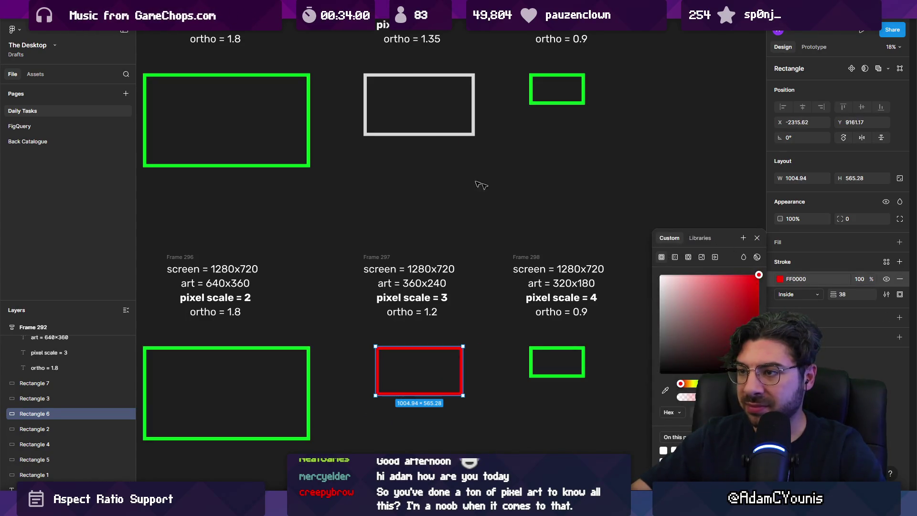
- Change the middle 1920x1080 rectangle's outline to orange and deselect it
{"action": "left_click", "coordinate": [410, 136]}
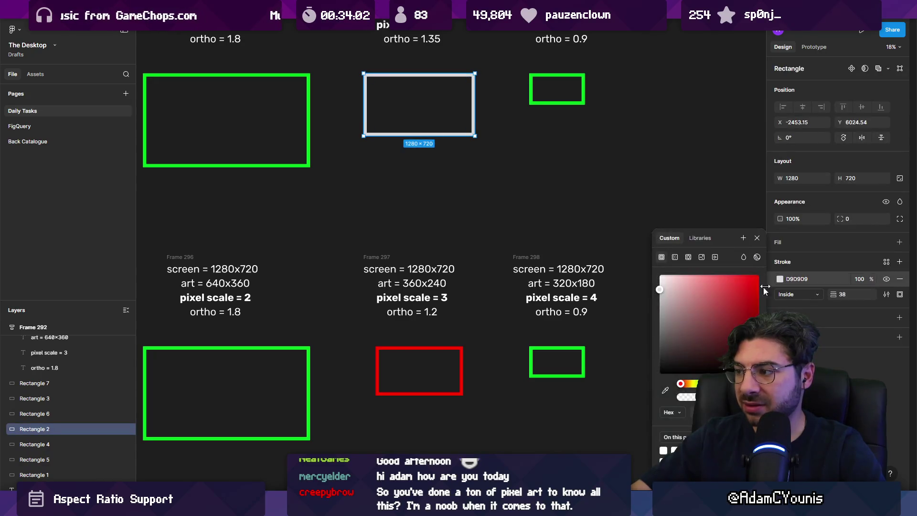
{"action": "left_click", "coordinate": [689, 390]}
{"action": "left_click", "coordinate": [759, 276]}
{"action": "left_click", "coordinate": [467, 205]}
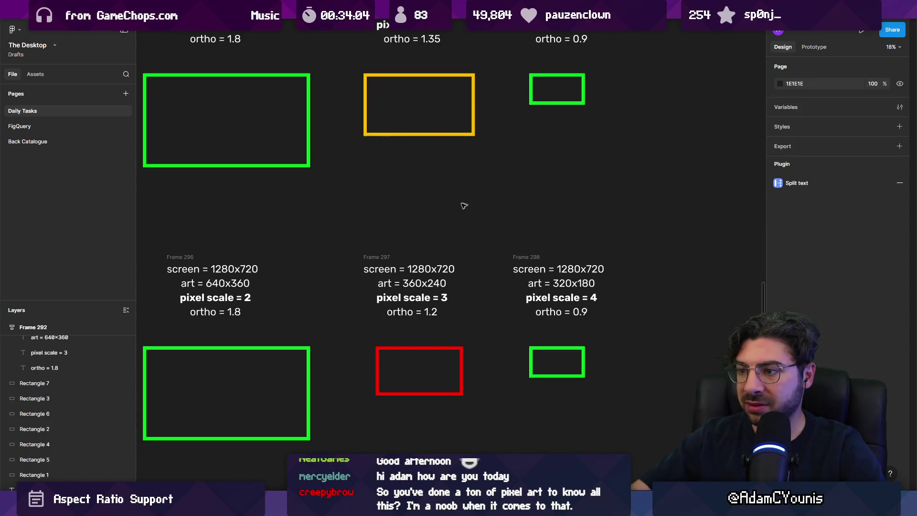
{"action": "scroll", "coordinate": [337, 151], "scroll_direction": "down", "scroll_amount": 2, "text": "ctrl"}
{"action": "scroll", "coordinate": [462, 280], "scroll_direction": "left", "scroll_amount": 5}
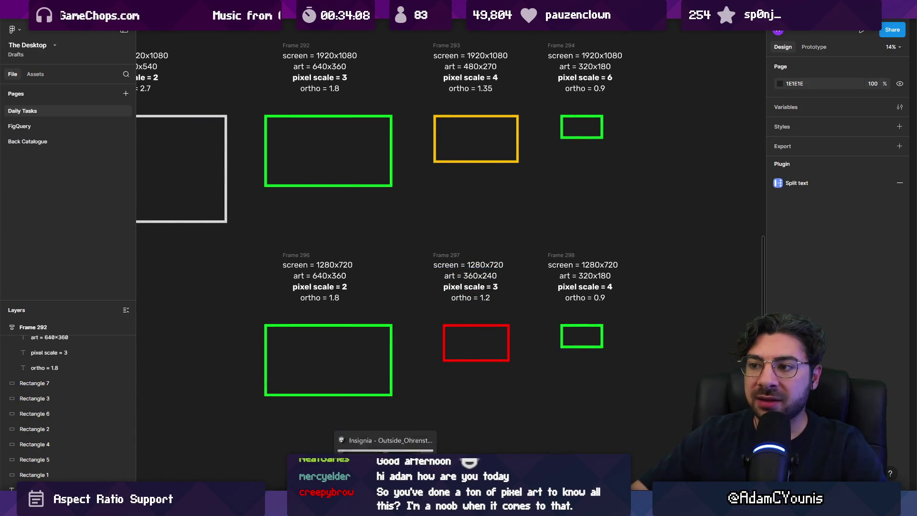
{"action": "left_click", "coordinate": [386, 506]}
- From the SceneGraph open Neighbourhood, then Armins House, and run it in play mode
{"action": "left_click", "coordinate": [227, 39]}
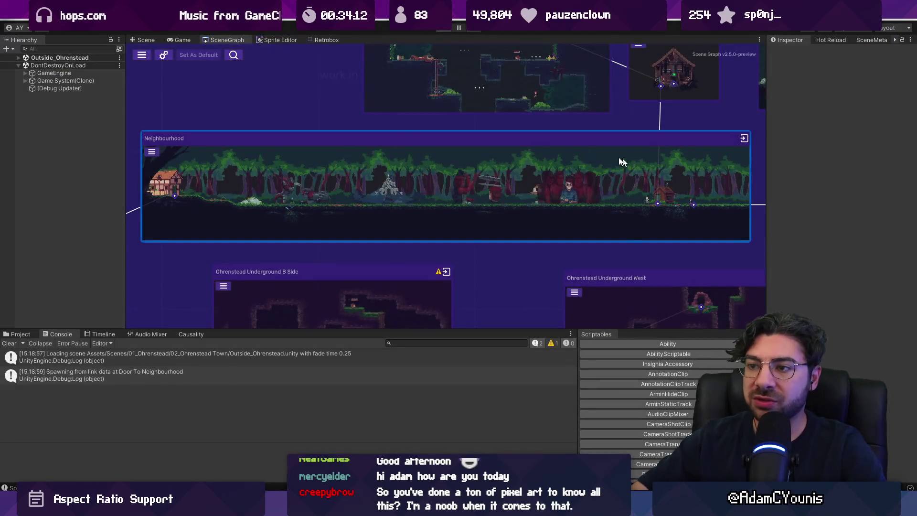
{"action": "double_click", "coordinate": [620, 159]}
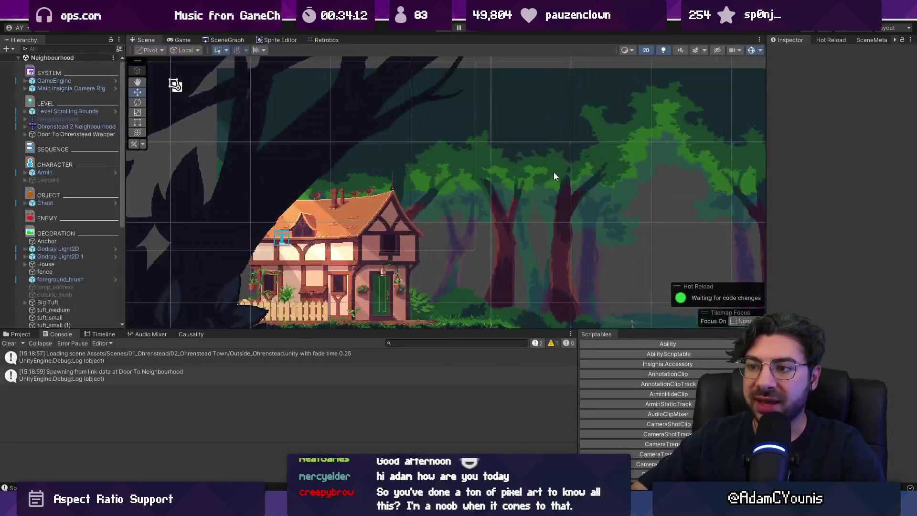
{"action": "left_click", "coordinate": [235, 40]}
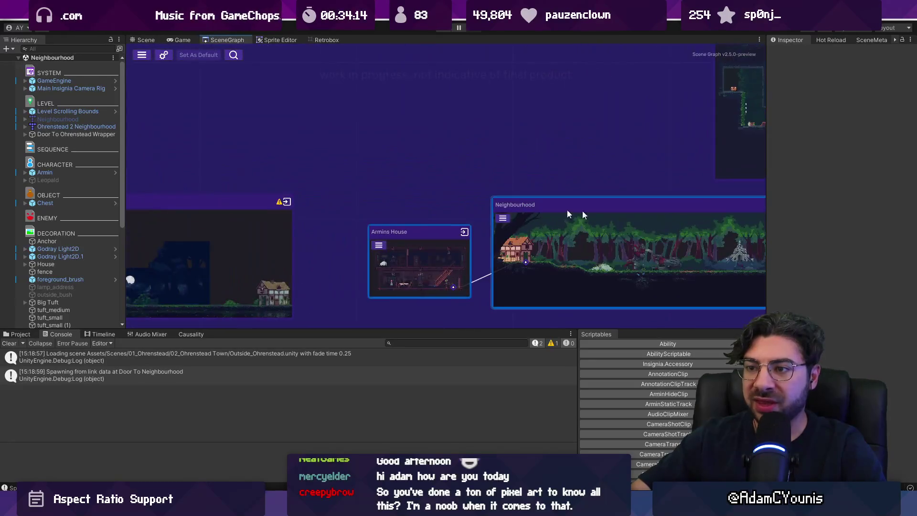
{"action": "double_click", "coordinate": [405, 251]}
{"action": "left_click", "coordinate": [440, 32]}
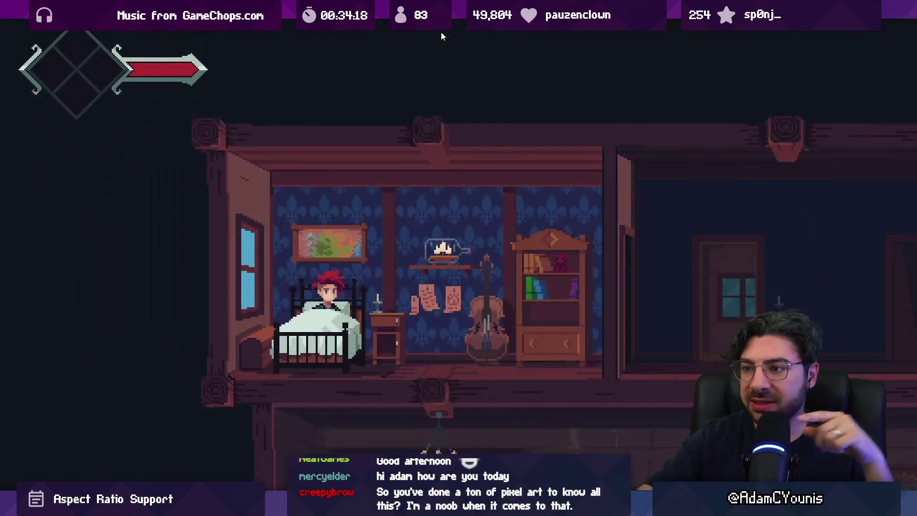
{"action": "key", "text": "shift+space"}
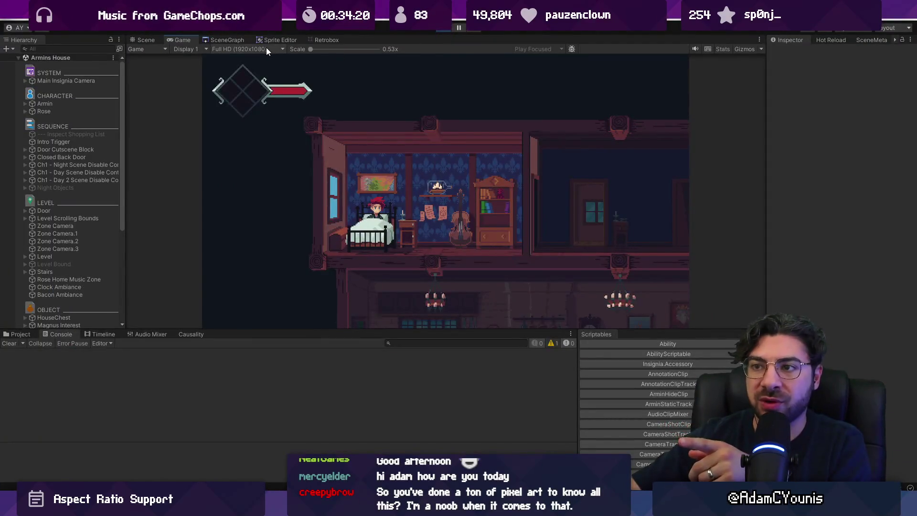
- Set the Game view resolution to 720p (1280x720) and preview it maximized
{"action": "left_click", "coordinate": [265, 48]}
{"action": "left_click", "coordinate": [288, 155]}
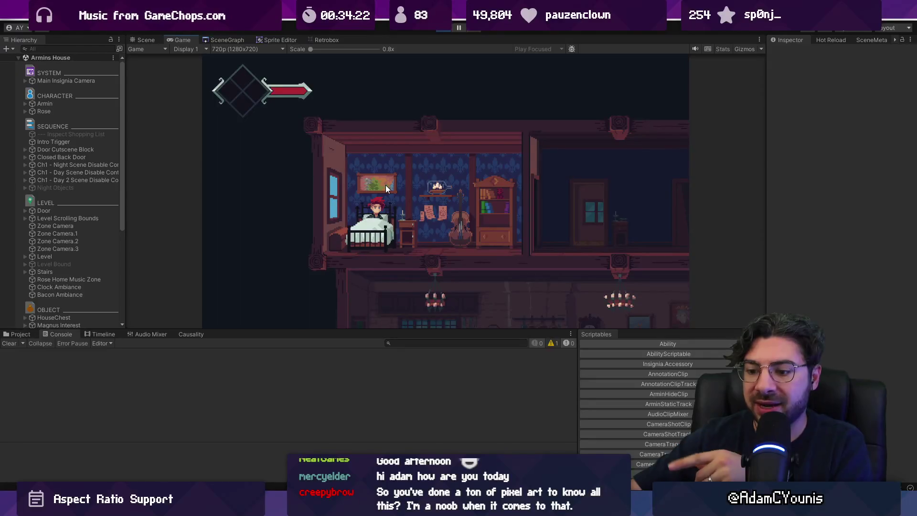
{"action": "key", "text": "shift+space"}
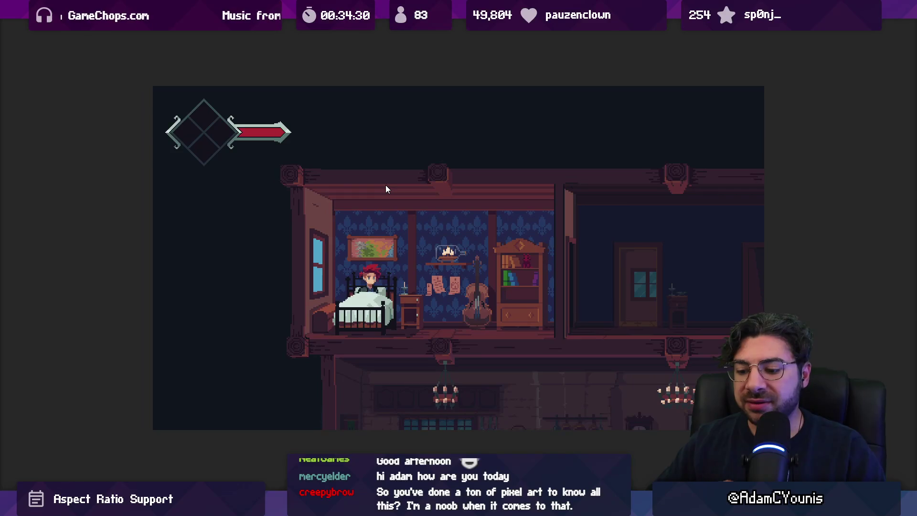
{"action": "key", "text": "shift+space"}
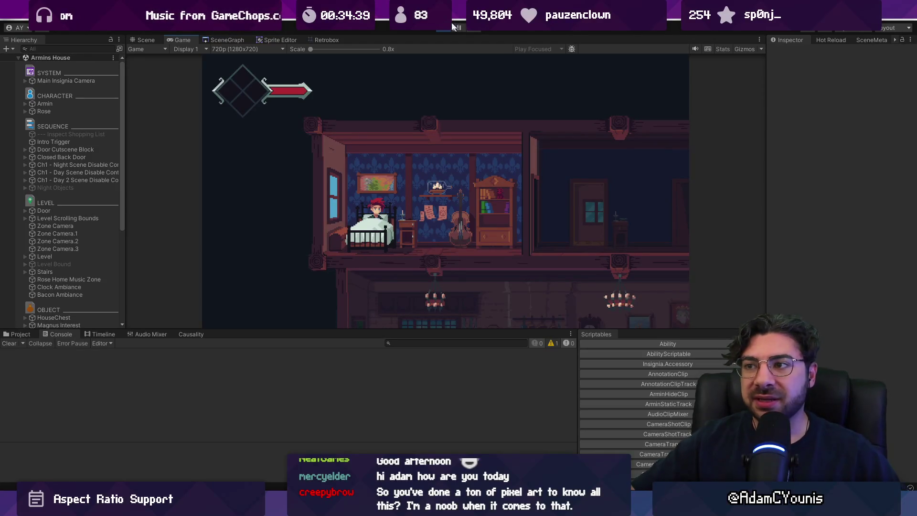
- Magnify the running Game view up to 5x scale on the character
{"action": "left_click_drag", "start_coordinate": [311, 49], "coordinate": [319, 49]}
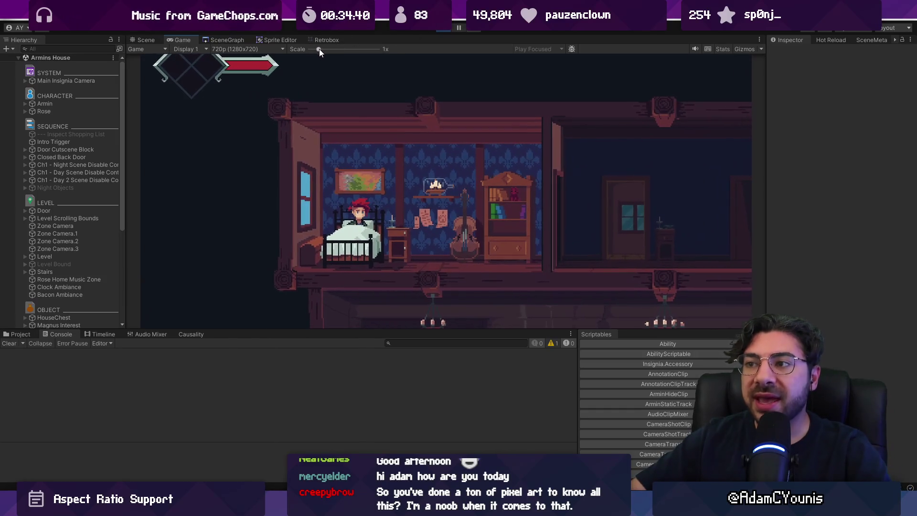
{"action": "left_click", "coordinate": [458, 27]}
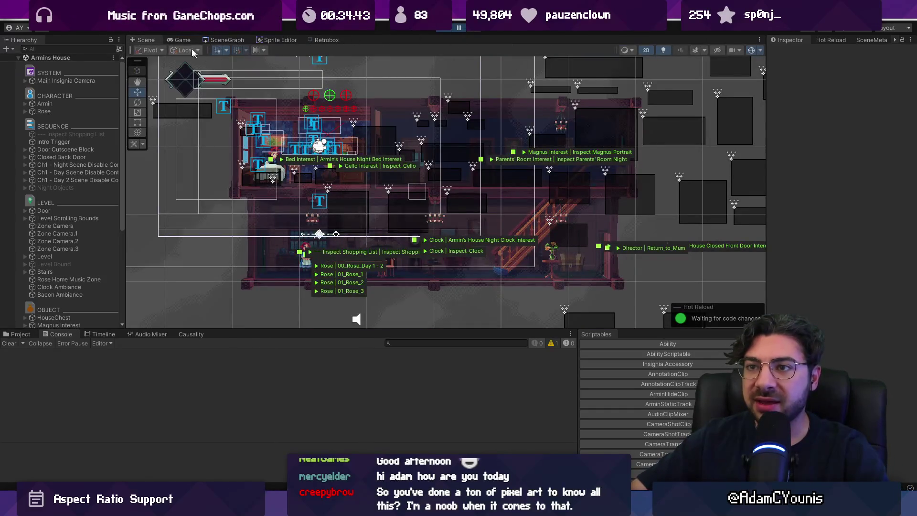
{"action": "left_click", "coordinate": [180, 40]}
{"action": "scroll", "coordinate": [368, 200], "scroll_direction": "up", "scroll_amount": 5}
{"action": "scroll", "coordinate": [359, 212], "scroll_direction": "up", "scroll_amount": 4}
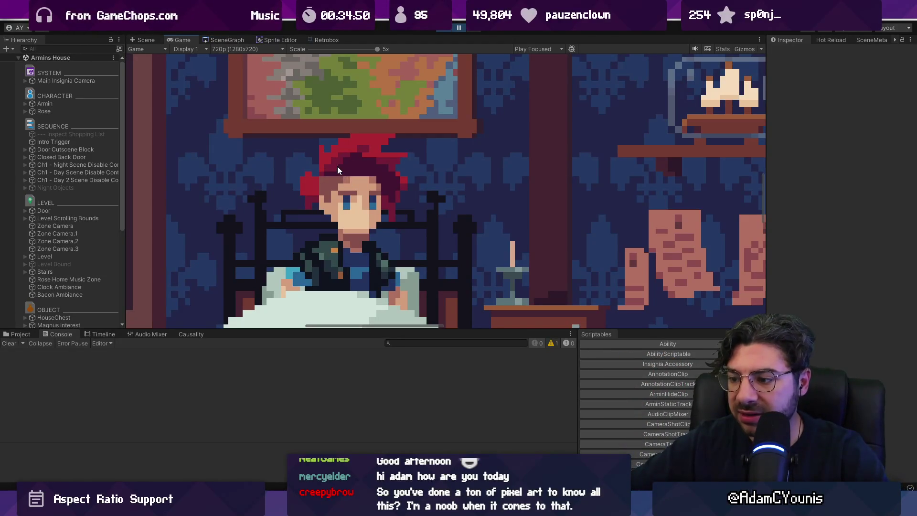
- Capture the character's face region and paste it into the Aseprite canvas
{"action": "key", "text": "ctrl+Print"}
{"action": "left_click_drag", "start_coordinate": [331, 165], "coordinate": [353, 199]}
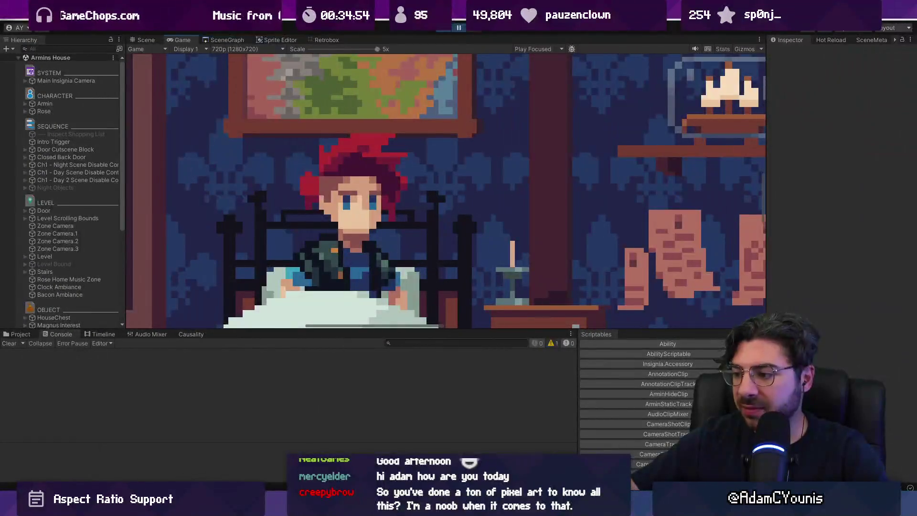
{"action": "key", "text": "alt+Tab"}
{"action": "key", "text": "ctrl+v"}
{"action": "scroll", "coordinate": [382, 155], "scroll_direction": "down", "scroll_amount": 5}
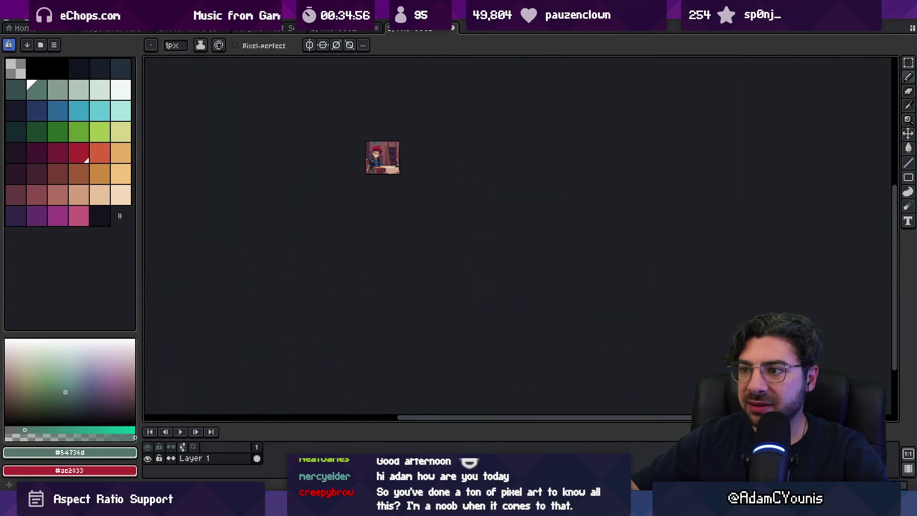
- Commit the pasted capture, then select a thin face column and nudge it one pixel
{"action": "scroll", "coordinate": [382, 152], "scroll_direction": "up", "scroll_amount": 5}
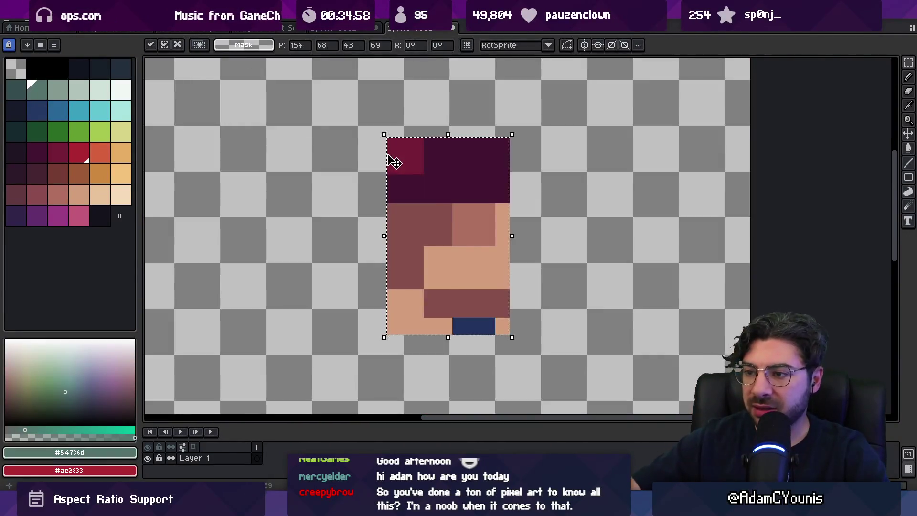
{"action": "scroll", "coordinate": [388, 160], "scroll_direction": "up", "scroll_amount": 3}
{"action": "key", "text": "Return"}
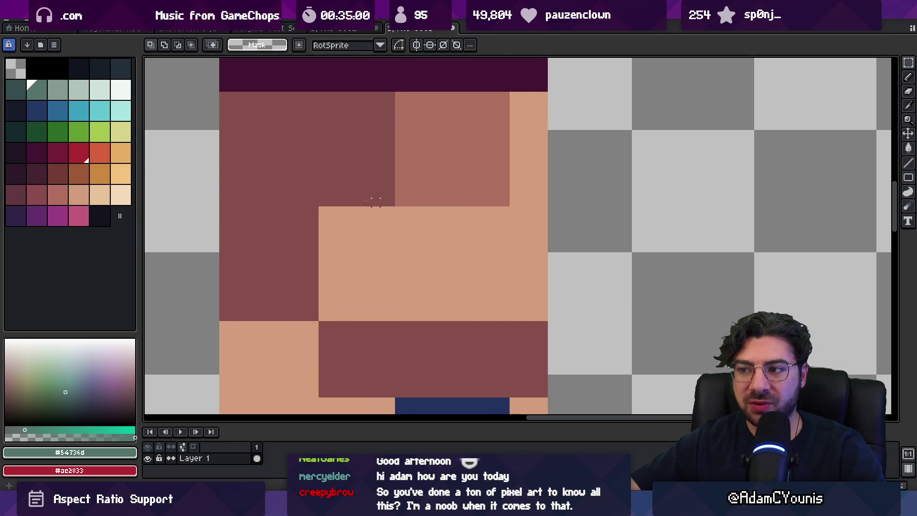
{"action": "mouse_move", "coordinate": [399, 160]}
{"action": "left_mouse_down"}
{"action": "mouse_move", "coordinate": [400, 208]}
{"action": "mouse_move", "coordinate": [389, 90]}
{"action": "left_mouse_up"}
{"action": "left_click", "coordinate": [394, 135]}
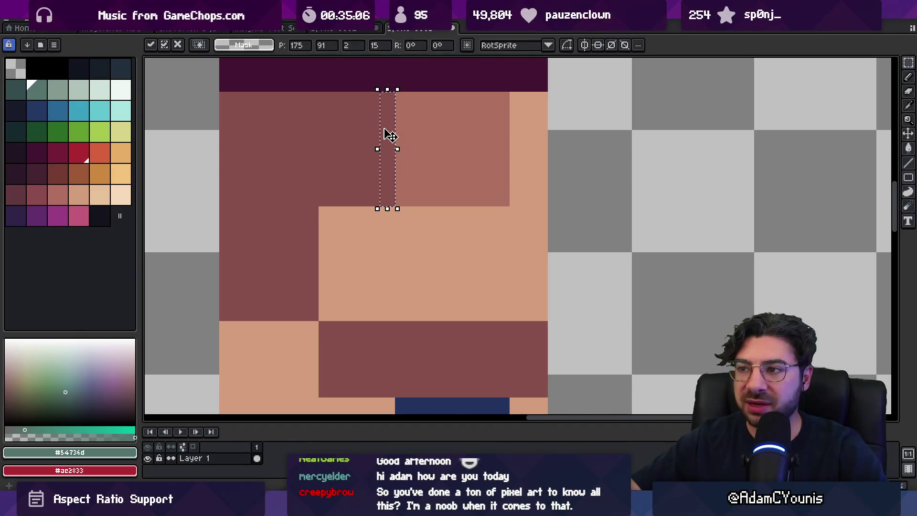
{"action": "left_click_drag", "start_coordinate": [389, 135], "coordinate": [397, 135]}
{"action": "key", "text": "Return"}
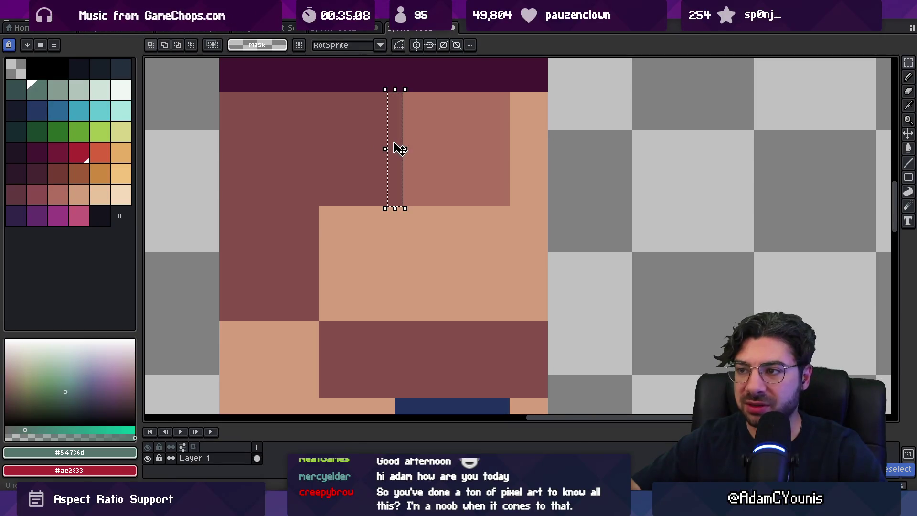
{"action": "key", "text": "ctrl+z"}
- Eyedrop #864f4c and paint a mid-brown column with a 1px, 50% opacity pencil
{"action": "key", "text": "b"}
{"action": "left_click", "coordinate": [384, 139], "text": "alt"}
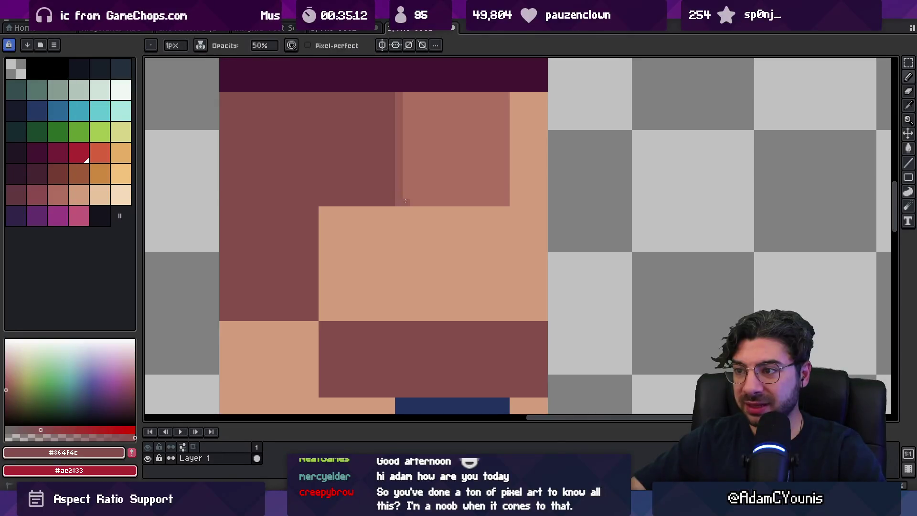
{"action": "scroll", "coordinate": [403, 95], "scroll_direction": "down", "scroll_amount": 5}
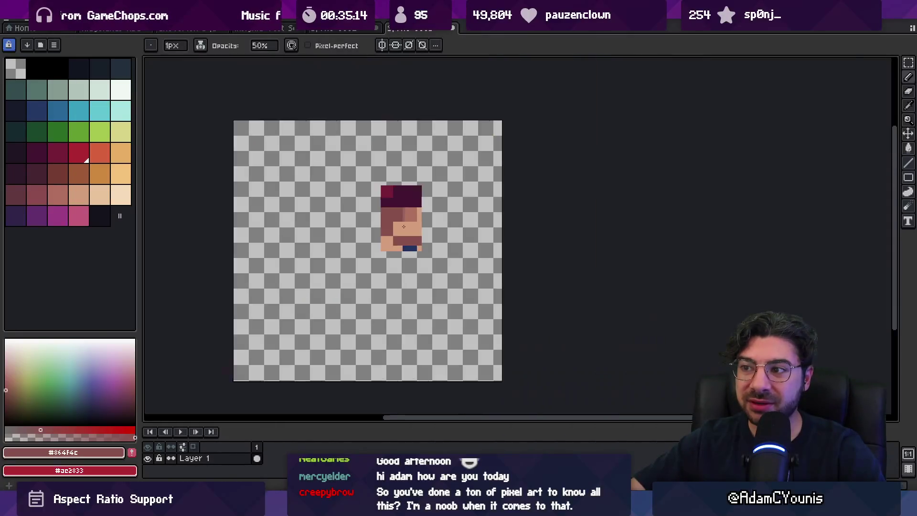
{"action": "scroll", "coordinate": [402, 247], "scroll_direction": "up", "scroll_amount": 1}
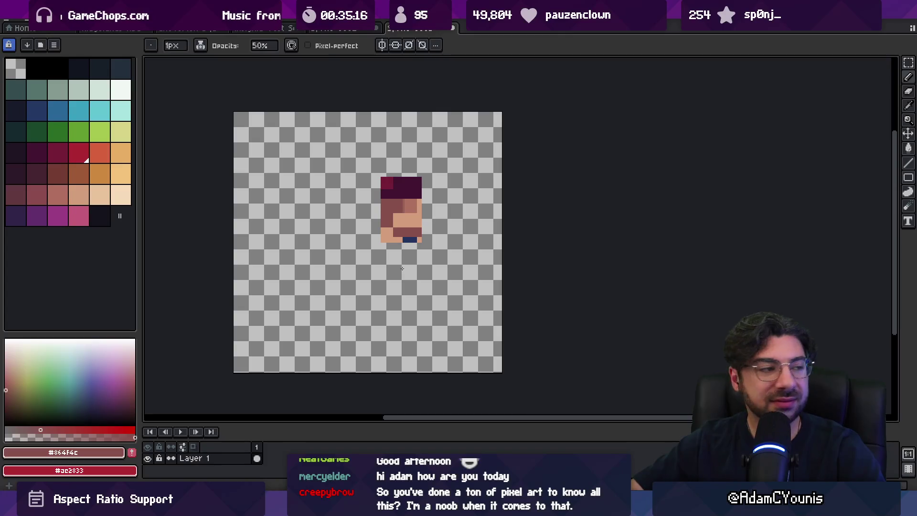
{"action": "scroll", "coordinate": [402, 229], "scroll_direction": "up", "scroll_amount": 4}
{"action": "key", "text": "alt"}
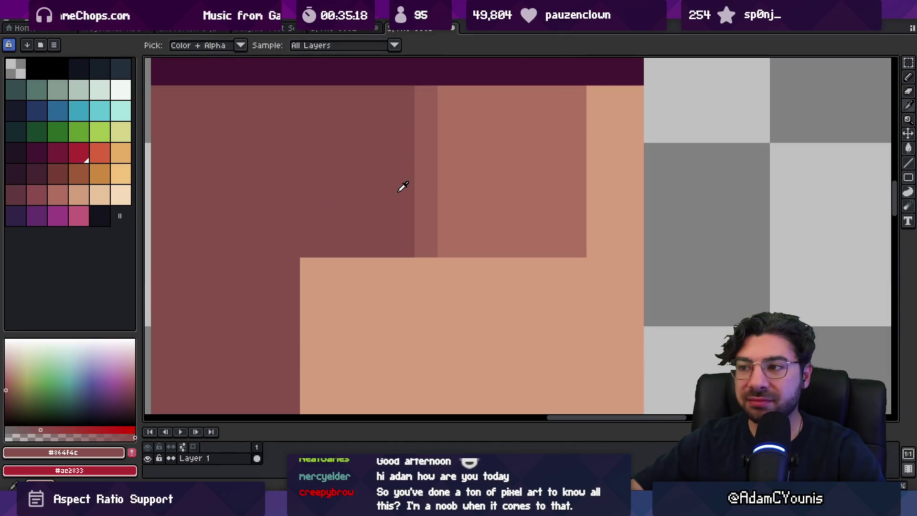
{"action": "left_click", "coordinate": [403, 187], "text": "alt"}
{"action": "mouse_move", "coordinate": [386, 507]}
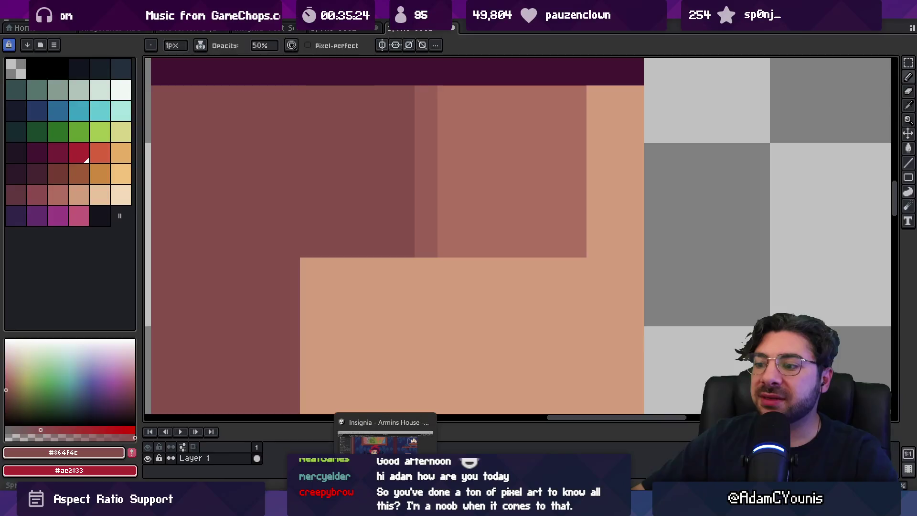
{"action": "left_click", "coordinate": [385, 507]}
{"action": "scroll", "coordinate": [354, 325], "scroll_direction": "down", "scroll_amount": 3}
{"action": "left_click_drag", "start_coordinate": [355, 329], "coordinate": [355, 352]}
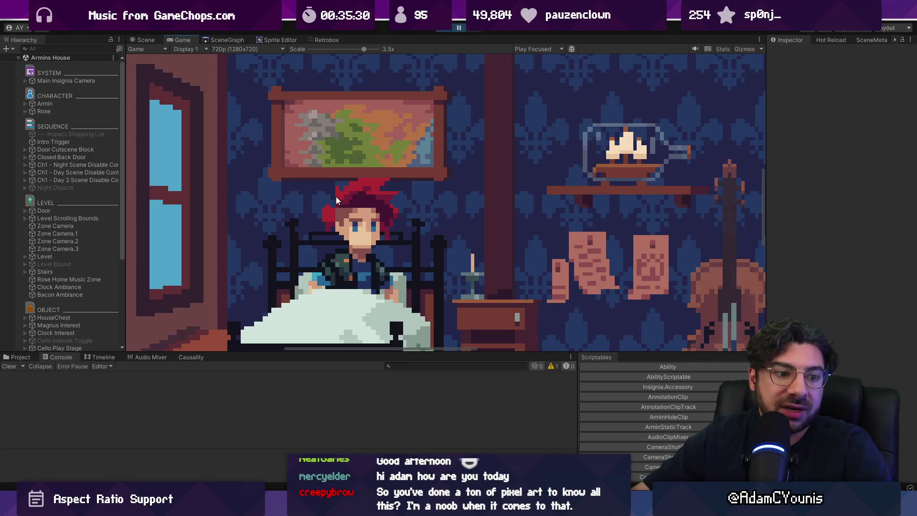
{"action": "key", "text": "alt+Tab"}
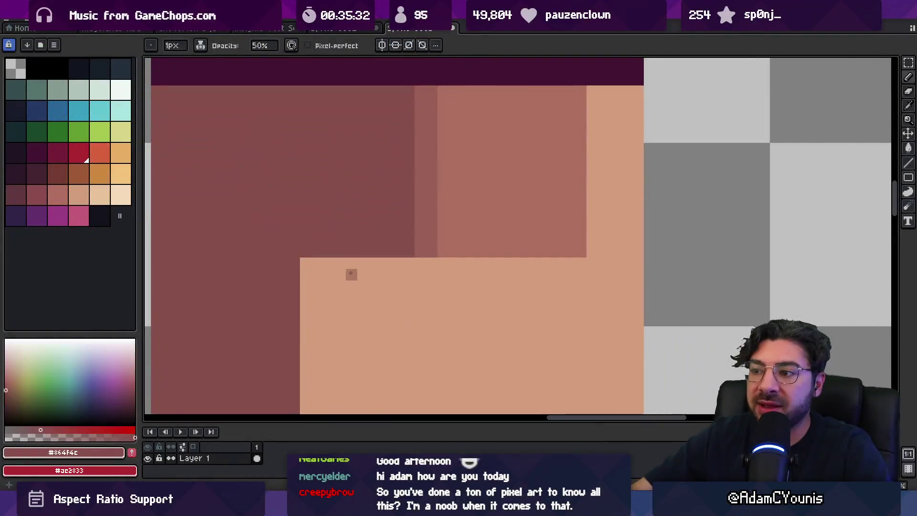
{"action": "scroll", "coordinate": [350, 273], "scroll_direction": "down", "scroll_amount": 3}
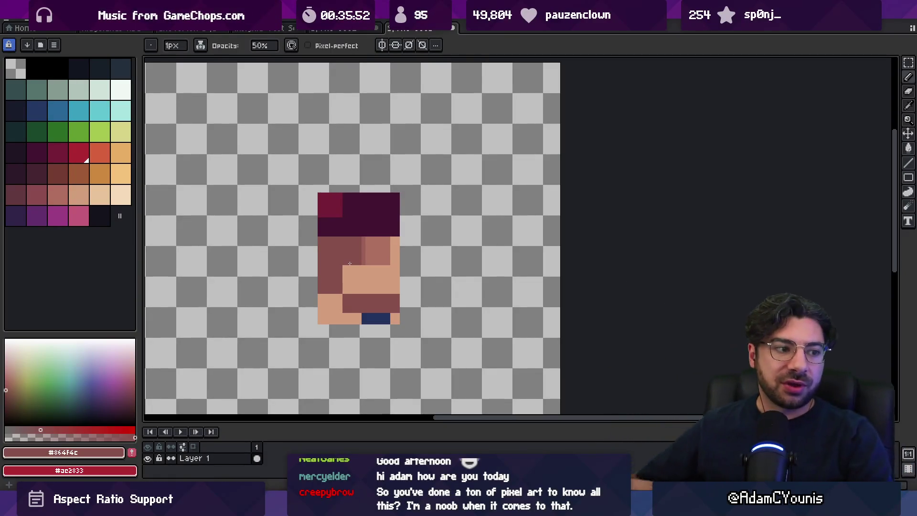
{"action": "key", "text": "alt+Tab"}
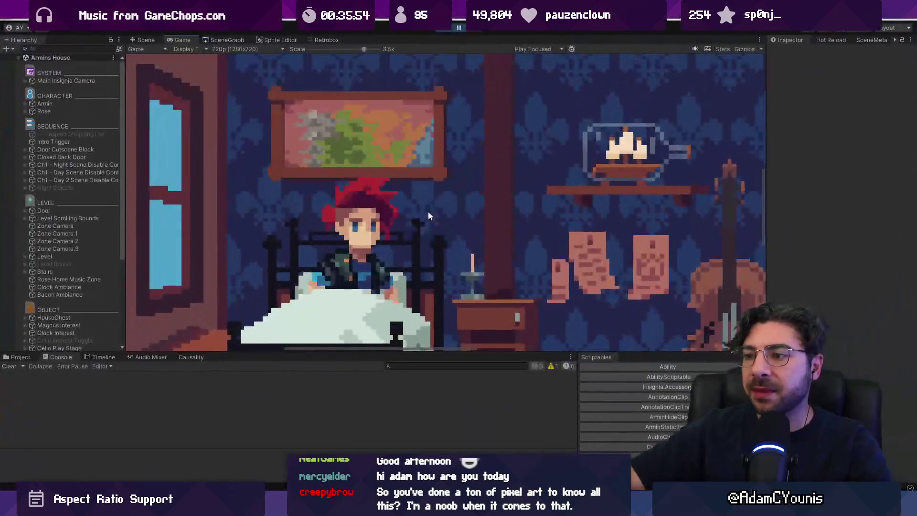
- Select the bedroom's Zone Camera and set My Ortho Size to 1.2
{"action": "scroll", "coordinate": [429, 221], "scroll_direction": "down", "scroll_amount": 10}
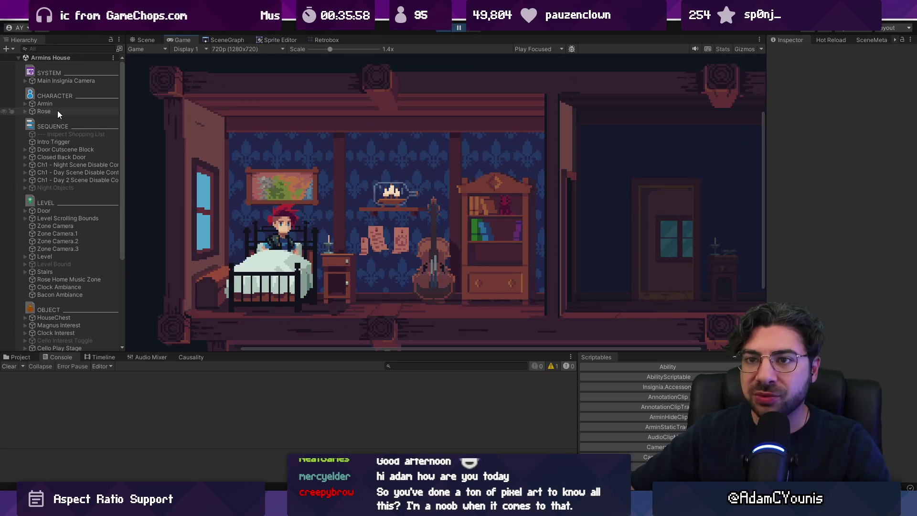
{"action": "left_click", "coordinate": [146, 40]}
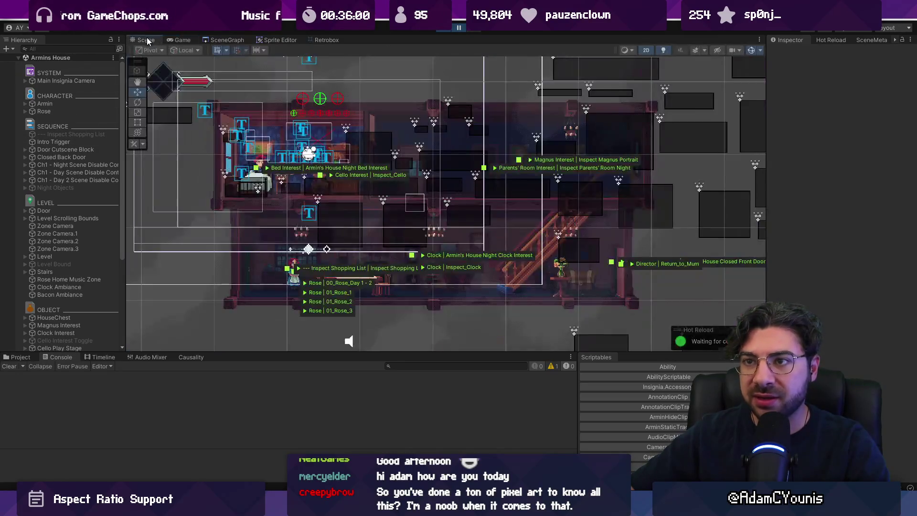
{"action": "scroll", "coordinate": [239, 139], "scroll_direction": "up", "scroll_amount": 5}
{"action": "left_click", "coordinate": [72, 233]}
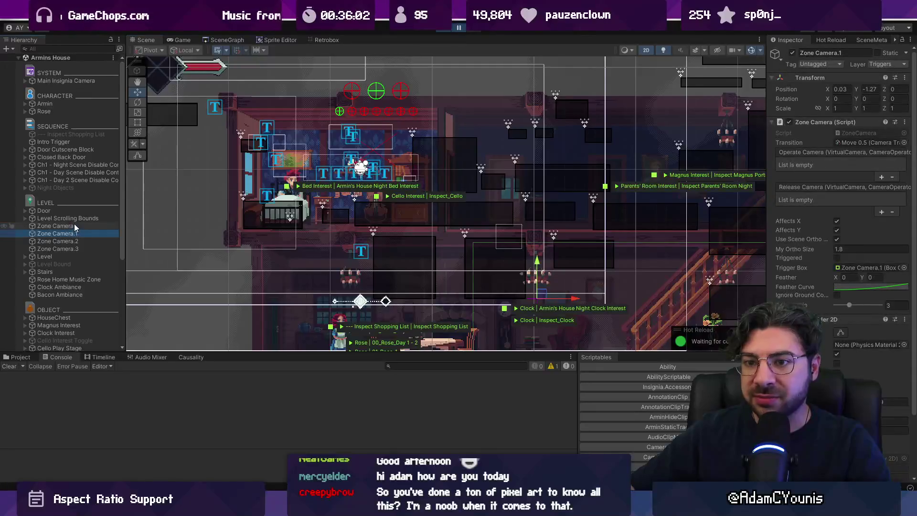
{"action": "left_click", "coordinate": [74, 226]}
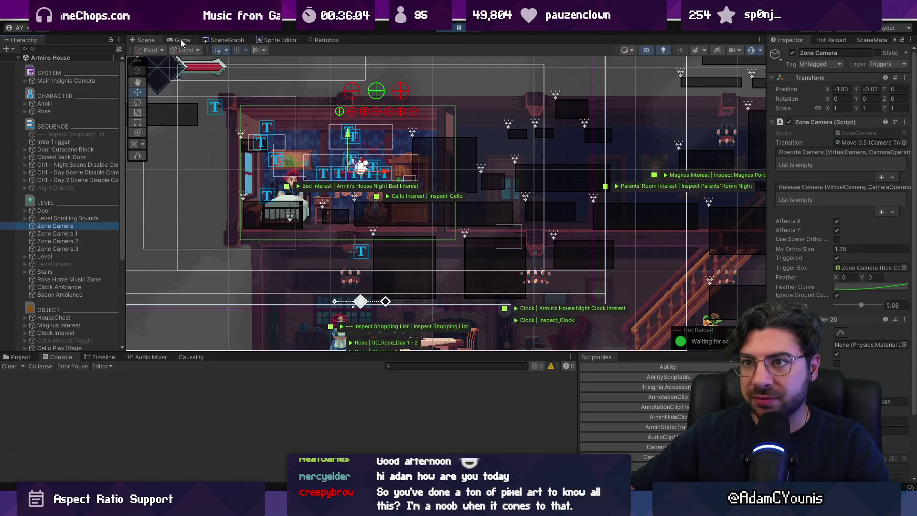
{"action": "left_click", "coordinate": [181, 42]}
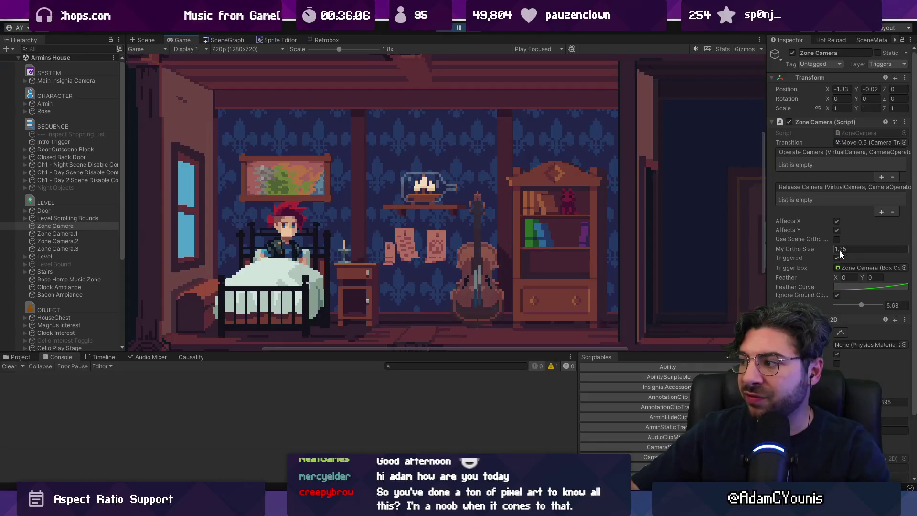
{"action": "left_click", "coordinate": [851, 249]}
{"action": "type", "text": "1.2"}
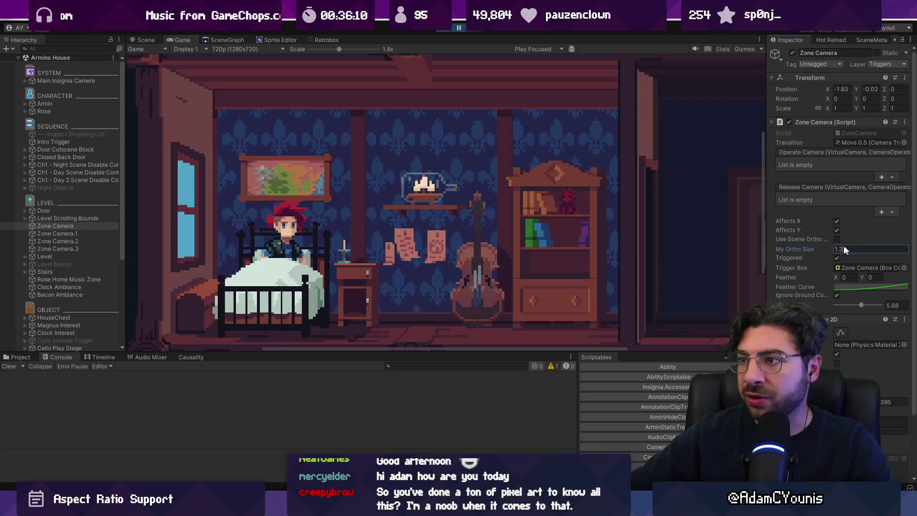
- Playtest maximized at 1x scale, walking the character to the hallway and back
{"action": "left_click", "coordinate": [458, 28]}
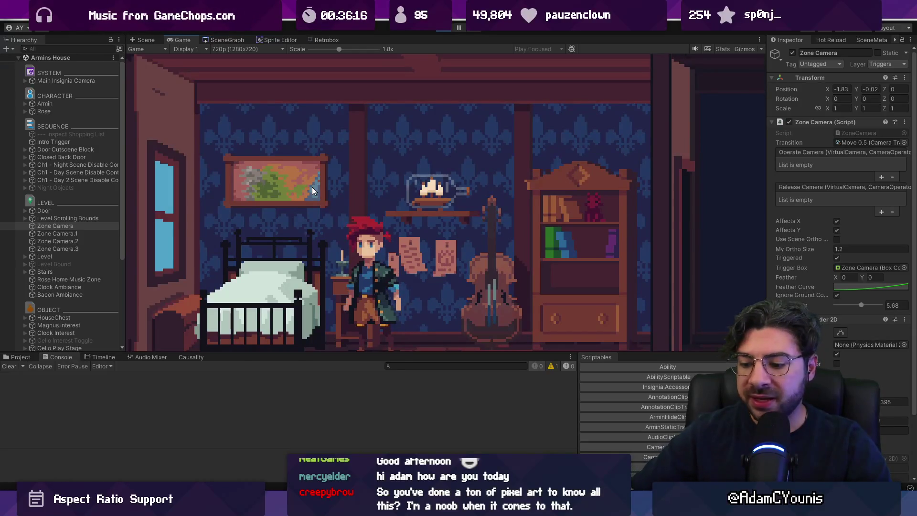
{"action": "key", "text": "shift+space"}
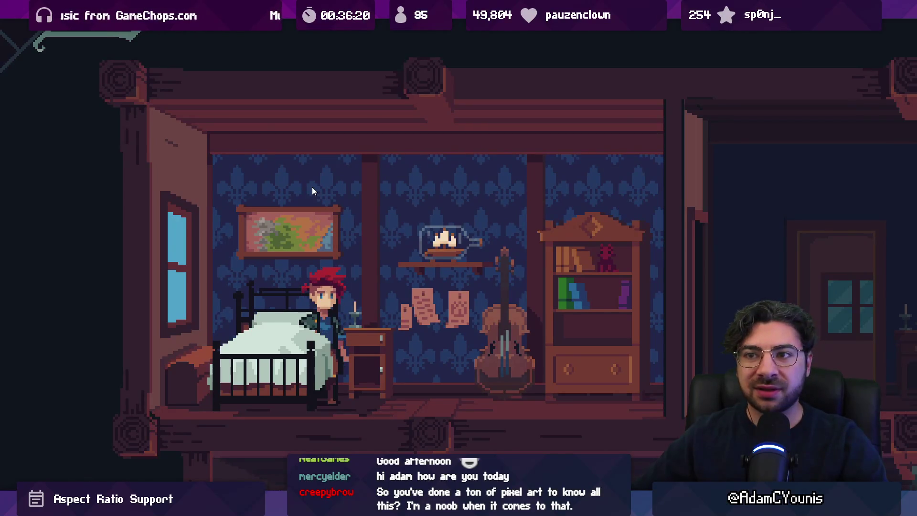
{"action": "key", "text": "Right"}
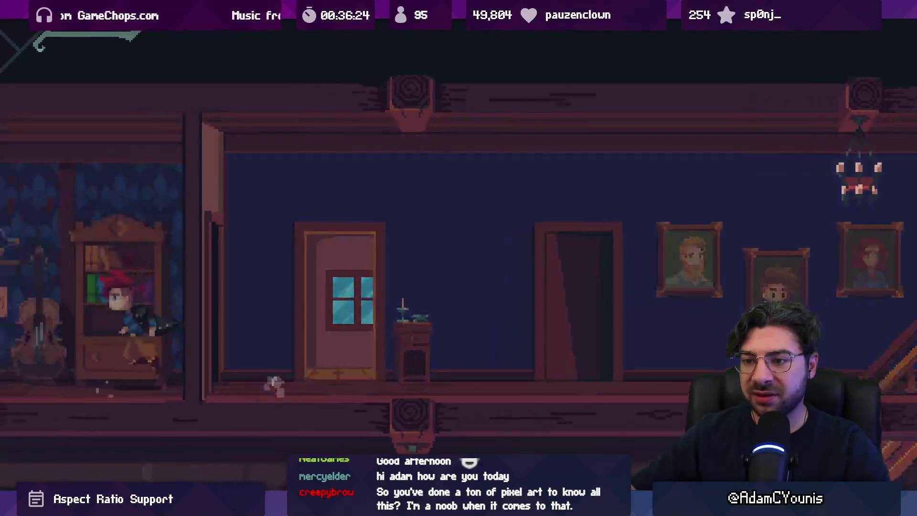
{"action": "key", "text": "Left"}
{"action": "key", "text": "ctrl+p"}
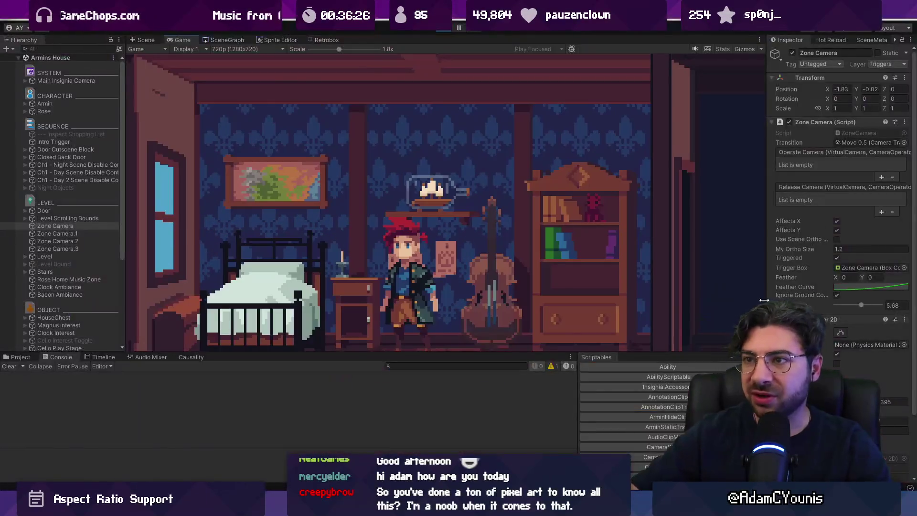
{"action": "left_click_drag", "start_coordinate": [339, 49], "coordinate": [314, 48]}
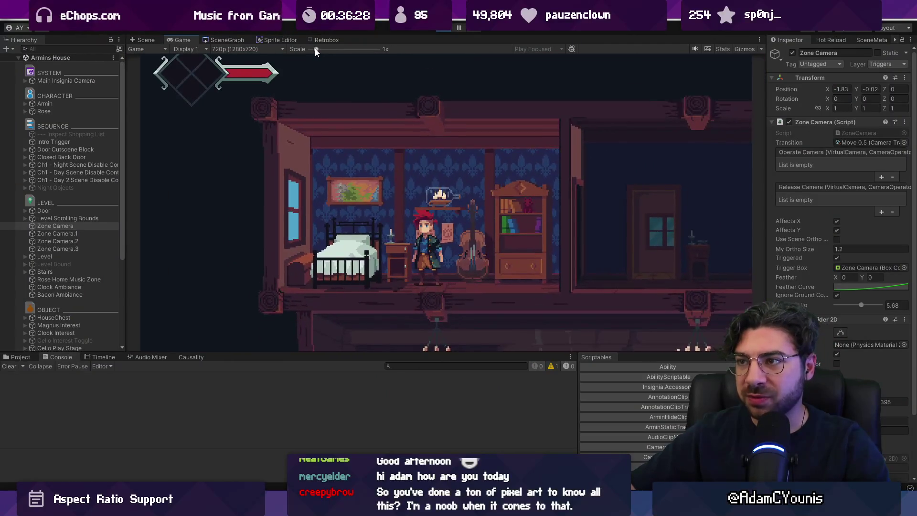
{"action": "key", "text": "ctrl+p"}
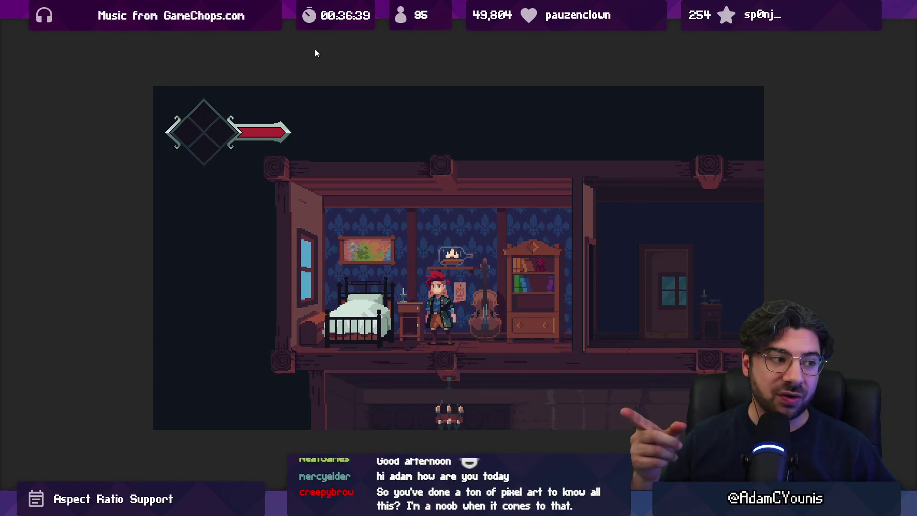
{"action": "key", "text": "shift+space"}
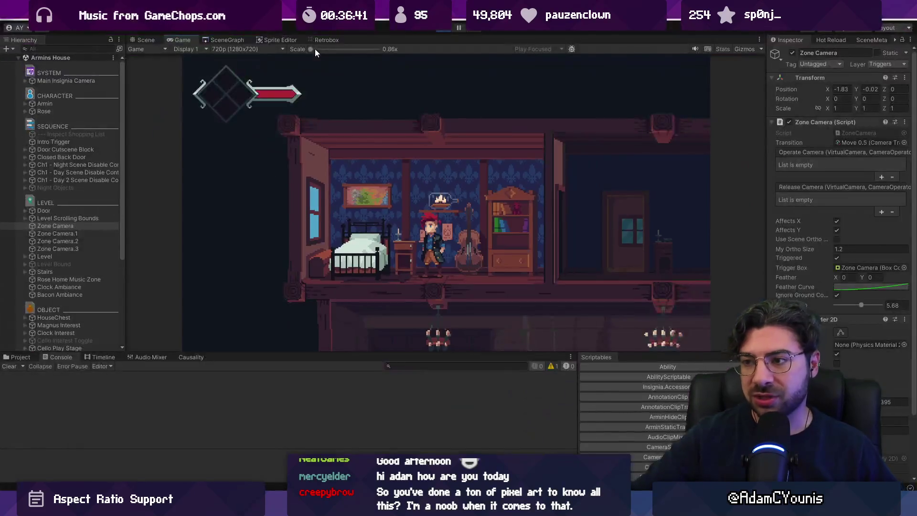
- Re-enter 1.2 as Zone Camera's My Ortho Size and commit it
{"action": "left_click_drag", "start_coordinate": [806, 249], "coordinate": [805, 248]}
{"action": "left_click", "coordinate": [852, 246]}
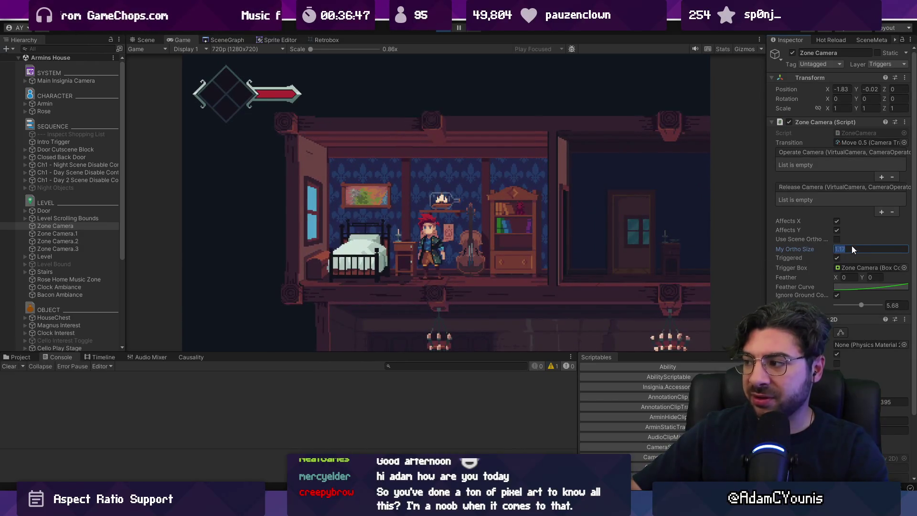
{"action": "type", "text": "1.2"}
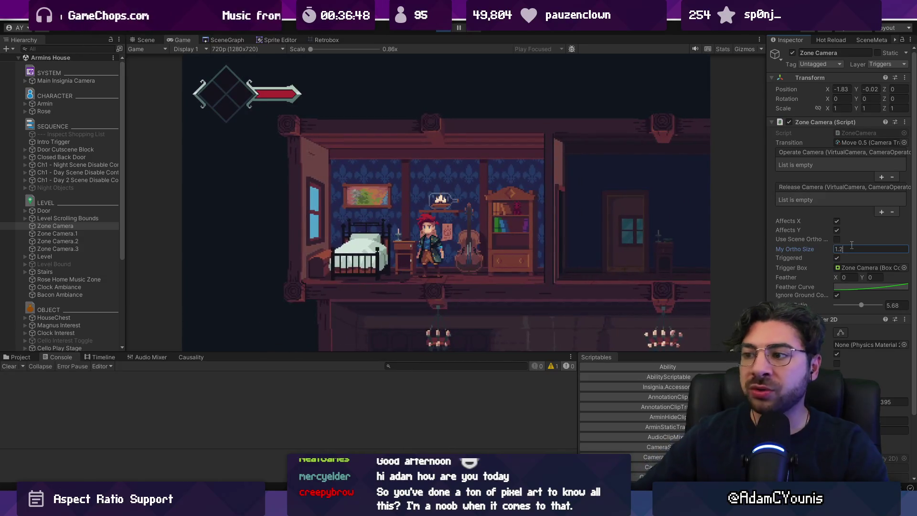
{"action": "left_click", "coordinate": [561, 247]}
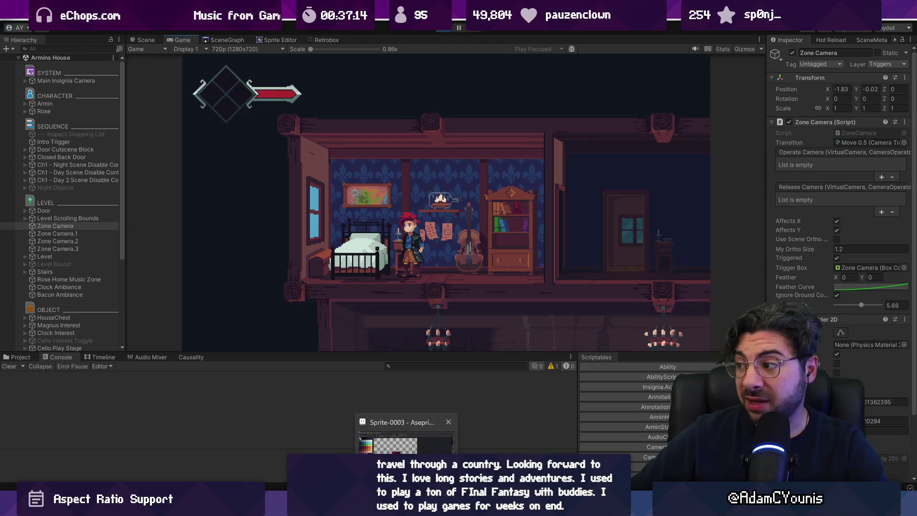
{"action": "key", "text": "alt+Tab"}
{"action": "key", "text": "alt+Tab"}
{"action": "scroll", "coordinate": [487, 298], "scroll_direction": "up", "scroll_amount": 3}
- Recolour Frame 297's rectangle outline from red to orange FF8800
{"action": "left_click", "coordinate": [488, 295]}
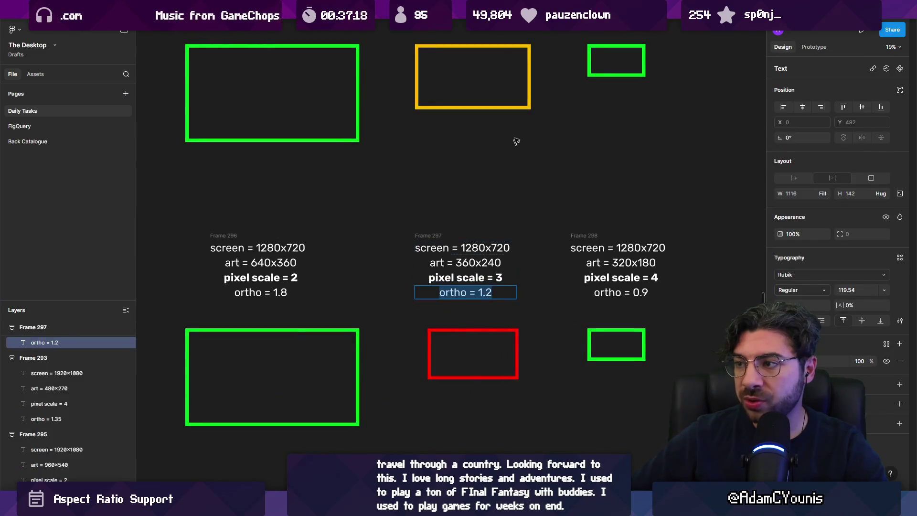
{"action": "scroll", "coordinate": [485, 157], "scroll_direction": "up", "scroll_amount": 3}
{"action": "left_click", "coordinate": [484, 139]}
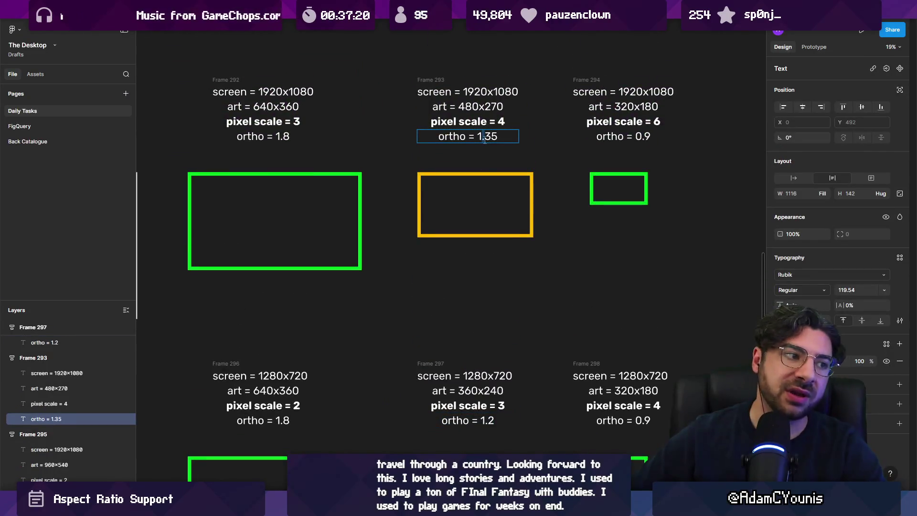
{"action": "scroll", "coordinate": [491, 158], "scroll_direction": "down", "scroll_amount": 2}
{"action": "scroll", "coordinate": [454, 143], "scroll_direction": "right", "scroll_amount": 2}
{"action": "left_click", "coordinate": [407, 404]}
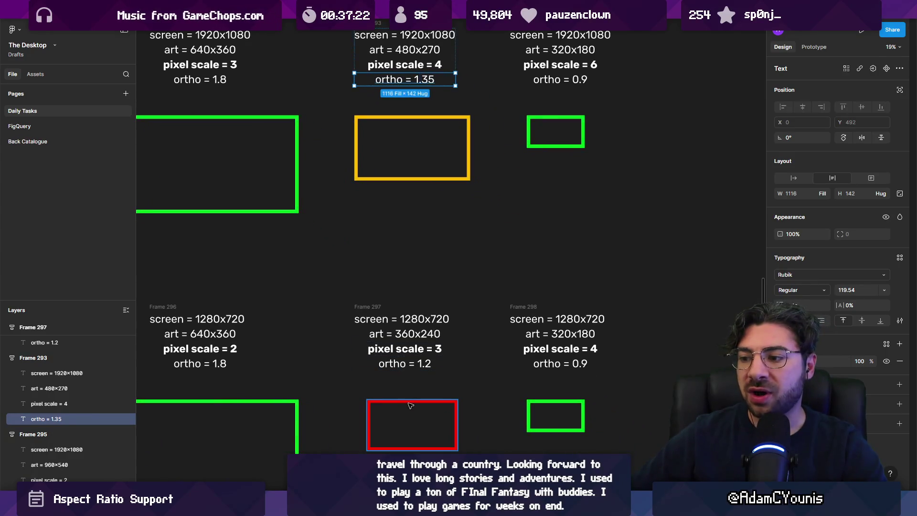
{"action": "left_click", "coordinate": [780, 279]}
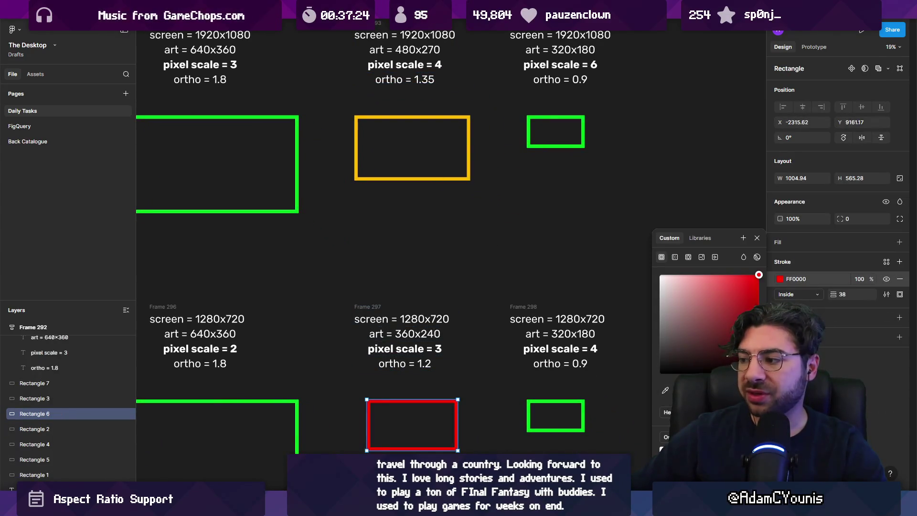
{"action": "left_click_drag", "start_coordinate": [674, 390], "coordinate": [684, 391]}
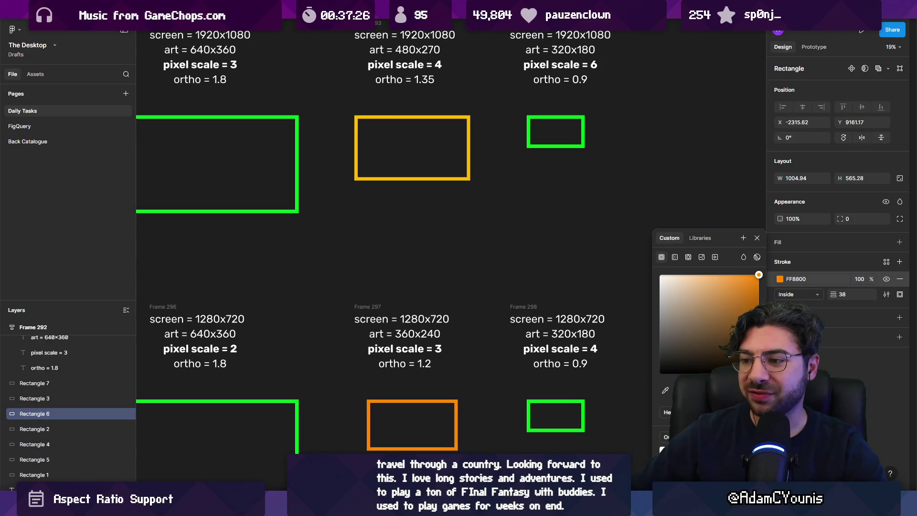
{"action": "scroll", "coordinate": [348, 235], "scroll_direction": "down", "scroll_amount": 5}
{"action": "left_click", "coordinate": [406, 318]}
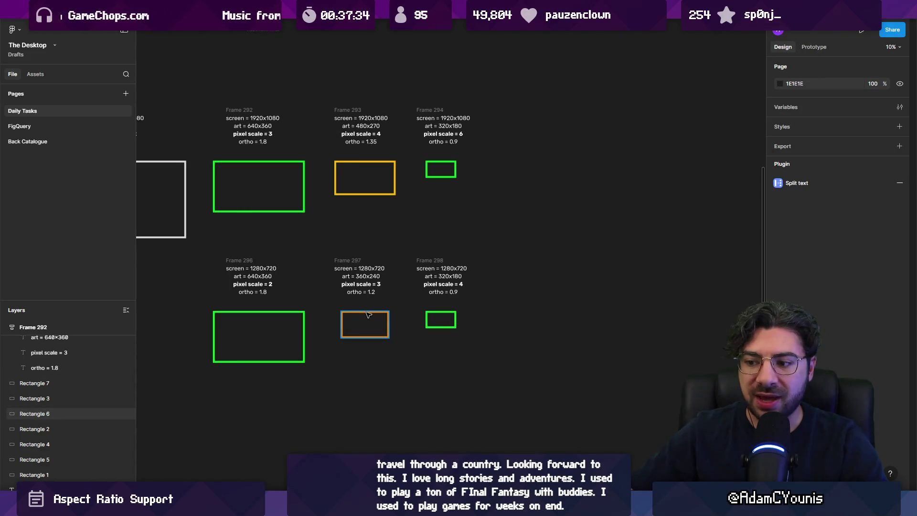
{"action": "key", "text": "alt+Tab"}
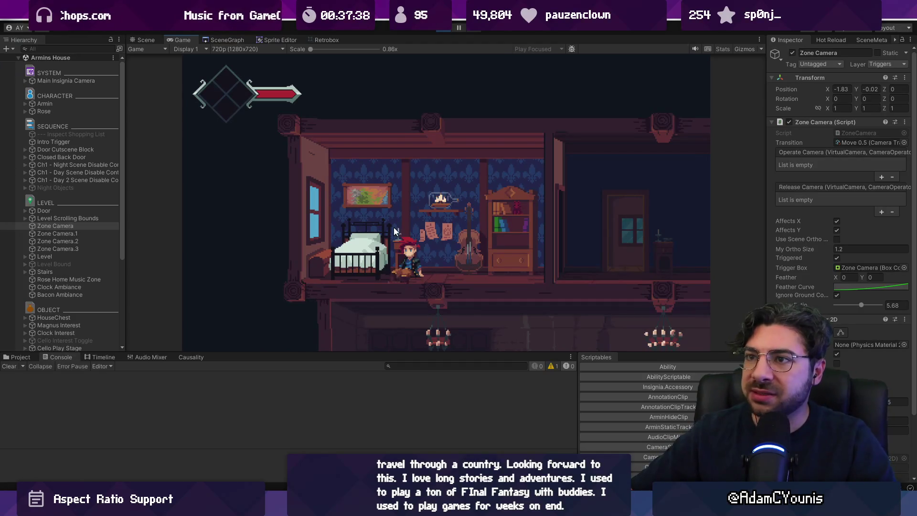
- Preview the game at SteamDeck (1280x800) with the Game view at 1x scale
{"action": "left_click", "coordinate": [235, 49]}
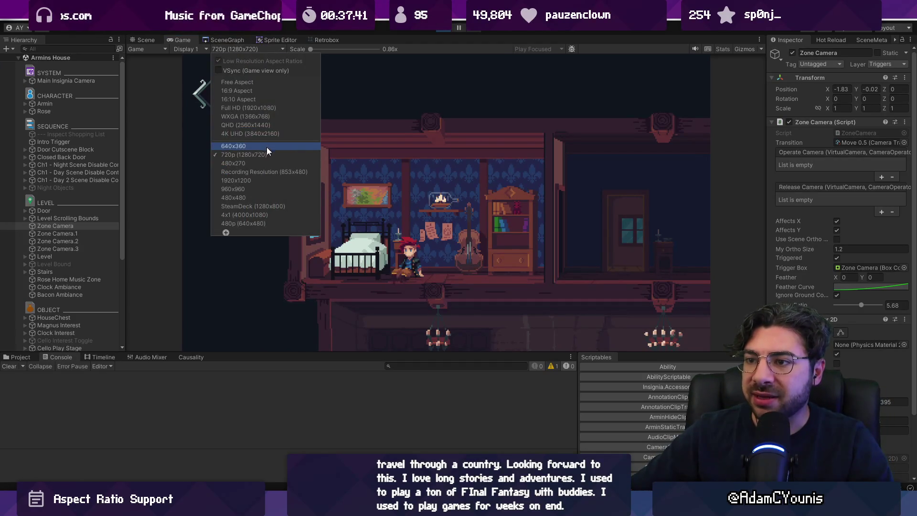
{"action": "left_click", "coordinate": [285, 208]}
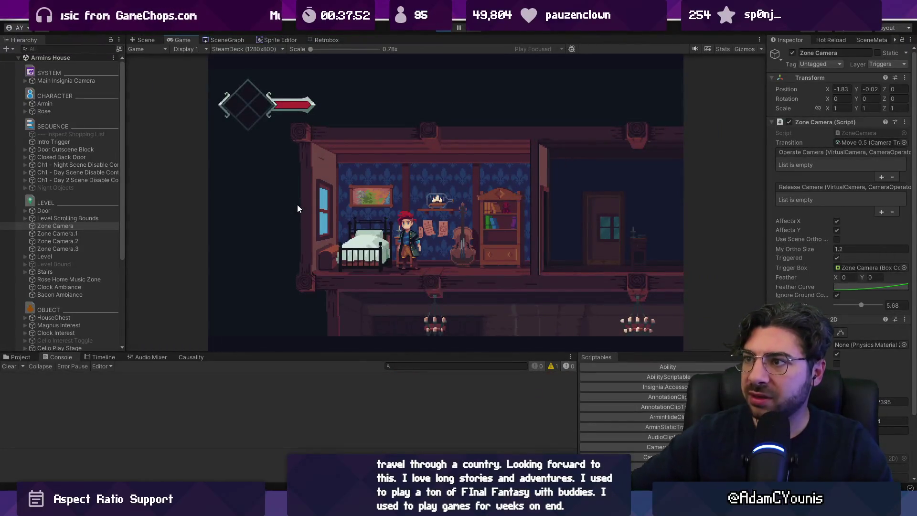
{"action": "left_click_drag", "start_coordinate": [310, 50], "coordinate": [319, 50]}
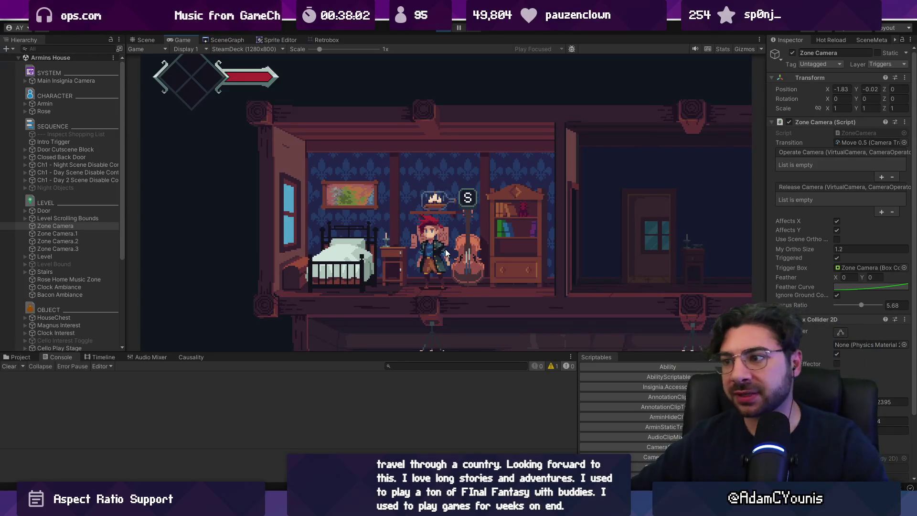
{"action": "left_click", "coordinate": [251, 49]}
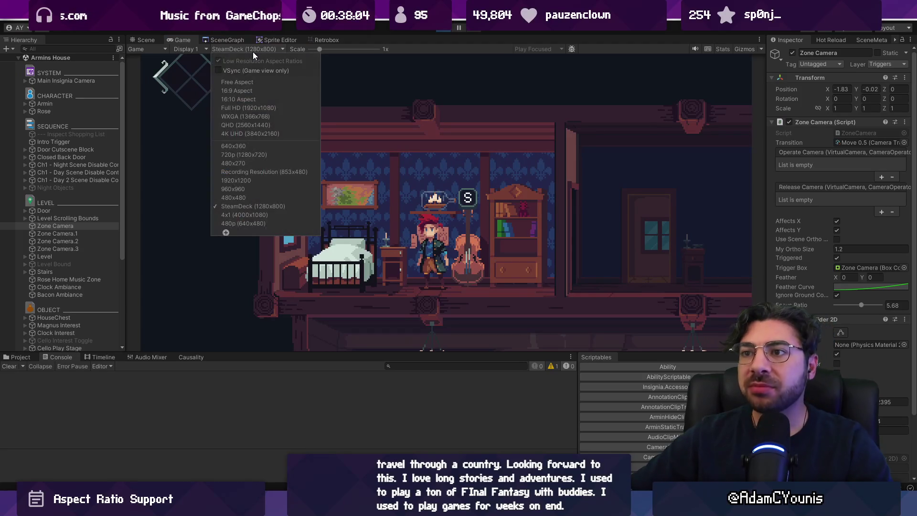
{"action": "left_click", "coordinate": [303, 47]}
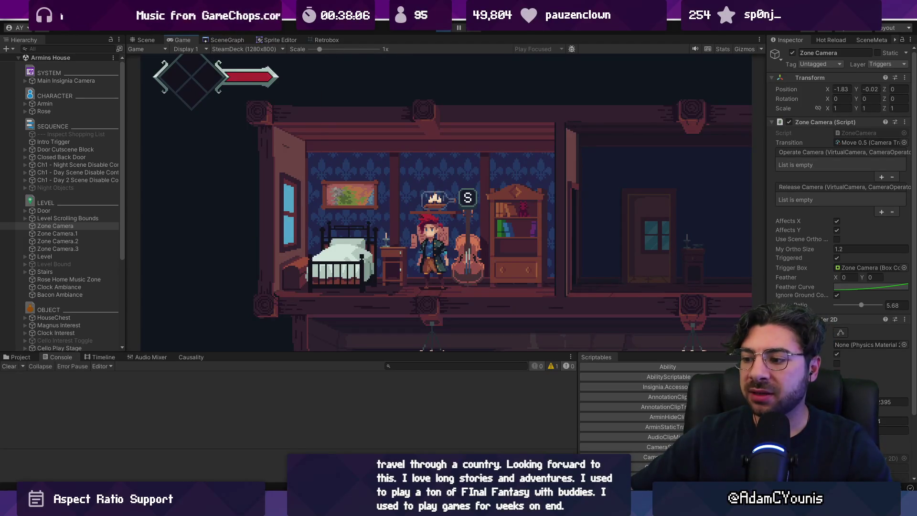
{"action": "key", "text": "alt+Tab"}
{"action": "scroll", "coordinate": [371, 317], "scroll_direction": "down", "scroll_amount": 5}
{"action": "scroll", "coordinate": [372, 317], "scroll_direction": "up", "scroll_amount": 3}
{"action": "scroll", "coordinate": [371, 317], "scroll_direction": "up", "scroll_amount": 3}
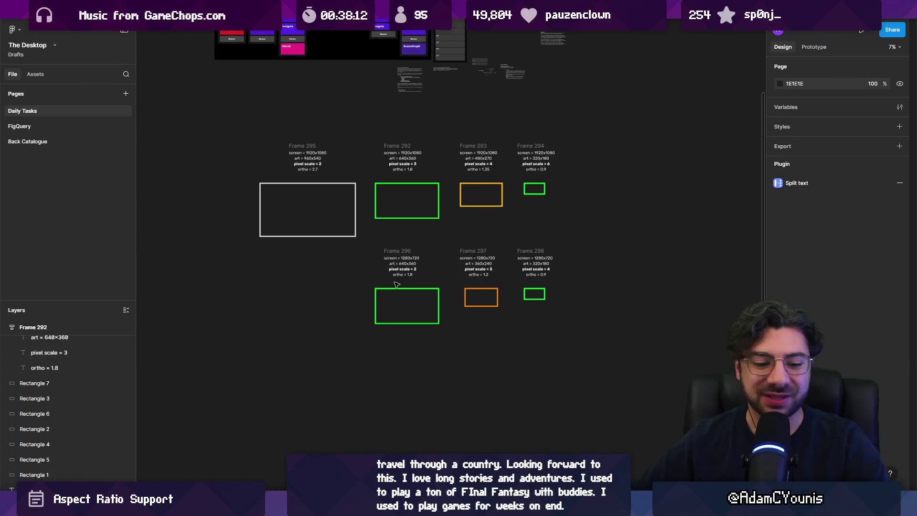
- Draw a vertical line below the frames and give it a white stroke
{"action": "scroll", "coordinate": [350, 278], "scroll_direction": "down", "scroll_amount": 3}
{"action": "scroll", "coordinate": [350, 278], "scroll_direction": "up", "scroll_amount": 5}
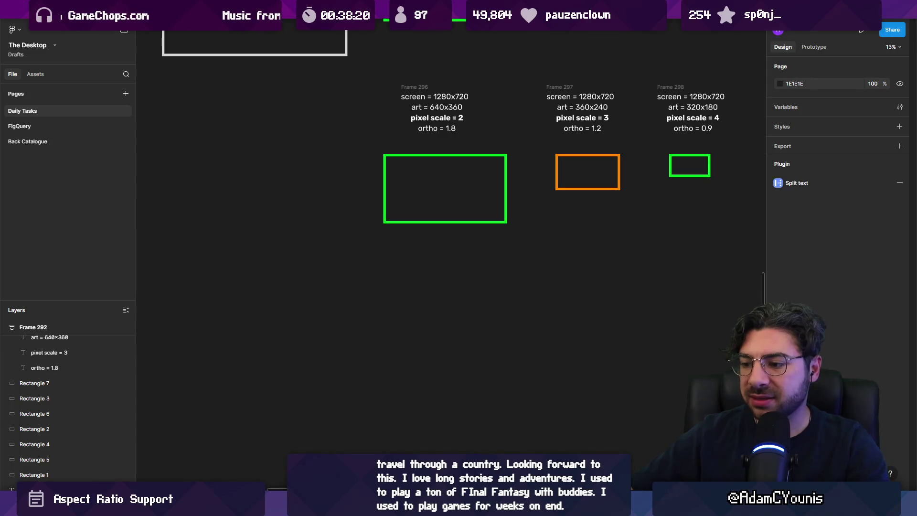
{"action": "left_click_drag", "start_coordinate": [250, 278], "coordinate": [250, 394]}
{"action": "left_click", "coordinate": [780, 279]}
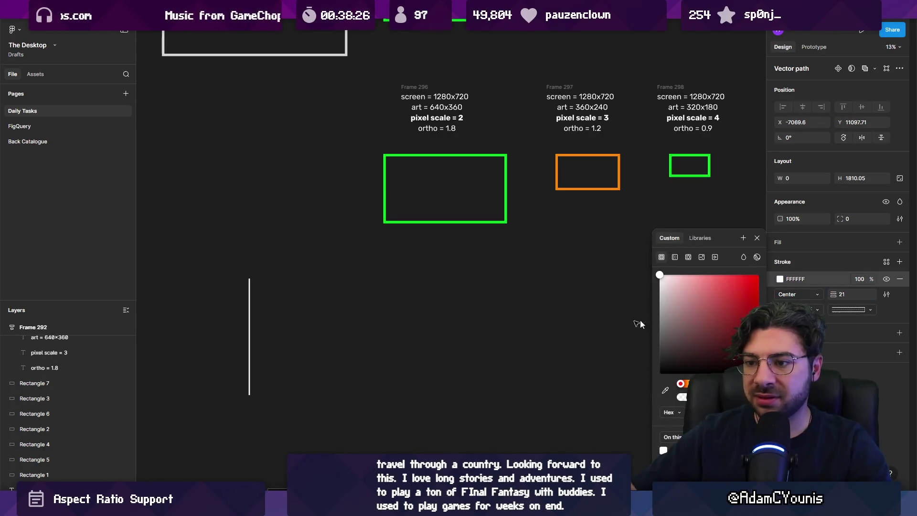
{"action": "scroll", "coordinate": [334, 293], "scroll_direction": "down", "scroll_amount": 3}
{"action": "left_click", "coordinate": [334, 293]}
- Duplicate the line, rotate the copy into a horizontal axis and lengthen it
{"action": "left_click_drag", "start_coordinate": [285, 283], "coordinate": [333, 285]}
{"action": "mouse_move", "coordinate": [335, 203]}
{"action": "left_mouse_down"}
{"action": "mouse_move", "coordinate": [403, 262]}
{"action": "mouse_move", "coordinate": [364, 268]}
{"action": "mouse_move", "coordinate": [363, 324]}
{"action": "mouse_move", "coordinate": [594, 317]}
{"action": "left_mouse_up"}
{"action": "scroll", "coordinate": [593, 317], "scroll_direction": "down", "scroll_amount": 3}
{"action": "left_click", "coordinate": [262, 262]}
{"action": "mouse_move", "coordinate": [262, 262]}
{"action": "left_mouse_down"}
{"action": "mouse_move", "coordinate": [324, 298]}
{"action": "mouse_move", "coordinate": [307, 317]}
{"action": "mouse_move", "coordinate": [391, 324]}
{"action": "left_mouse_up"}
- Copy the tick mark along the axis and extend the axis line's right end
{"action": "left_click", "coordinate": [252, 291]}
{"action": "scroll", "coordinate": [315, 325], "scroll_direction": "up", "scroll_amount": 2}
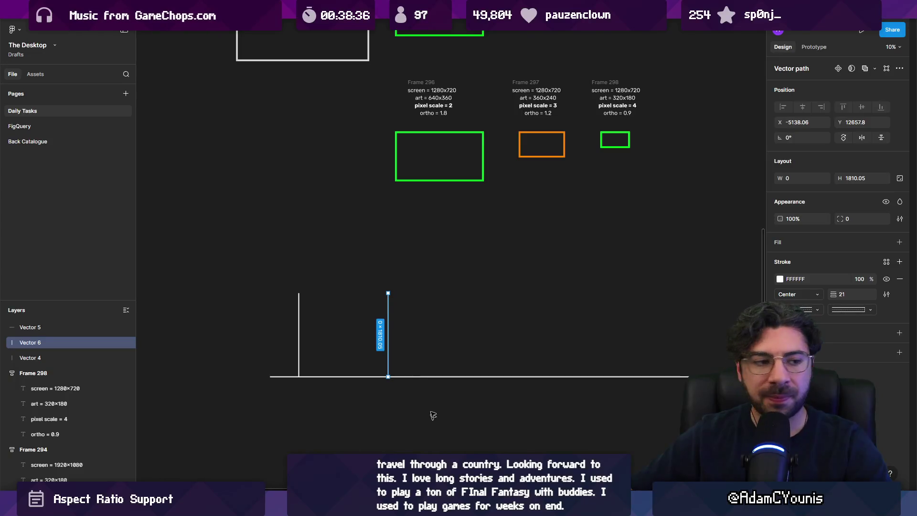
{"action": "mouse_move", "coordinate": [389, 340]}
{"action": "left_mouse_down"}
{"action": "mouse_move", "coordinate": [541, 337]}
{"action": "mouse_move", "coordinate": [725, 357]}
{"action": "left_mouse_up"}
{"action": "scroll", "coordinate": [536, 354], "scroll_direction": "down", "scroll_amount": 3}
{"action": "left_click", "coordinate": [536, 353]}
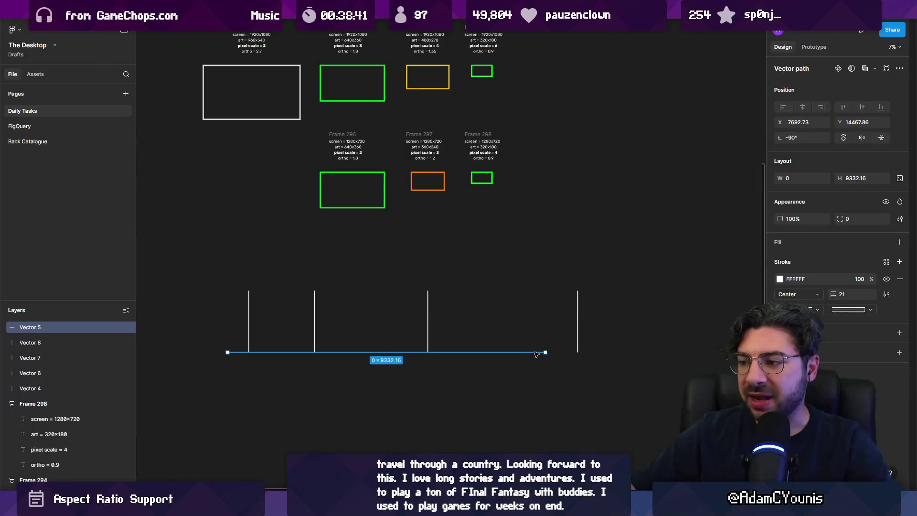
{"action": "left_click_drag", "start_coordinate": [555, 351], "coordinate": [601, 351]}
{"action": "key", "text": "Escape"}
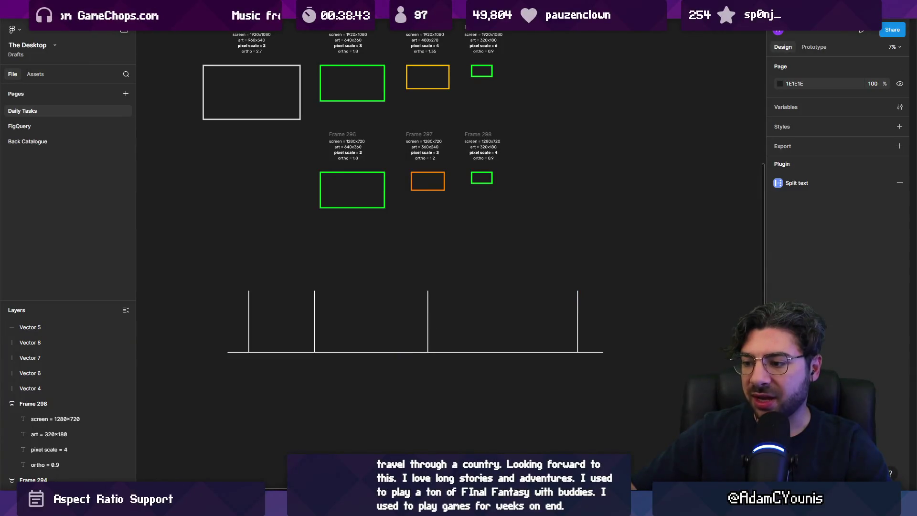
{"action": "left_click", "coordinate": [237, 284]}
{"action": "type", "text": "0.9"}
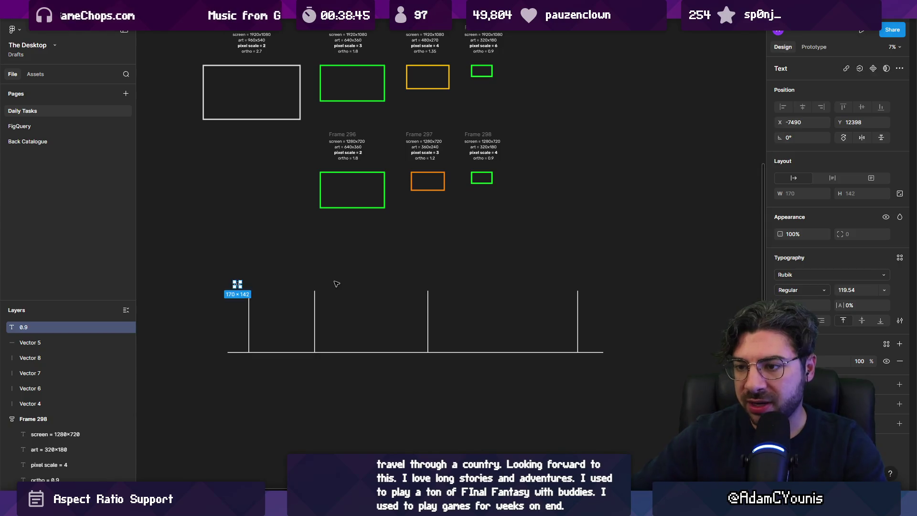
- Finish the 0.9 label and scale it up to a readable size
{"action": "left_click", "coordinate": [336, 283]}
{"action": "left_click_drag", "start_coordinate": [254, 295], "coordinate": [241, 280]}
{"action": "key", "text": "Escape"}
{"action": "left_click", "coordinate": [237, 283]}
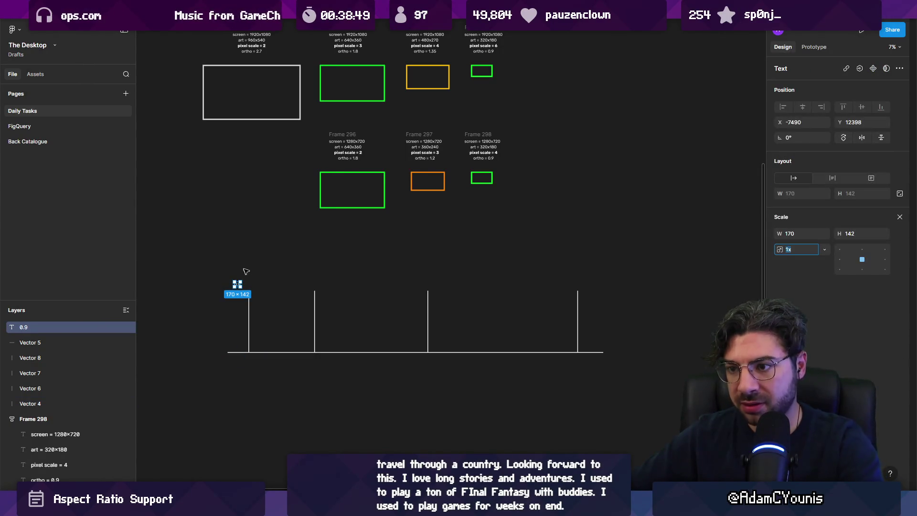
{"action": "mouse_move", "coordinate": [242, 279]}
{"action": "left_mouse_down"}
{"action": "mouse_move", "coordinate": [257, 269]}
{"action": "mouse_move", "coordinate": [325, 272]}
{"action": "mouse_move", "coordinate": [316, 275]}
{"action": "left_mouse_up"}
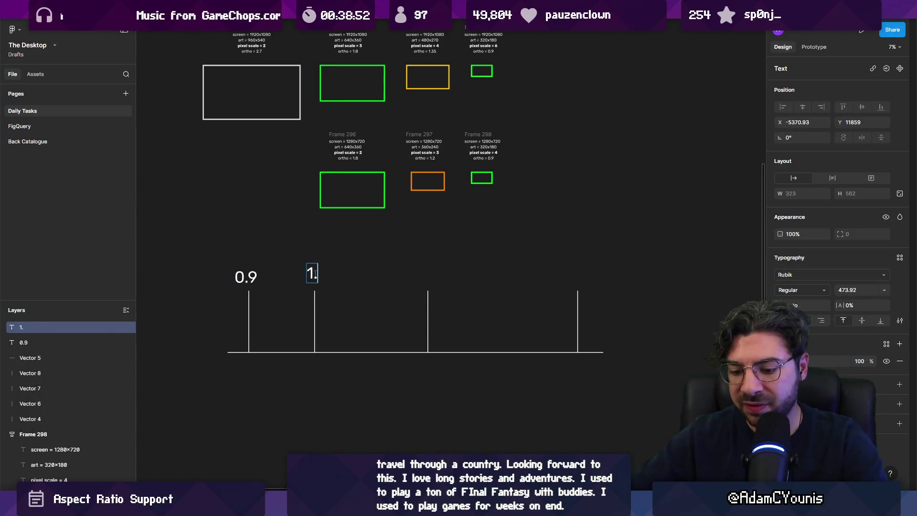
- Add copies of the label above the third and last ticks, reading 1.8 and 2.7
{"action": "left_click_drag", "start_coordinate": [311, 273], "coordinate": [426, 269]}
{"action": "type", "text": "1."}
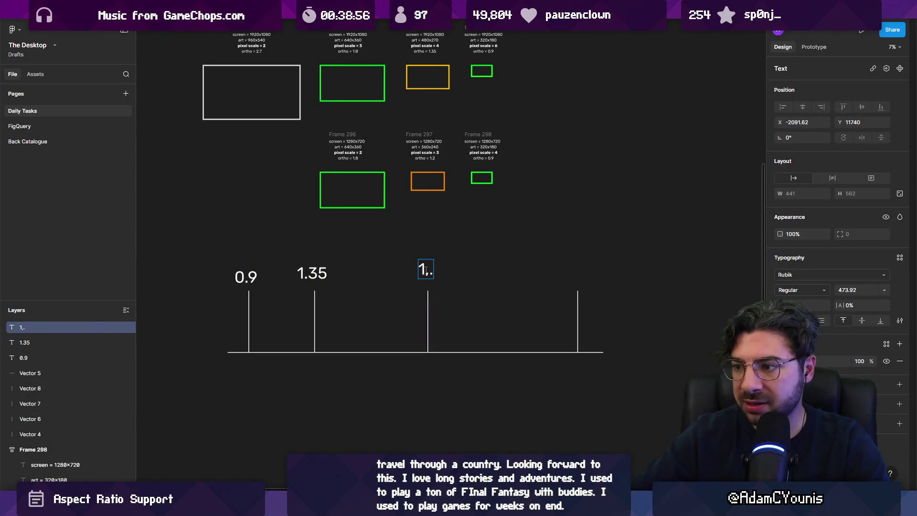
{"action": "type", "text": "8"}
{"action": "key", "text": "Escape"}
{"action": "left_click_drag", "start_coordinate": [418, 270], "coordinate": [569, 270]}
{"action": "type", "text": "7"}
{"action": "left_click", "coordinate": [423, 243]}
{"action": "scroll", "coordinate": [424, 244], "scroll_direction": "up", "scroll_amount": 1}
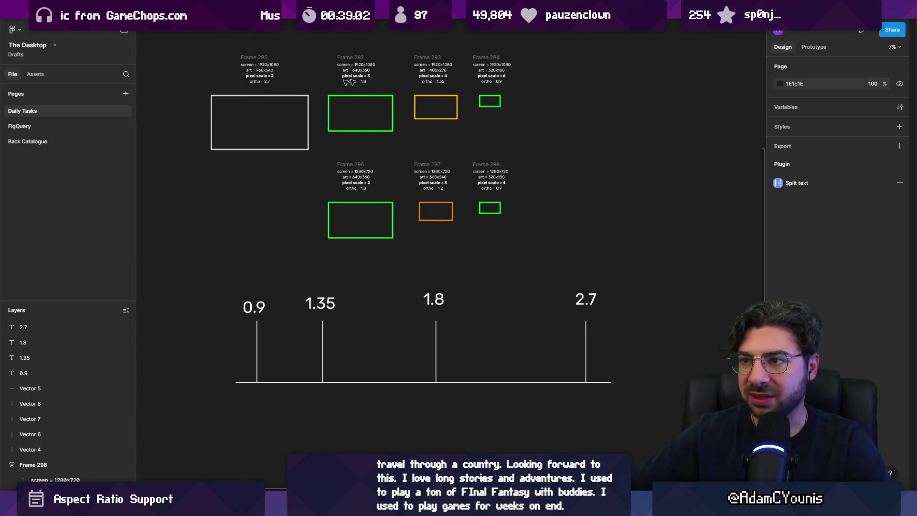
- Place a 0 label at the axis start and adjust the axis line's left end to match
{"action": "mouse_move", "coordinate": [248, 308]}
{"action": "left_mouse_down"}
{"action": "mouse_move", "coordinate": [224, 325]}
{"action": "mouse_move", "coordinate": [235, 395]}
{"action": "mouse_move", "coordinate": [180, 395]}
{"action": "left_mouse_up"}
{"action": "key", "text": "Escape"}
{"action": "key", "text": "Escape"}
{"action": "left_click", "coordinate": [237, 384]}
{"action": "mouse_move", "coordinate": [236, 383]}
{"action": "left_mouse_down"}
{"action": "mouse_move", "coordinate": [200, 380]}
{"action": "mouse_move", "coordinate": [199, 395]}
{"action": "left_mouse_up"}
{"action": "left_click", "coordinate": [180, 395]}
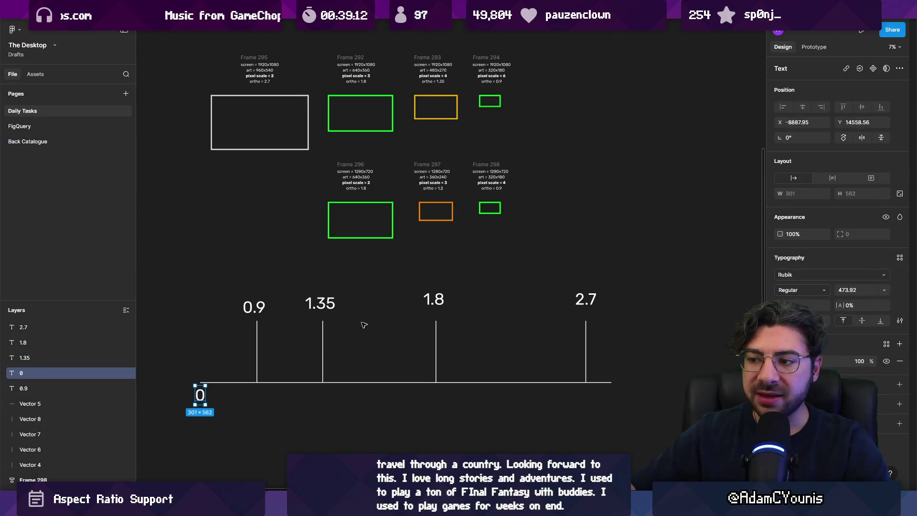
{"action": "left_click", "coordinate": [219, 382]}
{"action": "mouse_move", "coordinate": [200, 381]}
{"action": "left_mouse_down"}
{"action": "mouse_move", "coordinate": [213, 381]}
{"action": "mouse_move", "coordinate": [210, 395]}
{"action": "left_mouse_up"}
{"action": "double_click", "coordinate": [201, 395]}
{"action": "key", "text": "Escape"}
- Duplicate the 1.35 tick and label just left of it as a taller 1.2 tick
{"action": "scroll", "coordinate": [276, 358], "scroll_direction": "down", "scroll_amount": 2}
{"action": "mouse_move", "coordinate": [359, 256]}
{"action": "left_mouse_down"}
{"action": "mouse_move", "coordinate": [330, 315]}
{"action": "mouse_move", "coordinate": [311, 315]}
{"action": "left_mouse_up"}
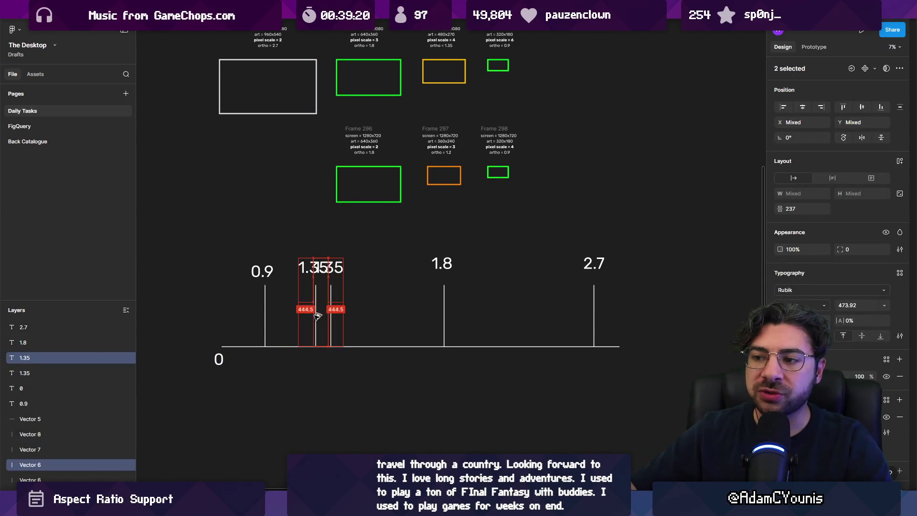
{"action": "left_click_drag", "start_coordinate": [315, 271], "coordinate": [315, 249]}
{"action": "double_click", "coordinate": [315, 246]}
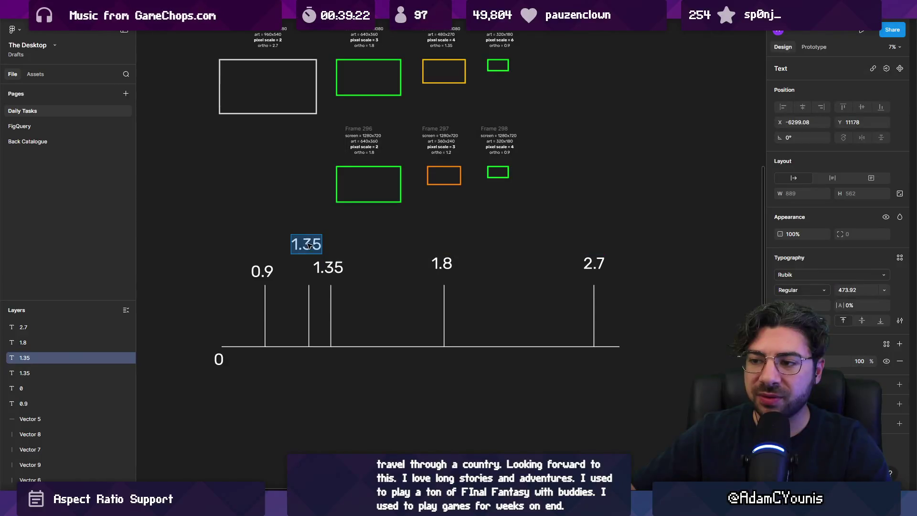
{"action": "type", "text": "1.2"}
{"action": "key", "text": "Escape"}
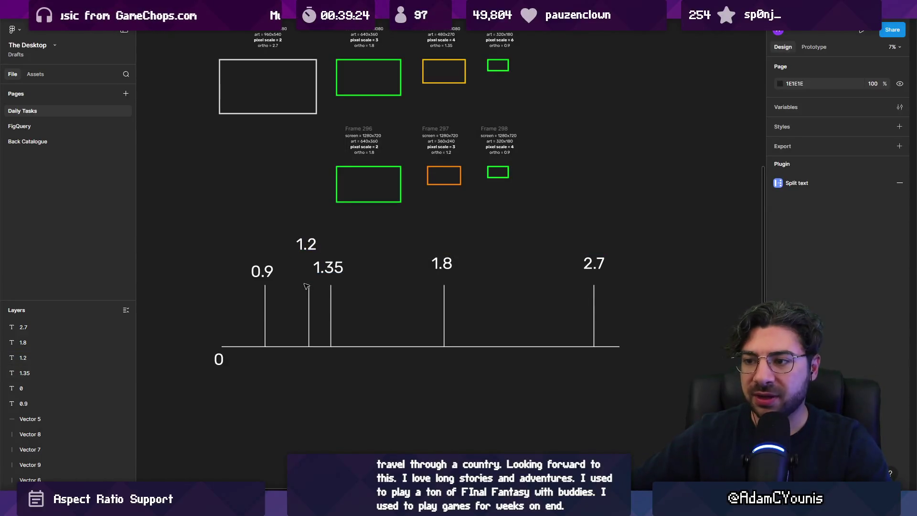
{"action": "left_click", "coordinate": [309, 305]}
{"action": "left_click_drag", "start_coordinate": [309, 285], "coordinate": [308, 246]}
- Preview the game at WXGA (1366x768), then return to the Figma diagram
{"action": "left_click", "coordinate": [379, 262]}
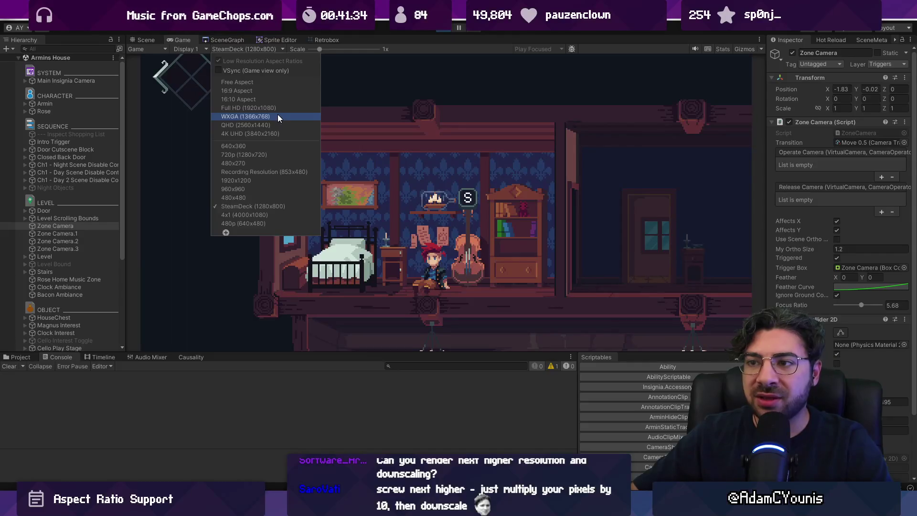
{"action": "left_click", "coordinate": [278, 117]}
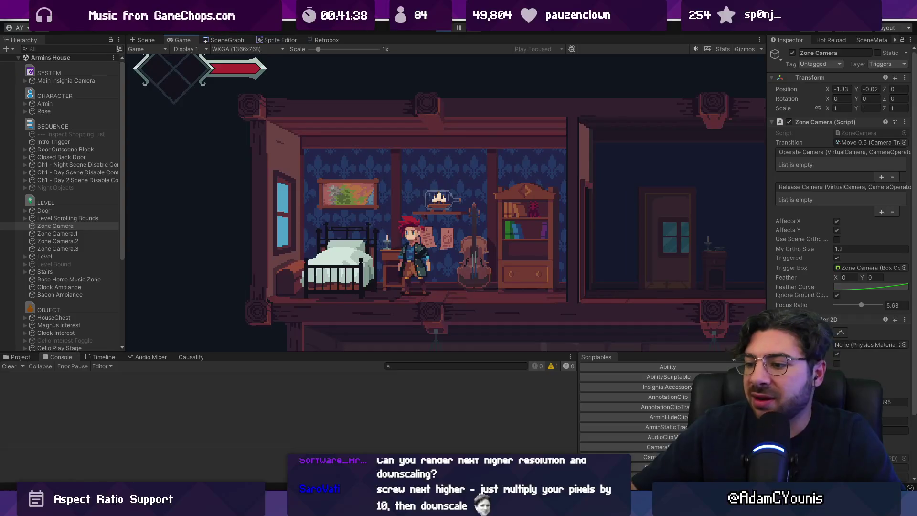
{"action": "key", "text": "alt+Tab"}
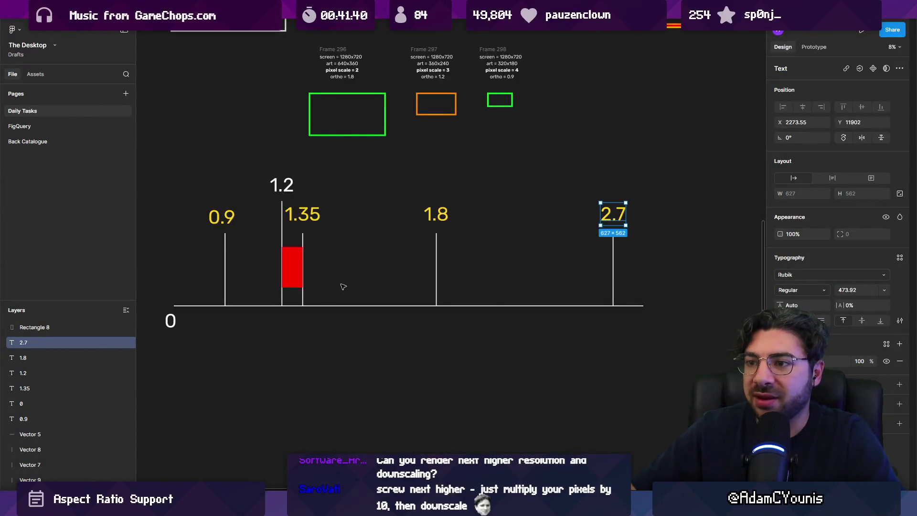
- Move the whole ortho scale diagram further down the canvas
{"action": "scroll", "coordinate": [343, 286], "scroll_direction": "down", "scroll_amount": 5}
{"action": "left_click", "coordinate": [503, 392]}
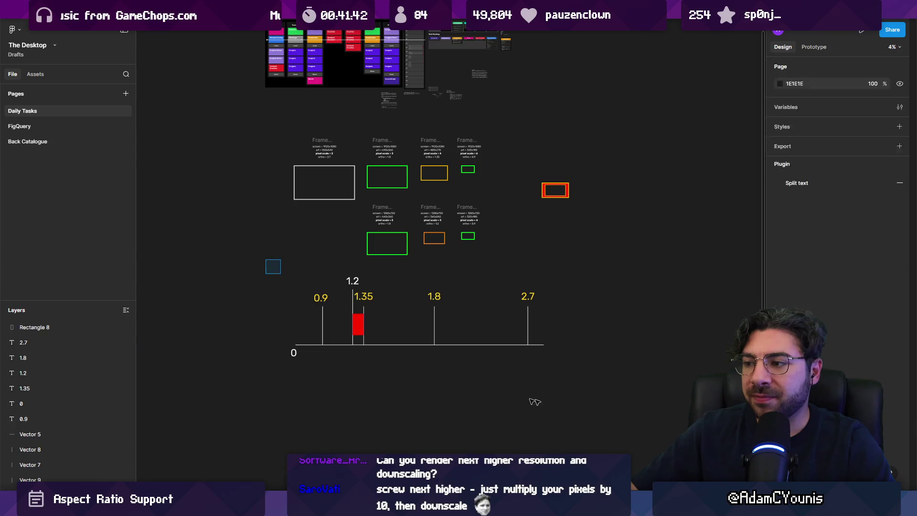
{"action": "left_click_drag", "start_coordinate": [503, 392], "coordinate": [281, 268]}
{"action": "left_click_drag", "start_coordinate": [358, 330], "coordinate": [358, 390]}
{"action": "left_click", "coordinate": [348, 247]}
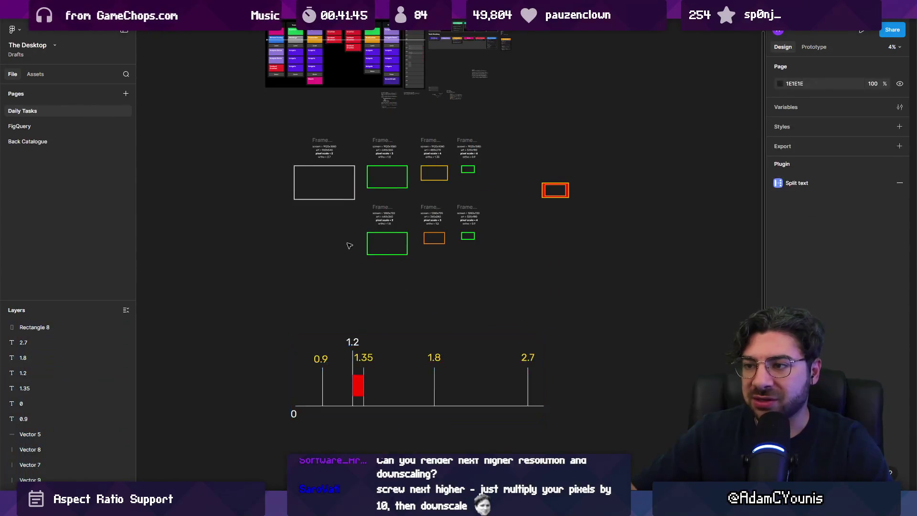
- Duplicate Frame 296 next to Frame 295 as the new Frame 299
{"action": "scroll", "coordinate": [348, 246], "scroll_direction": "up", "scroll_amount": 3}
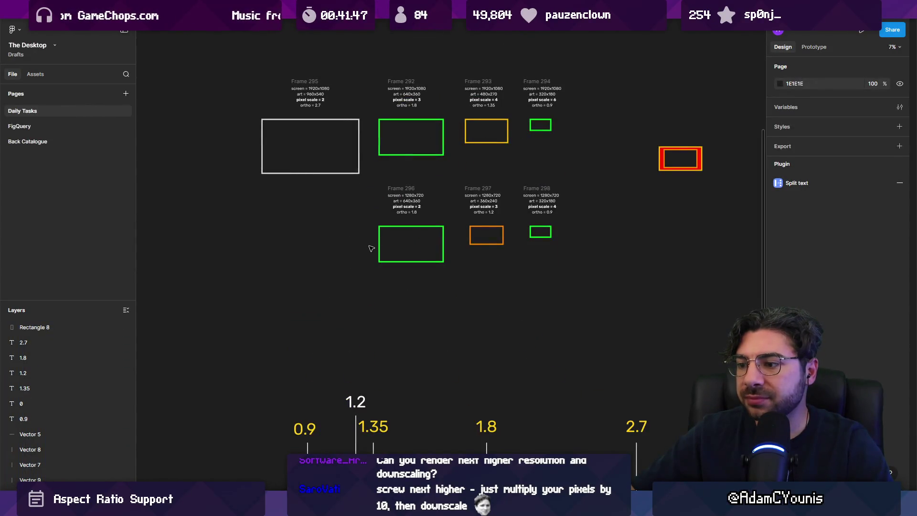
{"action": "scroll", "coordinate": [371, 249], "scroll_direction": "up", "scroll_amount": 2}
{"action": "scroll", "coordinate": [370, 257], "scroll_direction": "up", "scroll_amount": 4}
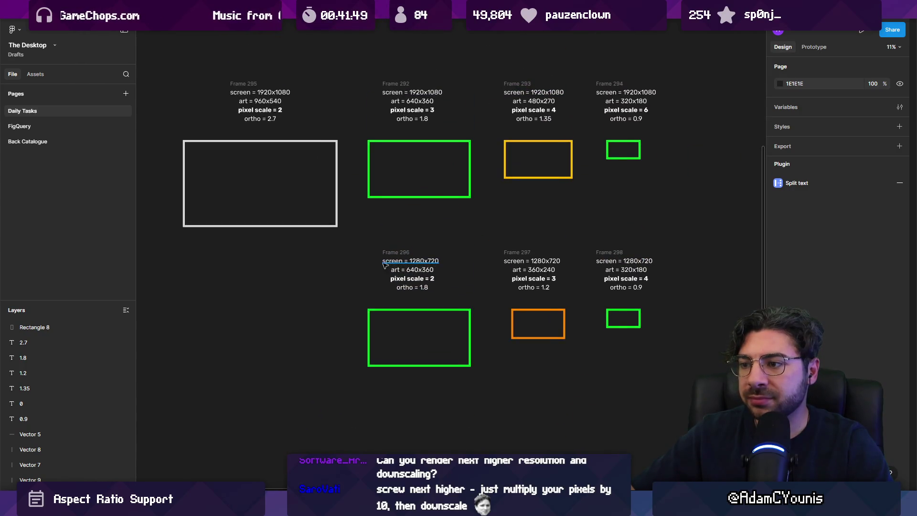
{"action": "left_click_drag", "start_coordinate": [364, 245], "coordinate": [478, 377]}
{"action": "left_click_drag", "start_coordinate": [439, 327], "coordinate": [281, 327]}
{"action": "left_click", "coordinate": [292, 246]}
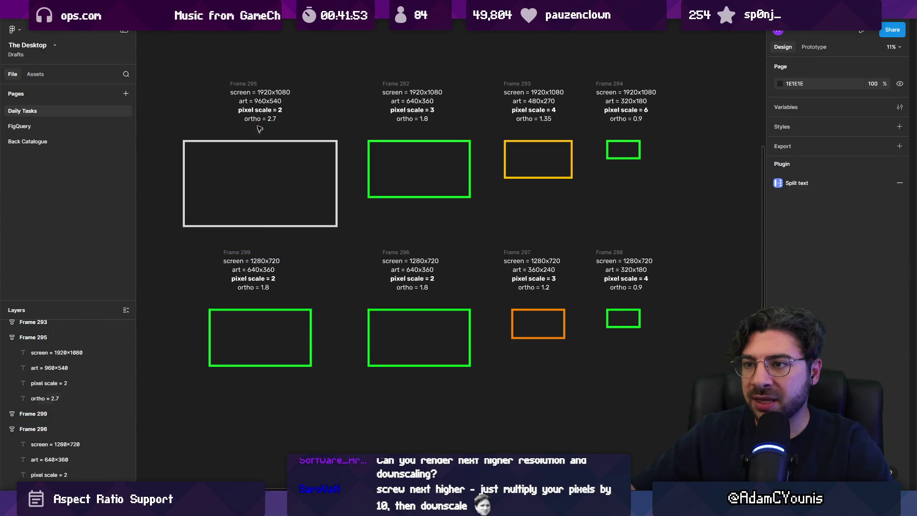
- Select Frame 299's pixel scale and art resolution lines, undoing a stray text edit
{"action": "scroll", "coordinate": [256, 289], "scroll_direction": "up", "scroll_amount": 2}
{"action": "scroll", "coordinate": [287, 135], "scroll_direction": "up", "scroll_amount": 2}
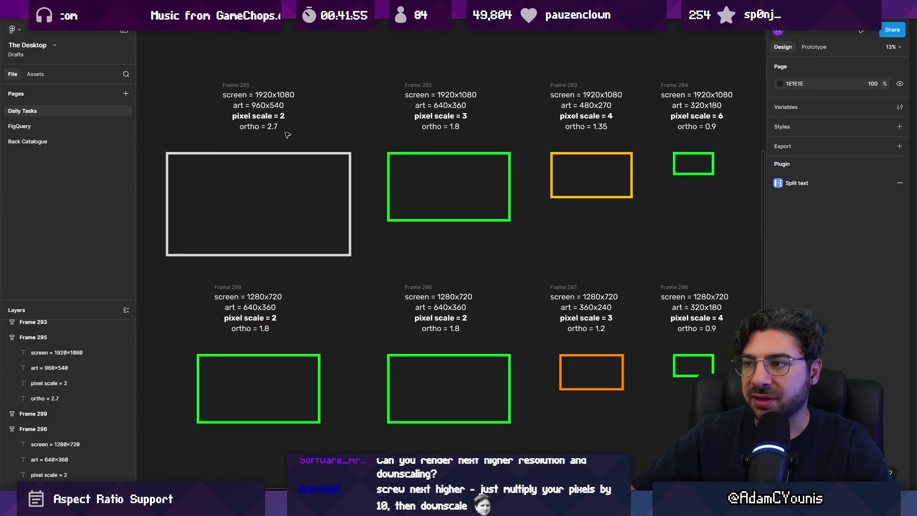
{"action": "left_click", "coordinate": [279, 319]}
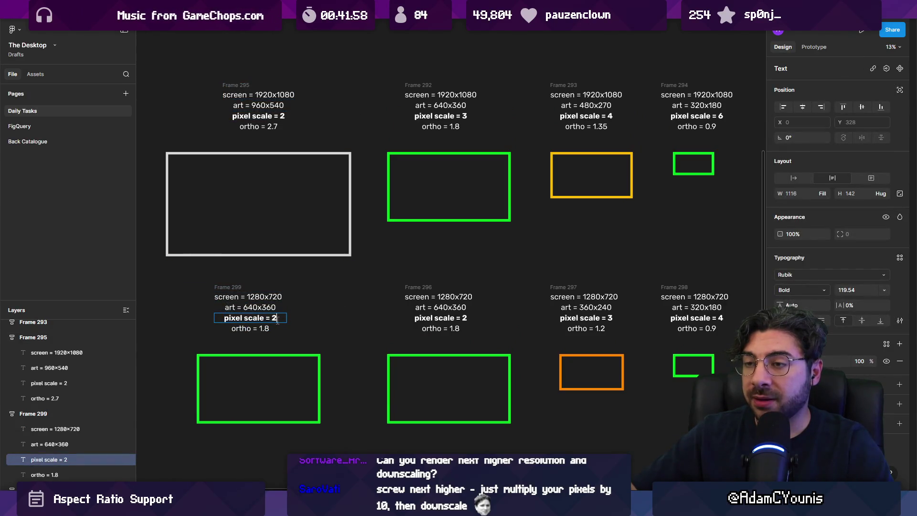
{"action": "type", "text": "1"}
{"action": "left_click", "coordinate": [270, 307]}
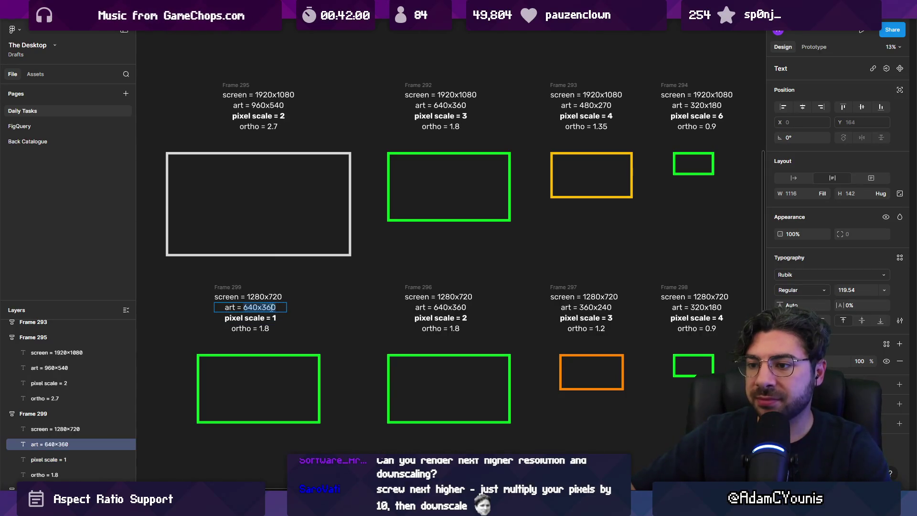
{"action": "key", "text": "Tab"}
{"action": "key", "text": "Escape"}
{"action": "left_click", "coordinate": [308, 313]}
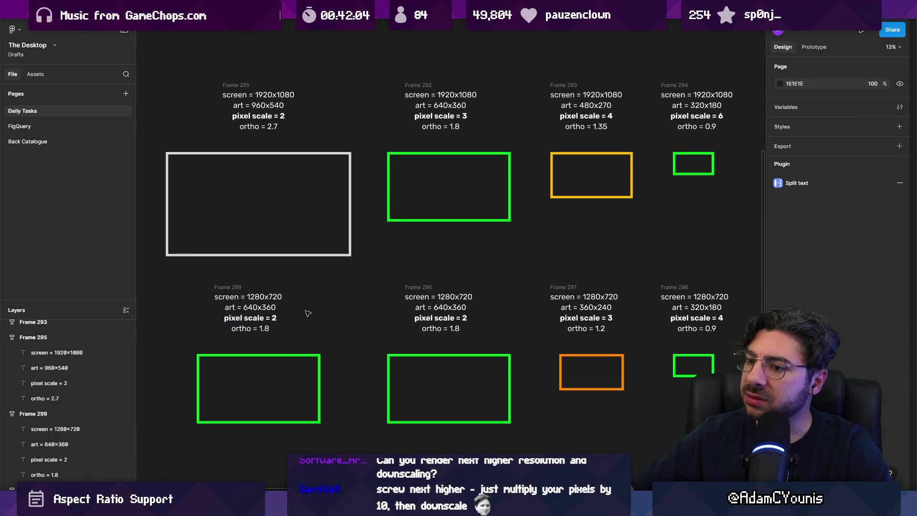
{"action": "left_click", "coordinate": [281, 318]}
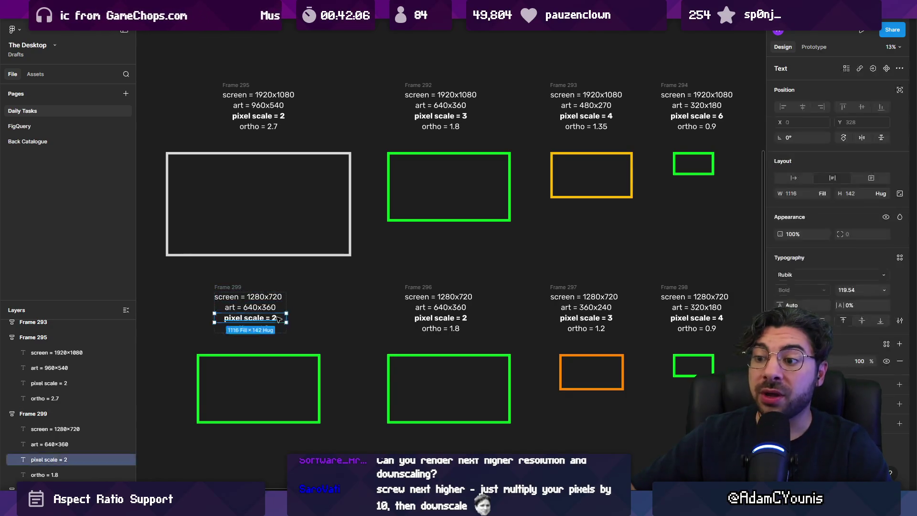
{"action": "left_click", "coordinate": [284, 259]}
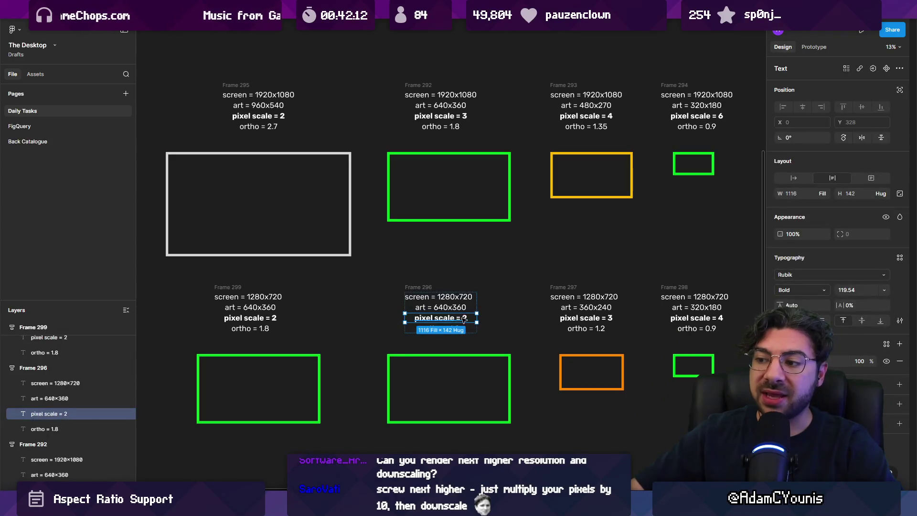
- Change Frame 299's pixel scale value to 1
{"action": "scroll", "coordinate": [462, 319], "scroll_direction": "up", "scroll_amount": 5}
{"action": "scroll", "coordinate": [464, 316], "scroll_direction": "down", "scroll_amount": 5}
{"action": "scroll", "coordinate": [326, 314], "scroll_direction": "up", "scroll_amount": 2}
{"action": "scroll", "coordinate": [325, 314], "scroll_direction": "up", "scroll_amount": 3}
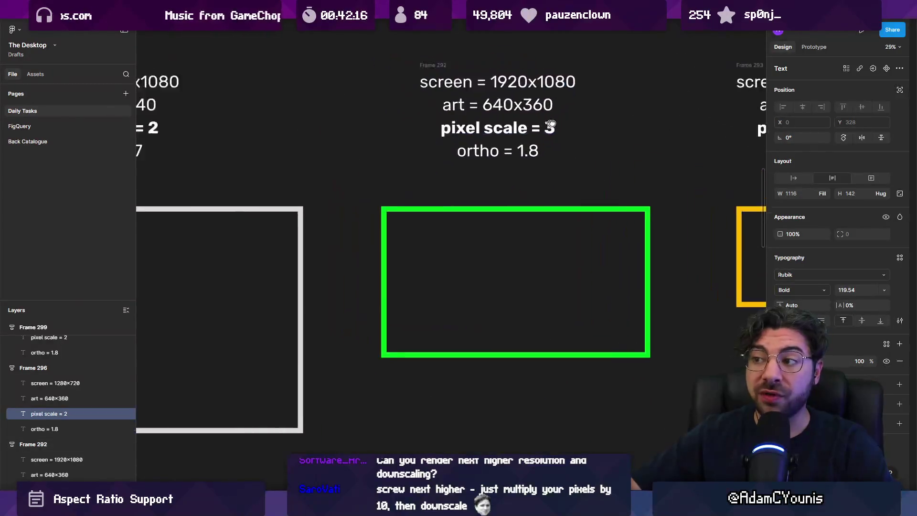
{"action": "scroll", "coordinate": [313, 135], "scroll_direction": "down", "scroll_amount": 2}
{"action": "scroll", "coordinate": [353, 182], "scroll_direction": "down", "scroll_amount": 3}
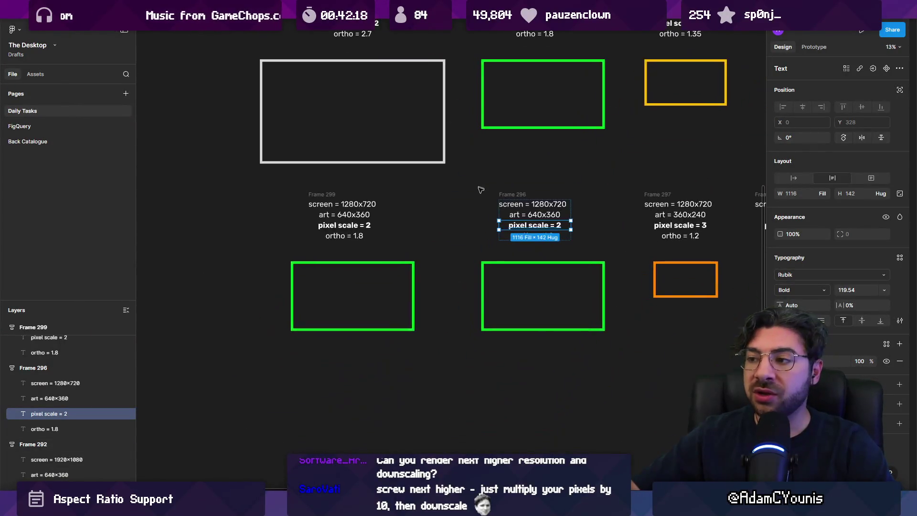
{"action": "scroll", "coordinate": [289, 230], "scroll_direction": "up", "scroll_amount": 2}
{"action": "double_click", "coordinate": [289, 231]}
{"action": "double_click", "coordinate": [294, 233]}
{"action": "type", "text": "1"}
{"action": "double_click", "coordinate": [268, 213]}
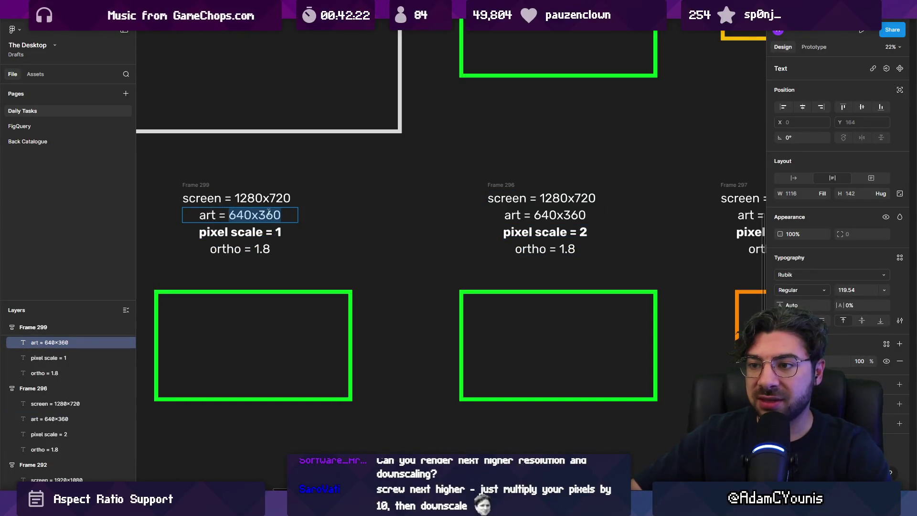
- Change Frame 299's ortho value from 1.8 to 3.6
{"action": "double_click", "coordinate": [267, 247]}
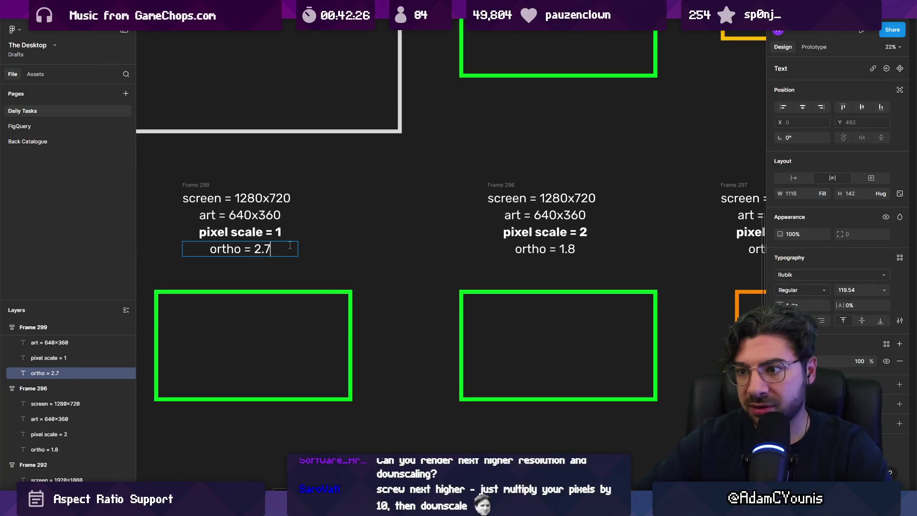
{"action": "scroll", "coordinate": [289, 245], "scroll_direction": "down", "scroll_amount": 5}
{"action": "key", "text": "Escape"}
{"action": "key", "text": "Escape"}
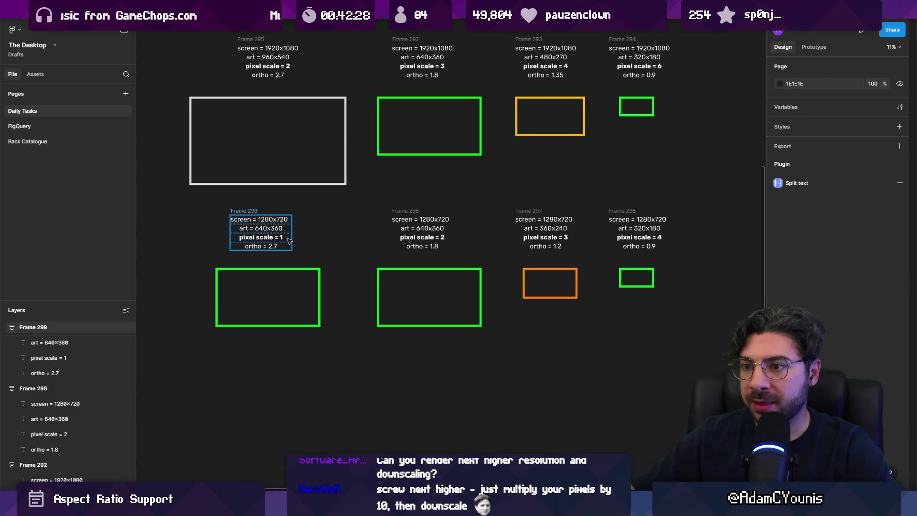
{"action": "double_click", "coordinate": [288, 244]}
{"action": "key", "text": "BackSpace"}
{"action": "scroll", "coordinate": [282, 247], "scroll_direction": "up", "scroll_amount": 5}
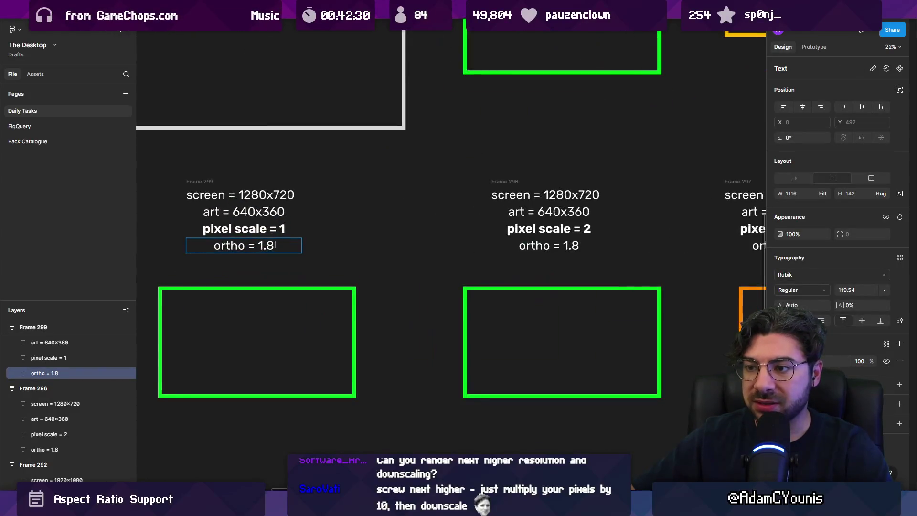
{"action": "type", "text": "3.6"}
{"action": "key", "text": "Escape"}
{"action": "key", "text": "Escape"}
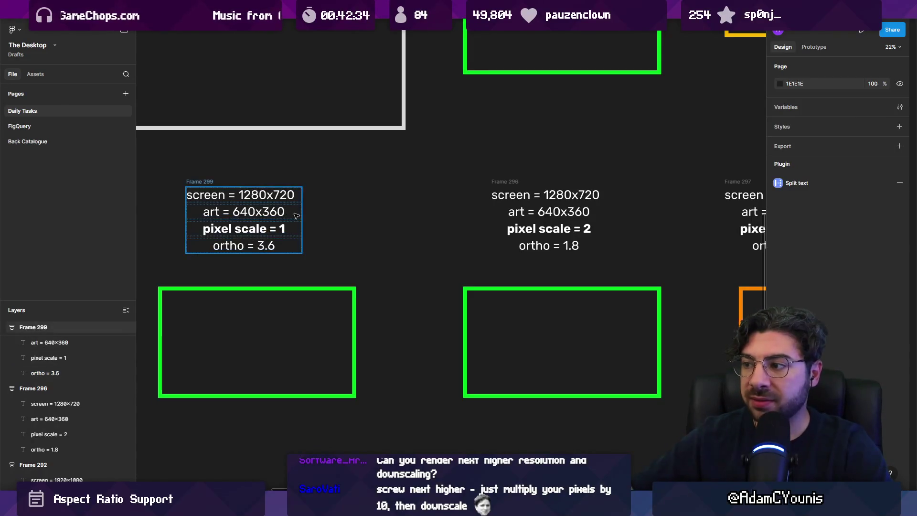
{"action": "scroll", "coordinate": [300, 217], "scroll_direction": "down", "scroll_amount": 5}
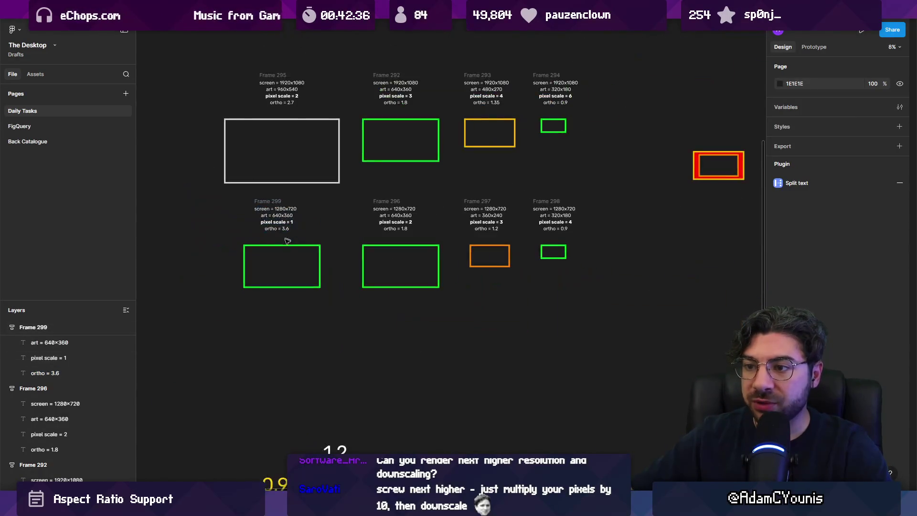
- Enlarge Frame 299's rectangle to about 4048×2277 and shift Frames 296–298 right
{"action": "left_click", "coordinate": [275, 245]}
{"action": "mouse_move", "coordinate": [239, 290]}
{"action": "left_mouse_down"}
{"action": "mouse_move", "coordinate": [194, 317]}
{"action": "mouse_move", "coordinate": [205, 313]}
{"action": "left_mouse_up"}
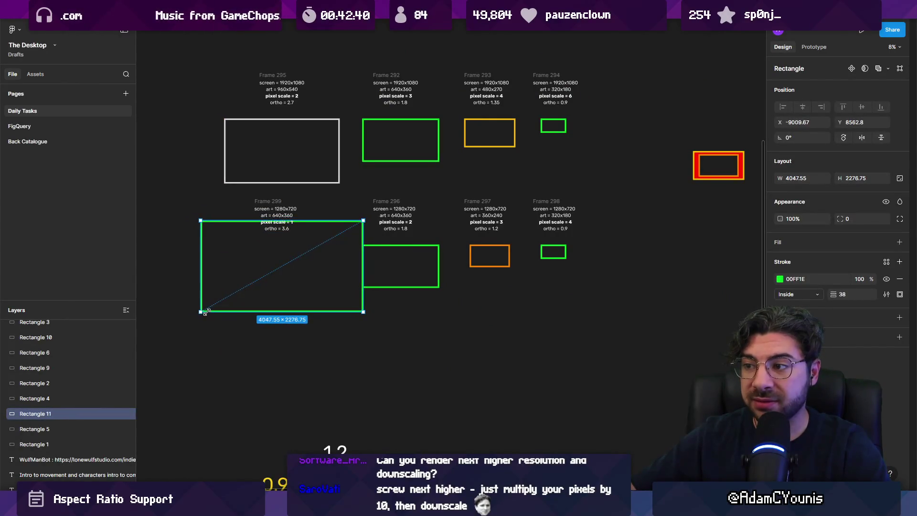
{"action": "left_click_drag", "start_coordinate": [373, 184], "coordinate": [624, 344]}
{"action": "left_click_drag", "start_coordinate": [418, 248], "coordinate": [434, 250]}
{"action": "key", "text": "Escape"}
{"action": "left_click", "coordinate": [299, 176]}
{"action": "left_click_drag", "start_coordinate": [299, 240], "coordinate": [299, 258]}
- Give Frame 299's rectangle an orange outline sampled from Frame 297
{"action": "left_click", "coordinate": [779, 279]}
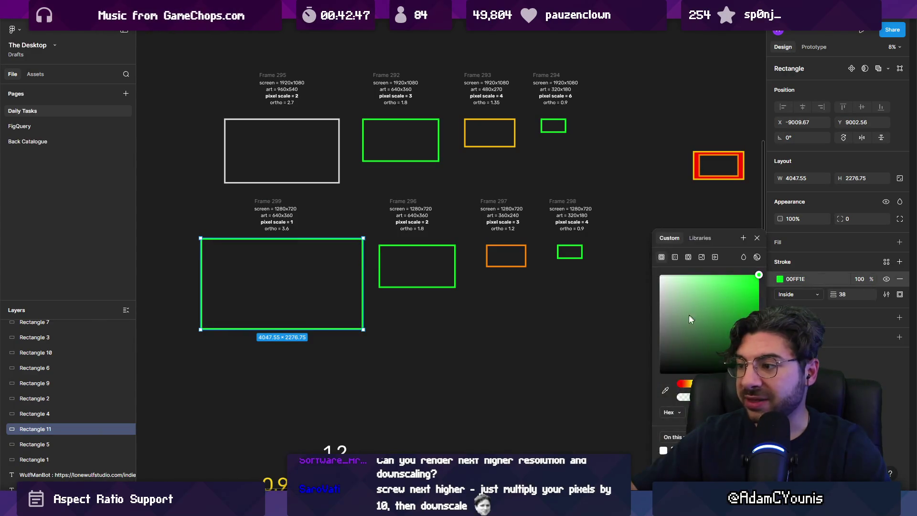
{"action": "left_click", "coordinate": [665, 391]}
{"action": "scroll", "coordinate": [553, 254], "scroll_direction": "up", "scroll_amount": 5}
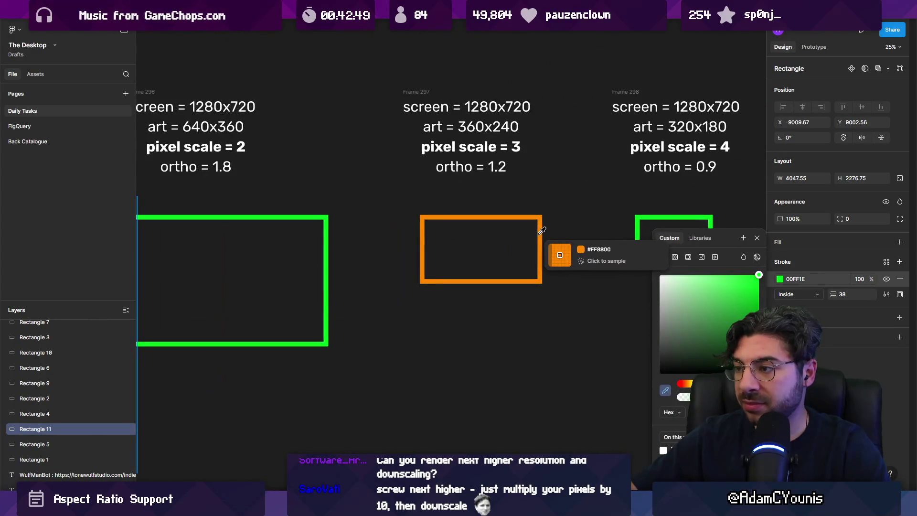
{"action": "left_click", "coordinate": [545, 258]}
{"action": "scroll", "coordinate": [552, 271], "scroll_direction": "down", "scroll_amount": 5}
- Give Frame 295's rectangle a yellow outline sampled from Frame 293
{"action": "left_click", "coordinate": [365, 194]}
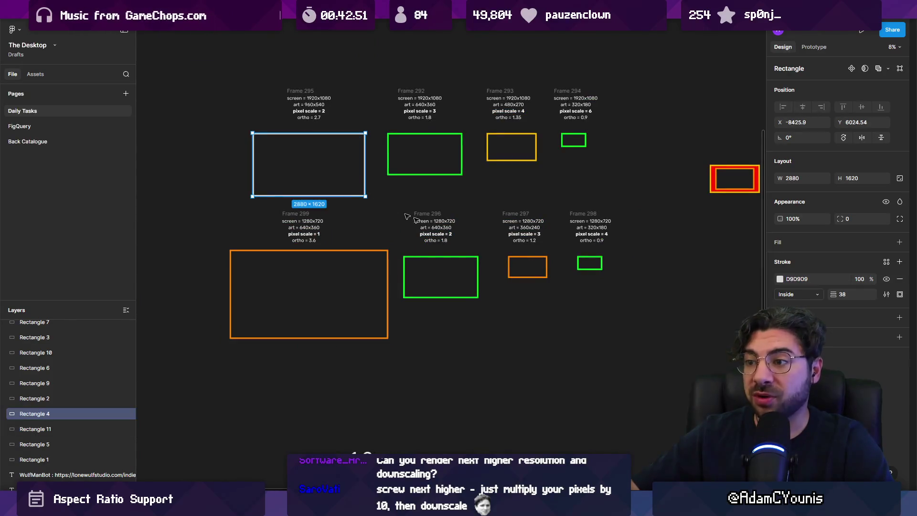
{"action": "left_click", "coordinate": [780, 279]}
{"action": "scroll", "coordinate": [516, 172], "scroll_direction": "up", "scroll_amount": 10}
{"action": "left_click", "coordinate": [664, 389]}
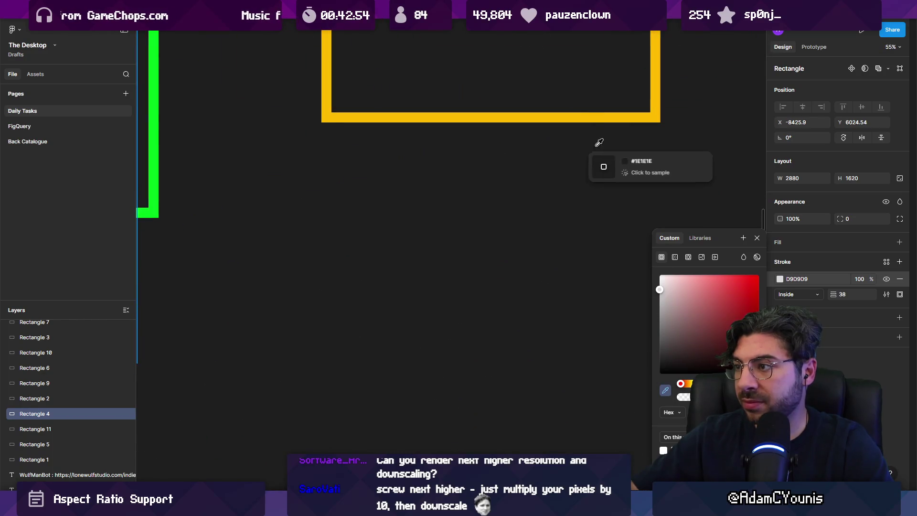
{"action": "left_click", "coordinate": [579, 117]}
{"action": "scroll", "coordinate": [549, 223], "scroll_direction": "down", "scroll_amount": 10}
{"action": "left_click", "coordinate": [367, 238]}
{"action": "scroll", "coordinate": [373, 239], "scroll_direction": "down", "scroll_amount": 5}
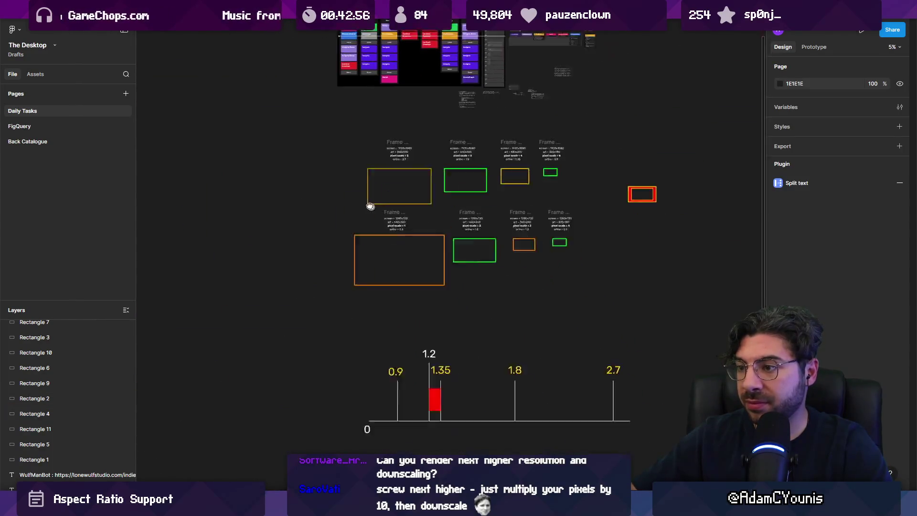
- Colour the 1.2 label orange to match the frames
{"action": "left_click", "coordinate": [373, 270]}
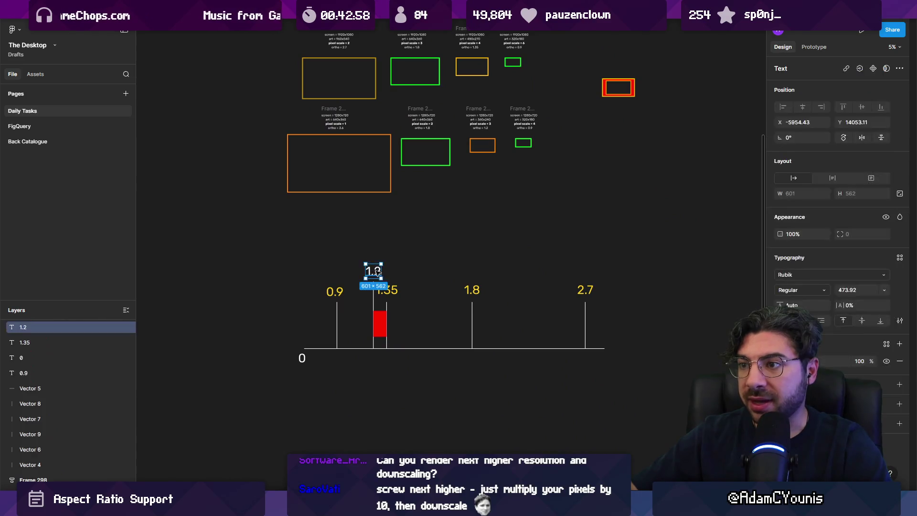
{"action": "left_click", "coordinate": [779, 361]}
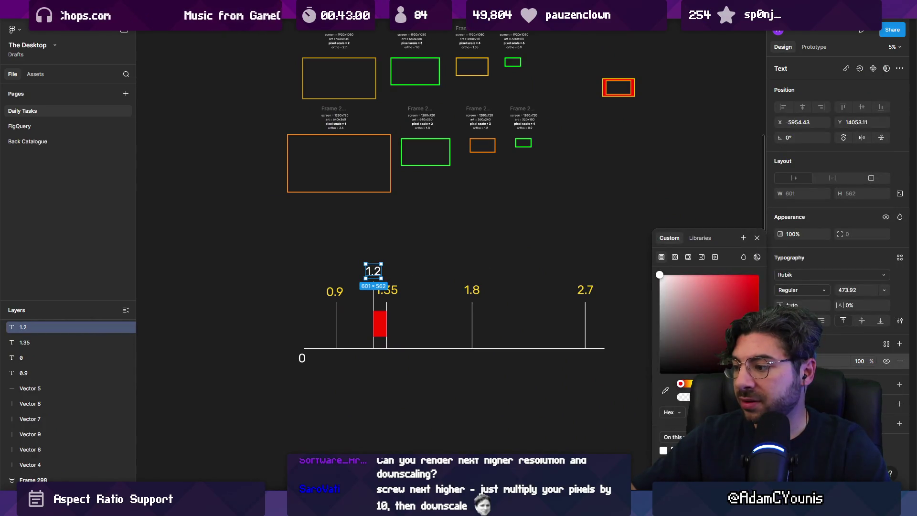
{"action": "left_click", "coordinate": [665, 389]}
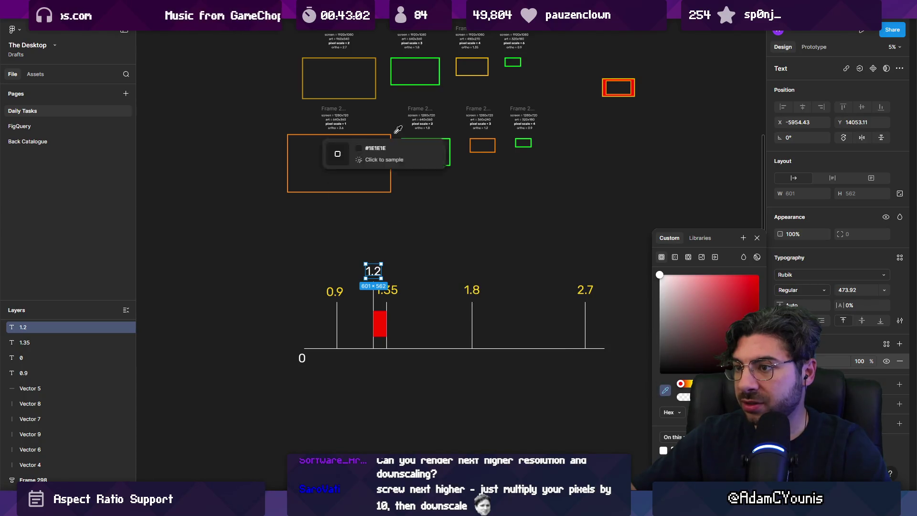
{"action": "scroll", "coordinate": [410, 160], "scroll_direction": "up", "scroll_amount": 5}
{"action": "left_click", "coordinate": [401, 166]}
{"action": "scroll", "coordinate": [420, 200], "scroll_direction": "down", "scroll_amount": 4}
{"action": "scroll", "coordinate": [423, 205], "scroll_direction": "down", "scroll_amount": 3}
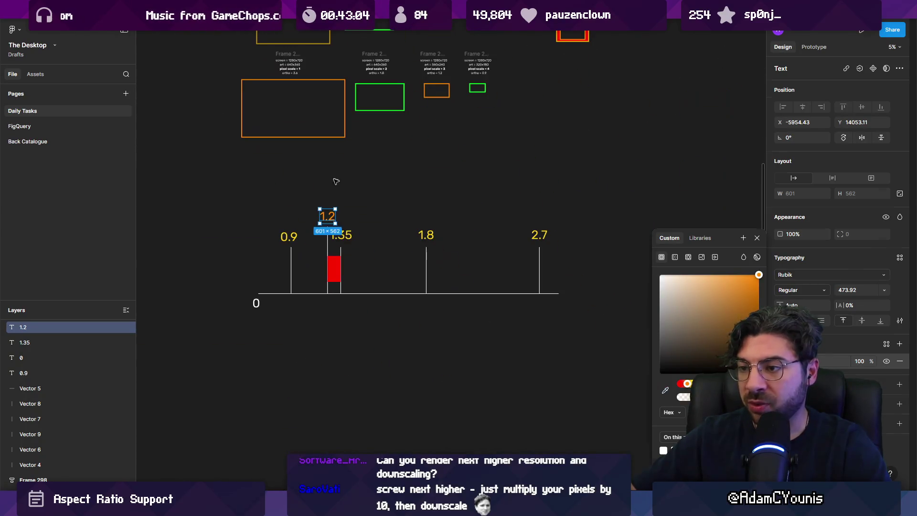
- Add a 3.6 tick and label past 2.7 and extend the baseline to it
{"action": "left_click", "coordinate": [334, 180]}
{"action": "mouse_move", "coordinate": [315, 203]}
{"action": "left_mouse_down"}
{"action": "mouse_move", "coordinate": [358, 239]}
{"action": "mouse_move", "coordinate": [330, 232]}
{"action": "mouse_move", "coordinate": [363, 223]}
{"action": "mouse_move", "coordinate": [652, 223]}
{"action": "left_mouse_up"}
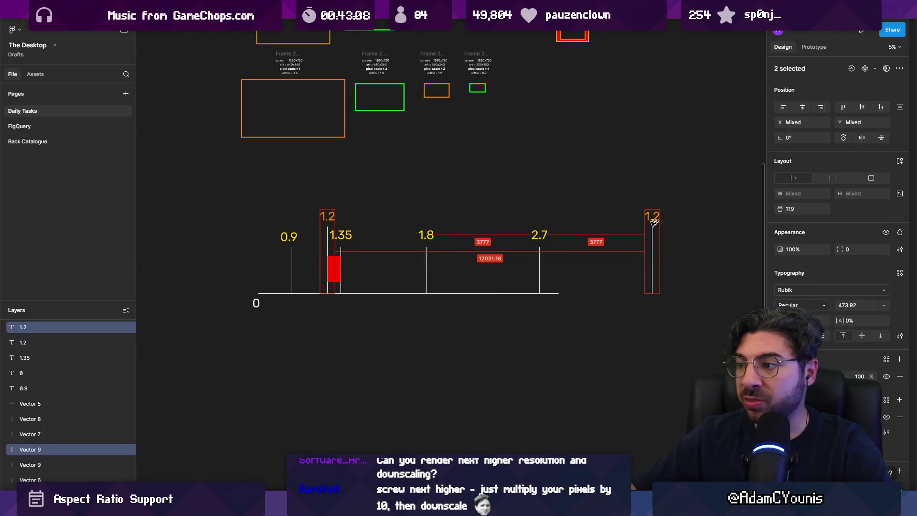
{"action": "left_click", "coordinate": [557, 293]}
{"action": "left_click_drag", "start_coordinate": [559, 292], "coordinate": [673, 293]}
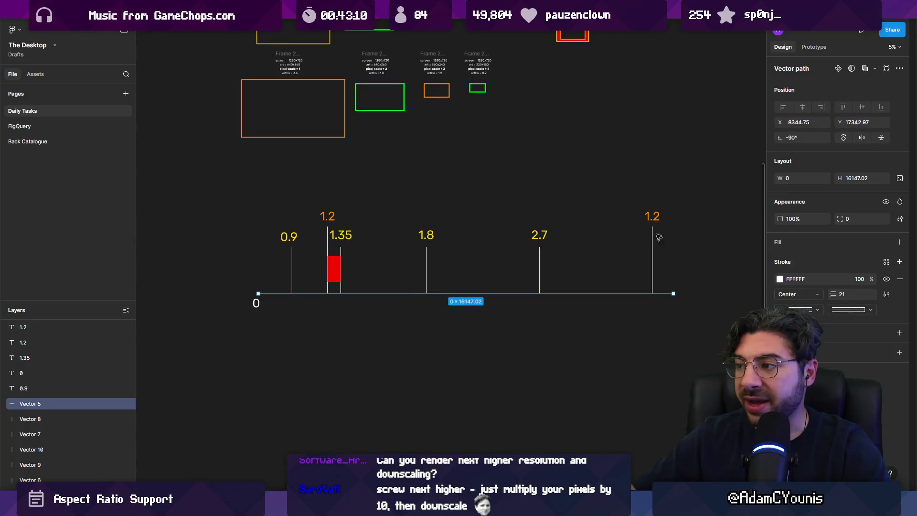
{"action": "left_click", "coordinate": [650, 215]}
{"action": "type", "text": "3.6"}
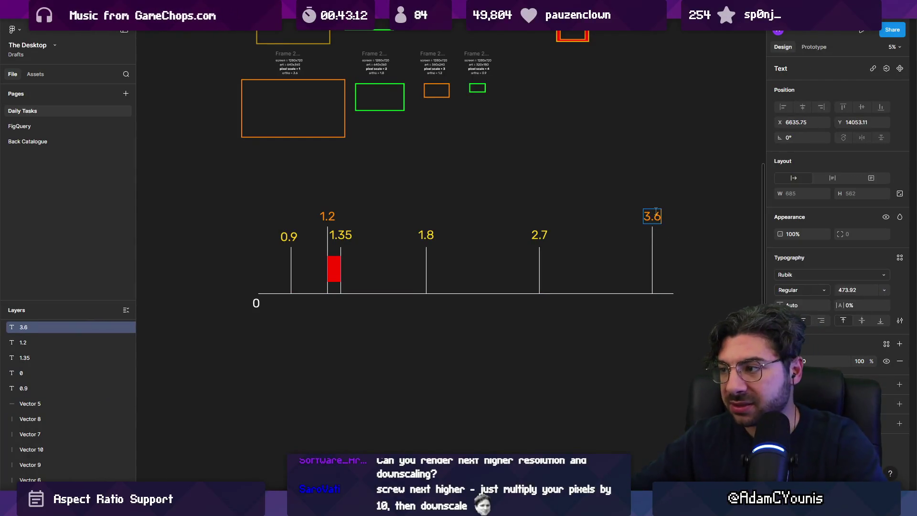
{"action": "left_click", "coordinate": [596, 214]}
- Add a wide red bar spanning 2.7 to 3.6, then switch to Unity
{"action": "left_click", "coordinate": [337, 268]}
{"action": "left_click_drag", "start_coordinate": [337, 268], "coordinate": [653, 268]}
{"action": "left_click", "coordinate": [592, 326]}
{"action": "scroll", "coordinate": [565, 300], "scroll_direction": "right", "scroll_amount": 2}
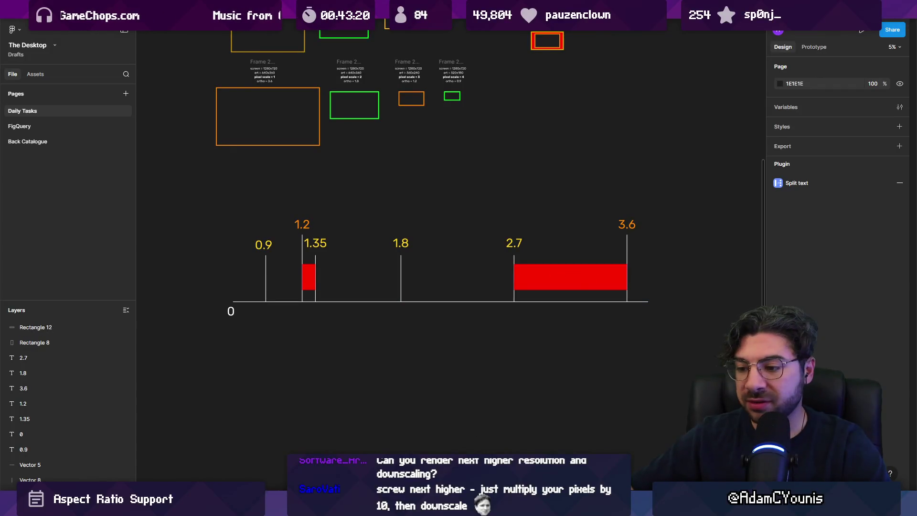
{"action": "key", "text": "alt+Tab"}
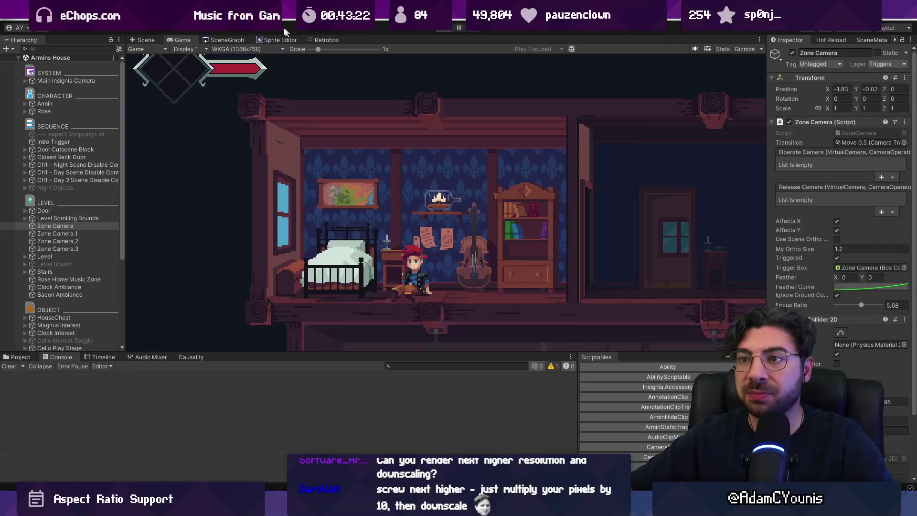
- Load Ohrenstead Overlook from the SceneGraph and run the Game view at 720p (1280x720)
{"action": "left_click", "coordinate": [234, 39]}
{"action": "scroll", "coordinate": [501, 165], "scroll_direction": "up", "scroll_amount": 8}
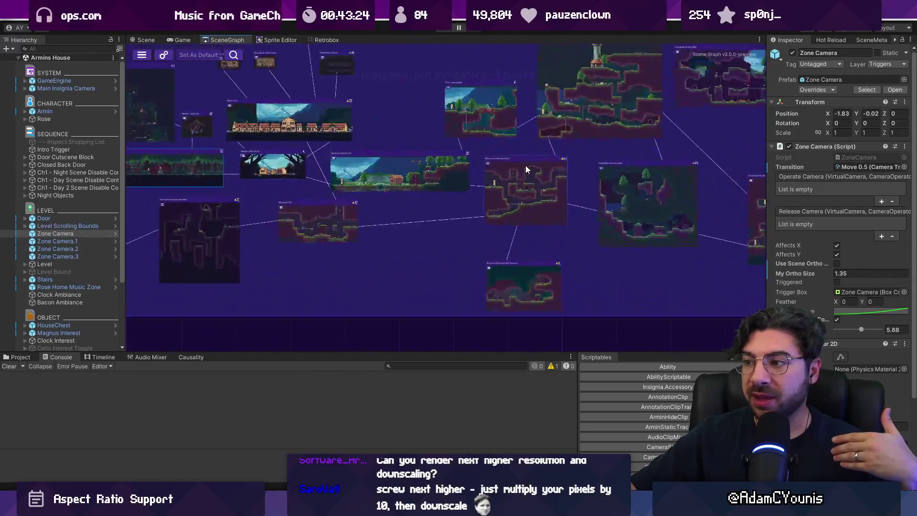
{"action": "scroll", "coordinate": [362, 177], "scroll_direction": "down", "scroll_amount": 3}
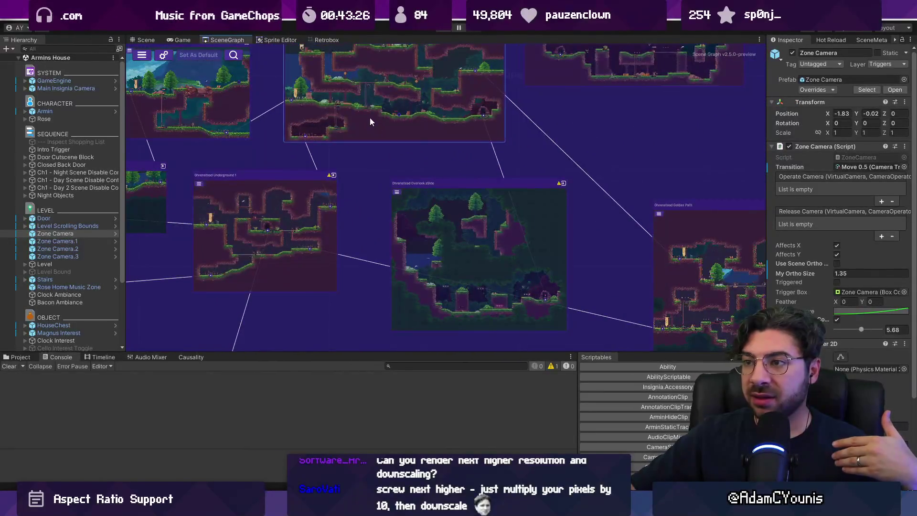
{"action": "double_click", "coordinate": [461, 200]}
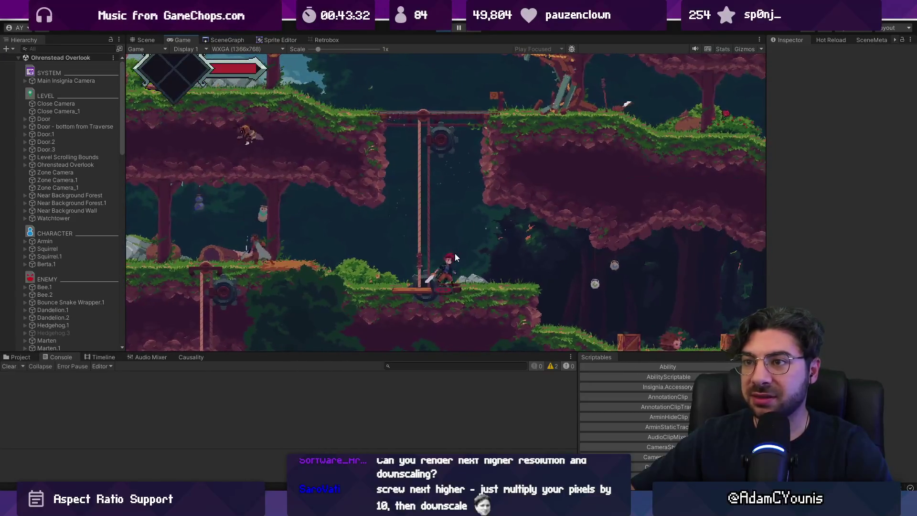
{"action": "left_click", "coordinate": [235, 49]}
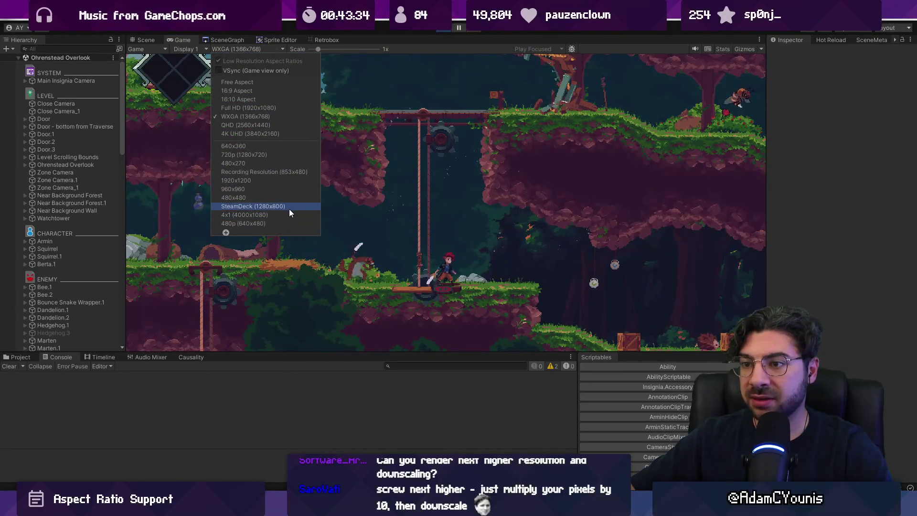
{"action": "left_click", "coordinate": [288, 154]}
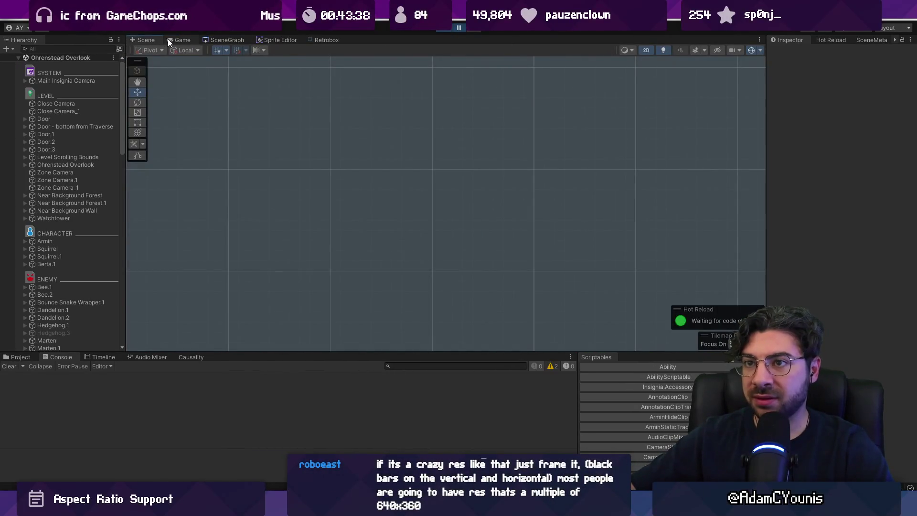
{"action": "left_click", "coordinate": [168, 41]}
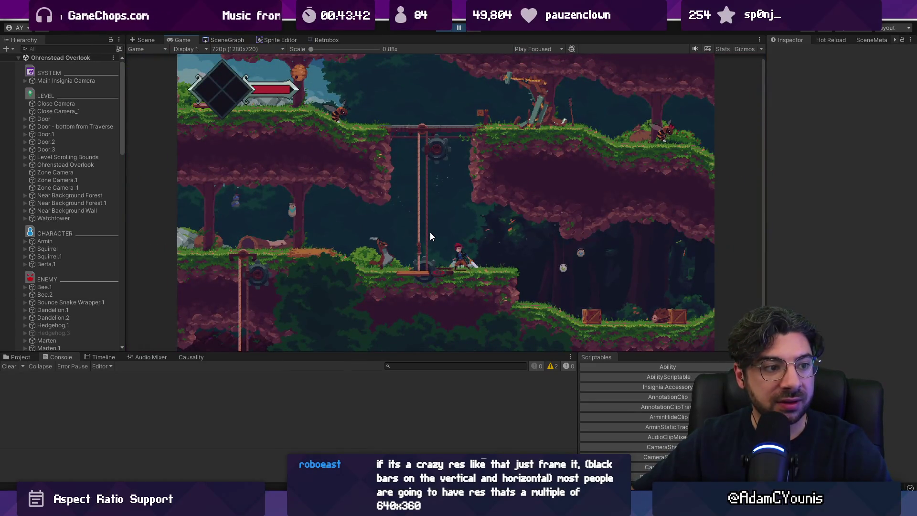
- Set the Camera under Main Insignia Camera to orthographic size 3.6
{"action": "left_click", "coordinate": [25, 80]}
{"action": "left_click", "coordinate": [43, 88]}
{"action": "left_click", "coordinate": [851, 165]}
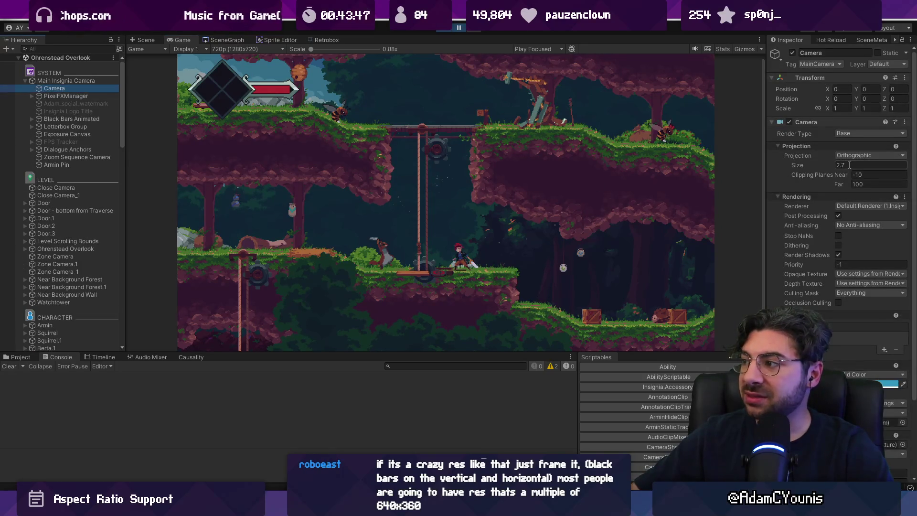
{"action": "type", "text": "3.6"}
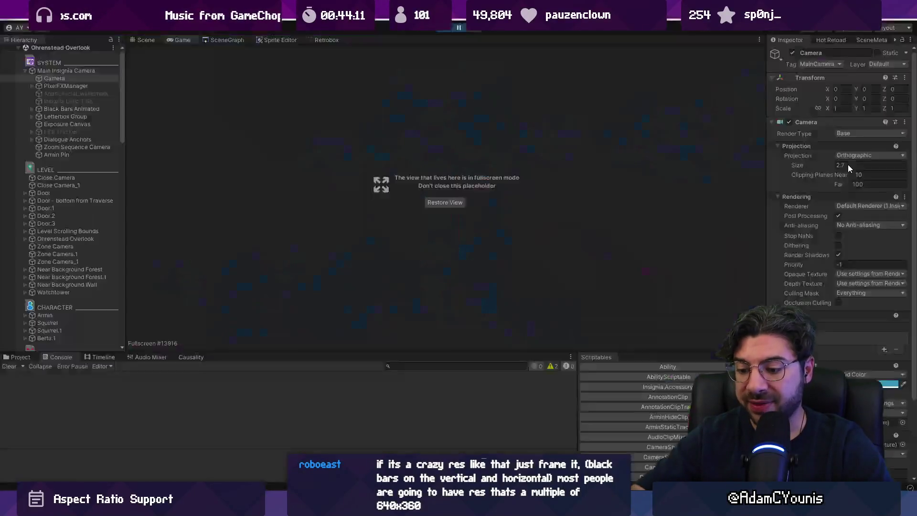
- Compare camera sizes 3.6 and 2.7, leave it at 2.7, and return to Figma
{"action": "key", "text": "shift+space"}
{"action": "left_click", "coordinate": [847, 165]}
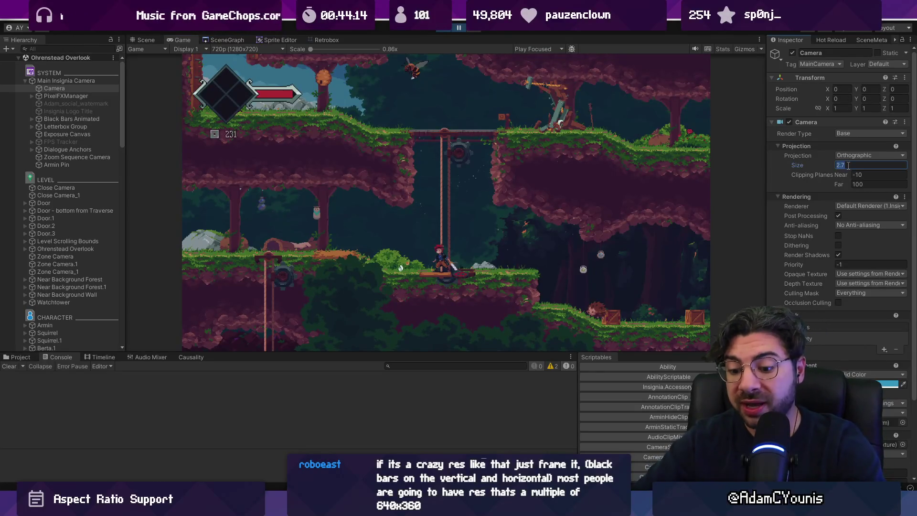
{"action": "type", "text": "3.6"}
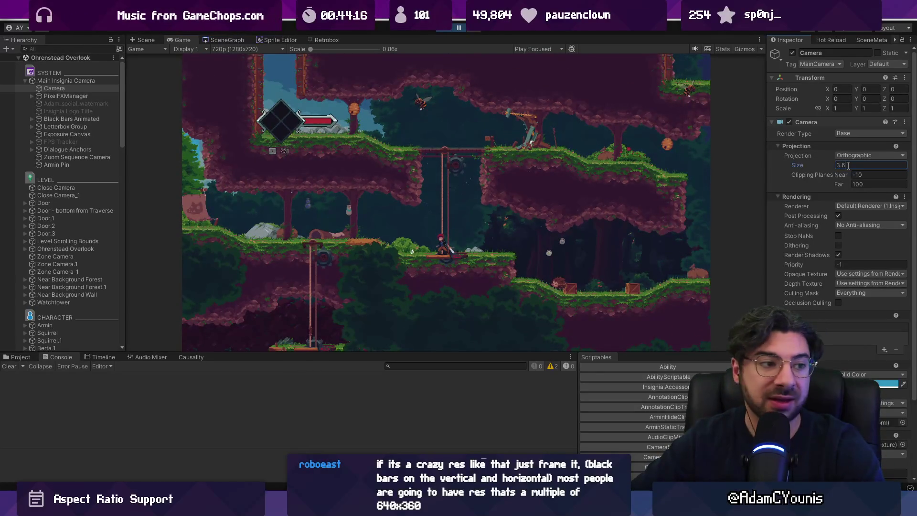
{"action": "key", "text": "ctrl+z"}
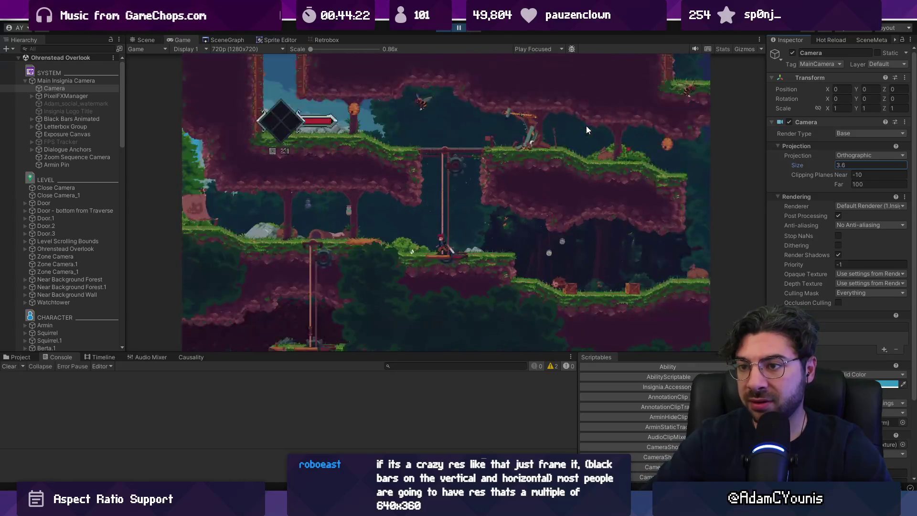
{"action": "key", "text": "ctrl+y"}
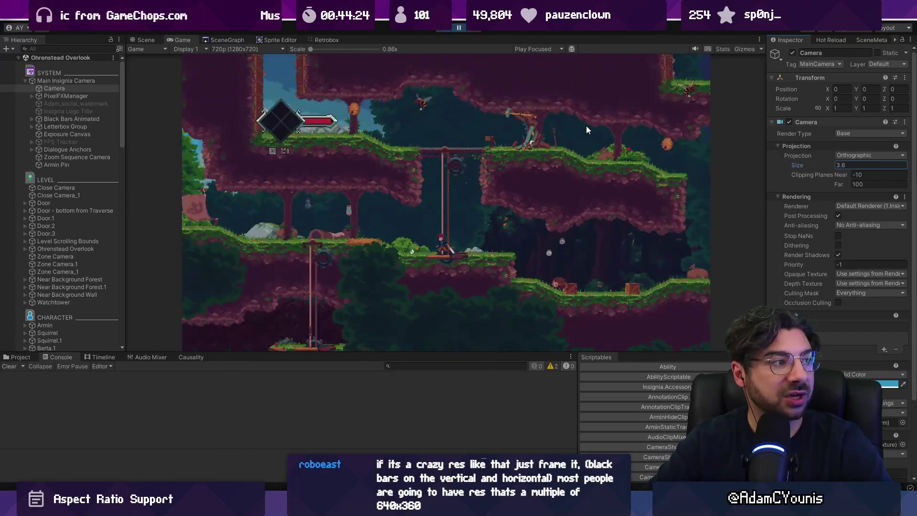
{"action": "key", "text": "ctrl+z"}
{"action": "key", "text": "ctrl+y"}
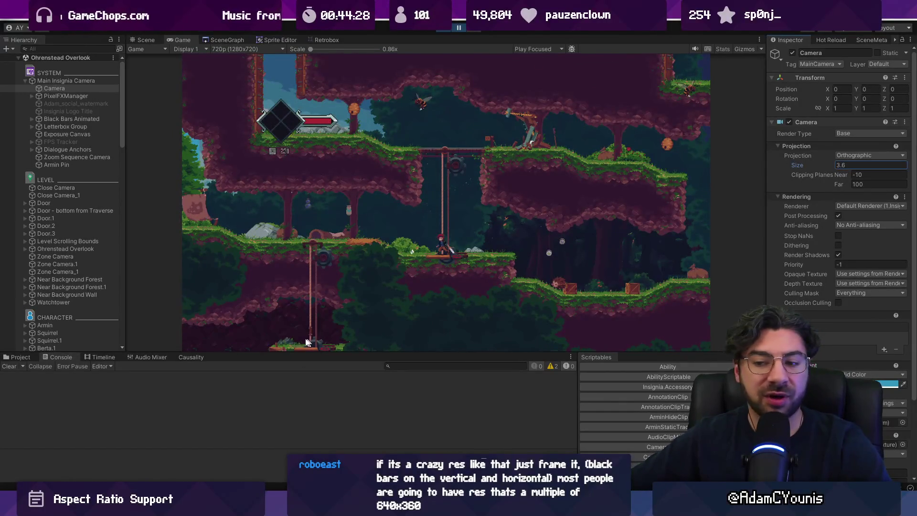
{"action": "key", "text": "ctrl+z"}
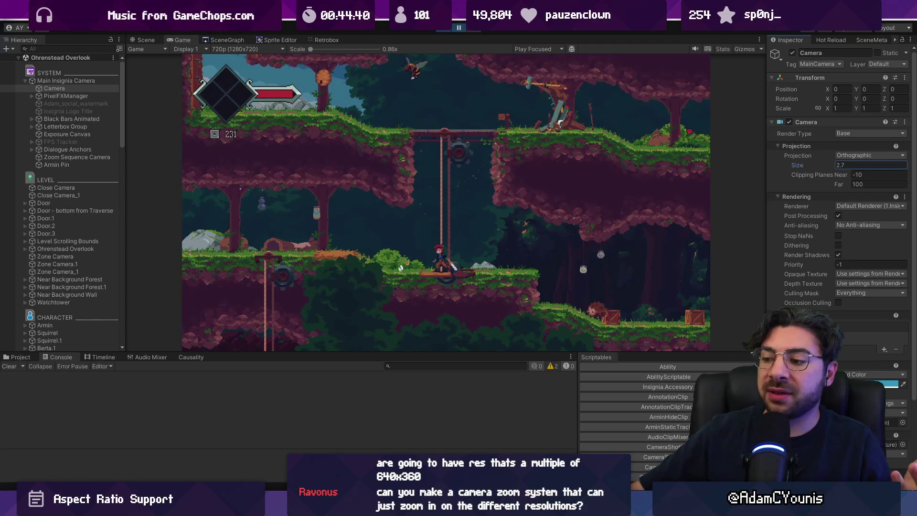
{"action": "key", "text": "alt+Tab"}
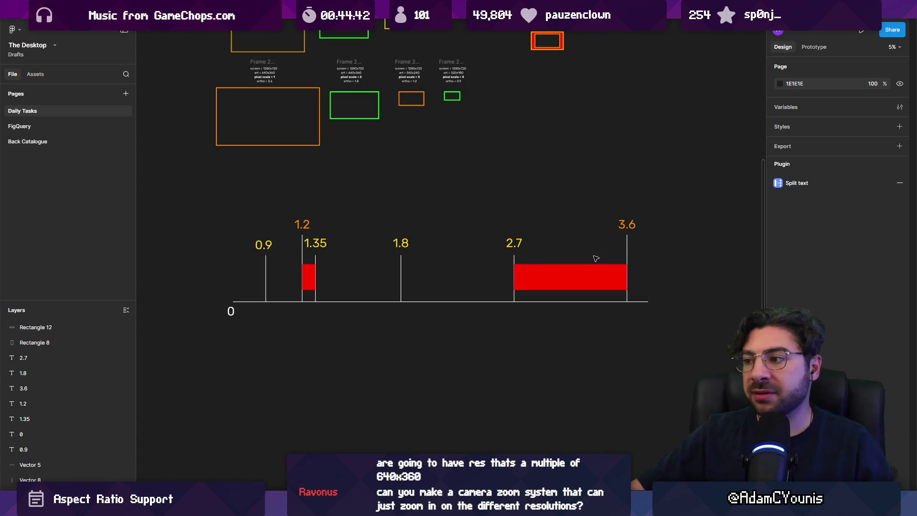
- Move the 3.6 line and label left toward 2.7 and shorten the red bar to end there
{"action": "left_click", "coordinate": [605, 266]}
{"action": "left_click_drag", "start_coordinate": [628, 249], "coordinate": [586, 248]}
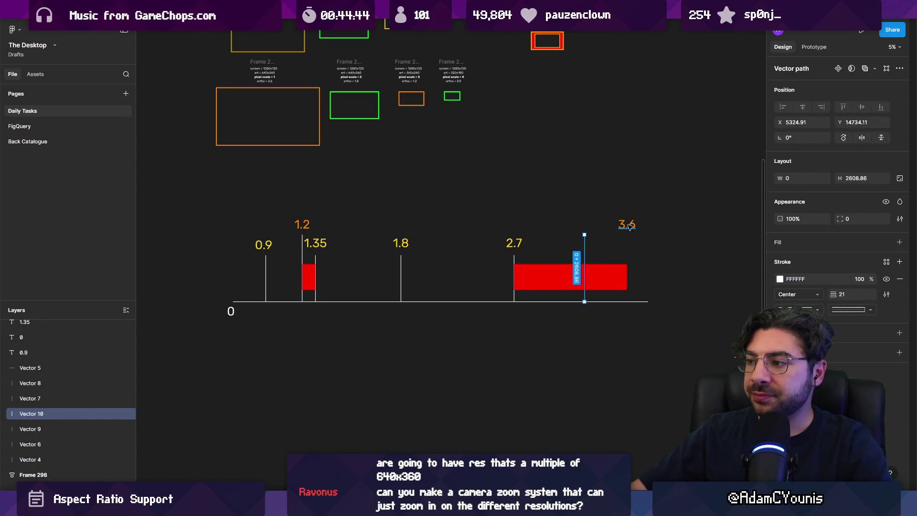
{"action": "left_click_drag", "start_coordinate": [629, 227], "coordinate": [587, 226]}
{"action": "left_click", "coordinate": [624, 277]}
{"action": "left_click_drag", "start_coordinate": [626, 277], "coordinate": [583, 276]}
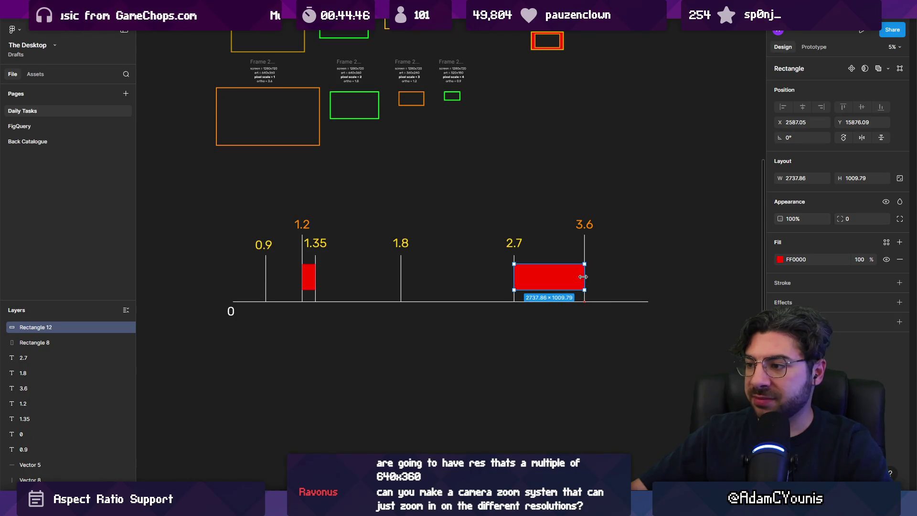
{"action": "left_click", "coordinate": [529, 332]}
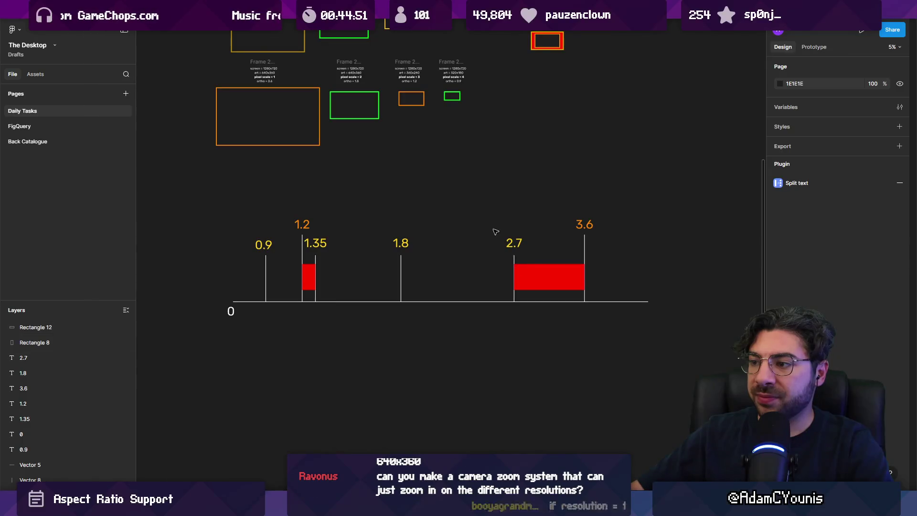
- Check the 2.7 label and line in the diagram, then return to Unity
{"action": "left_click_drag", "start_coordinate": [494, 232], "coordinate": [517, 262]}
{"action": "left_click", "coordinate": [487, 245]}
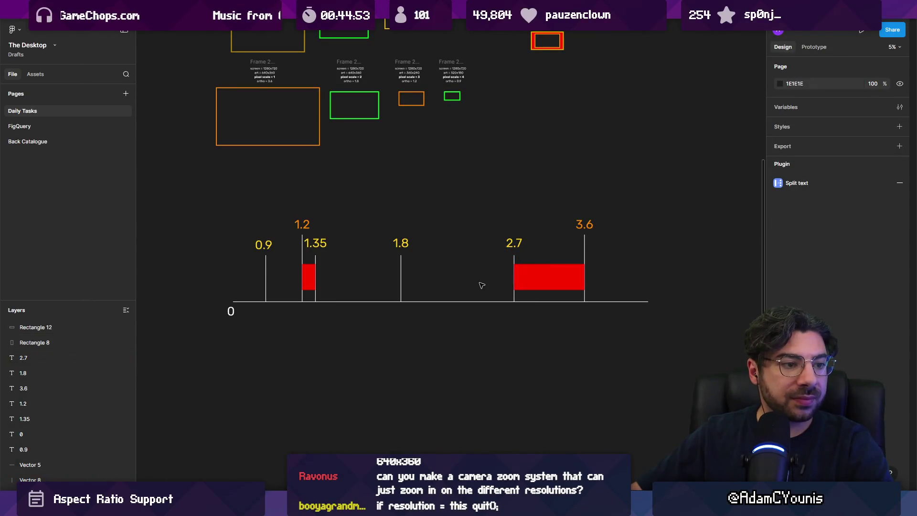
{"action": "scroll", "coordinate": [472, 286], "scroll_direction": "down", "scroll_amount": 2}
{"action": "scroll", "coordinate": [440, 272], "scroll_direction": "up", "scroll_amount": 4}
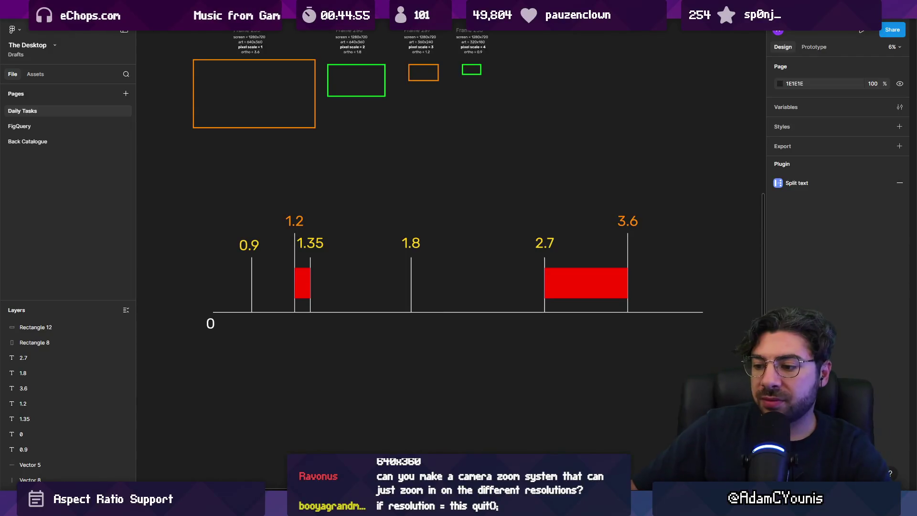
{"action": "key", "text": "alt+Tab"}
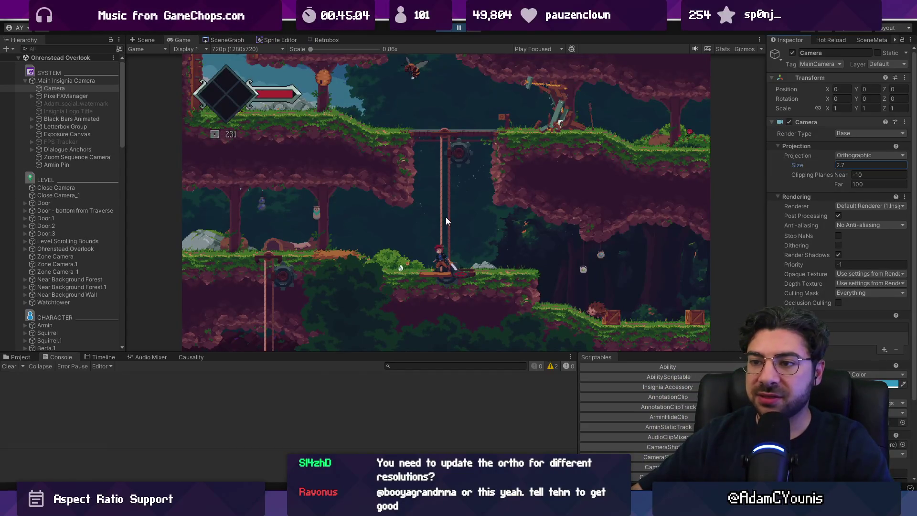
- In Figma, zoom out to both rows of resolution frames and copy a text label beside the 1920x1080 row
{"action": "mouse_move", "coordinate": [385, 509]}
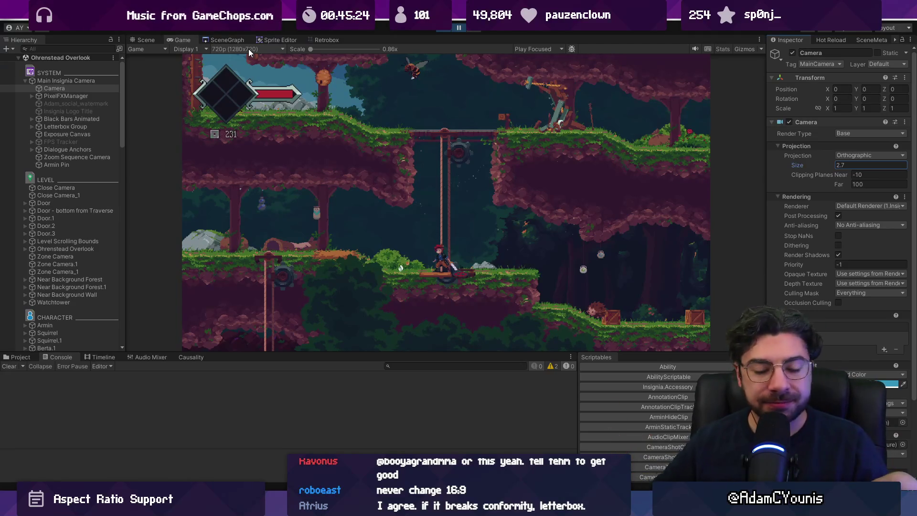
{"action": "key", "text": "alt+Tab"}
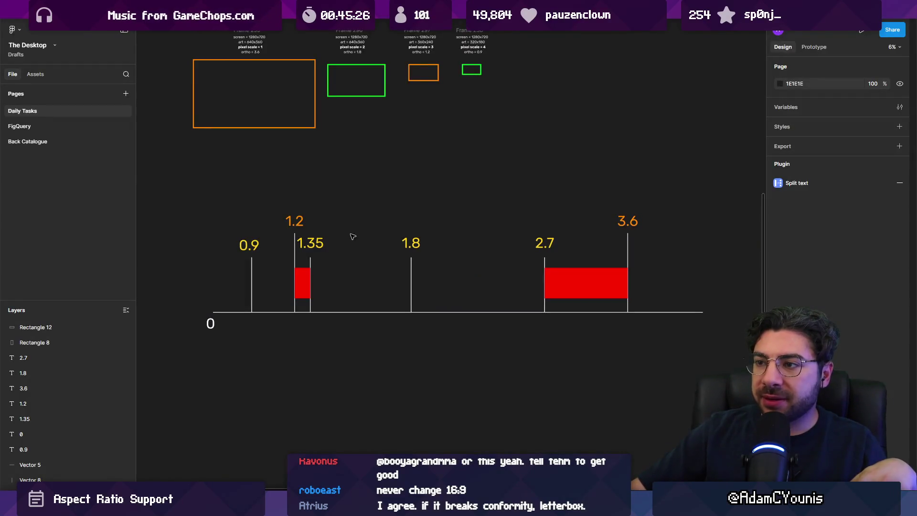
{"action": "scroll", "coordinate": [353, 237], "scroll_direction": "up", "scroll_amount": 3}
{"action": "scroll", "coordinate": [317, 173], "scroll_direction": "up", "scroll_amount": 2}
{"action": "scroll", "coordinate": [357, 306], "scroll_direction": "up", "scroll_amount": 2}
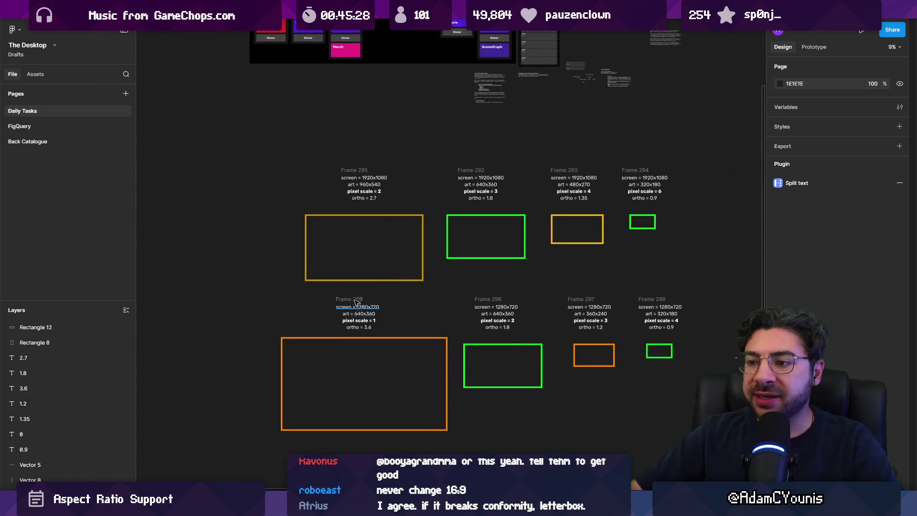
{"action": "mouse_move", "coordinate": [363, 179]}
{"action": "left_mouse_down"}
{"action": "mouse_move", "coordinate": [213, 235]}
{"action": "mouse_move", "coordinate": [212, 253]}
{"action": "left_mouse_up"}
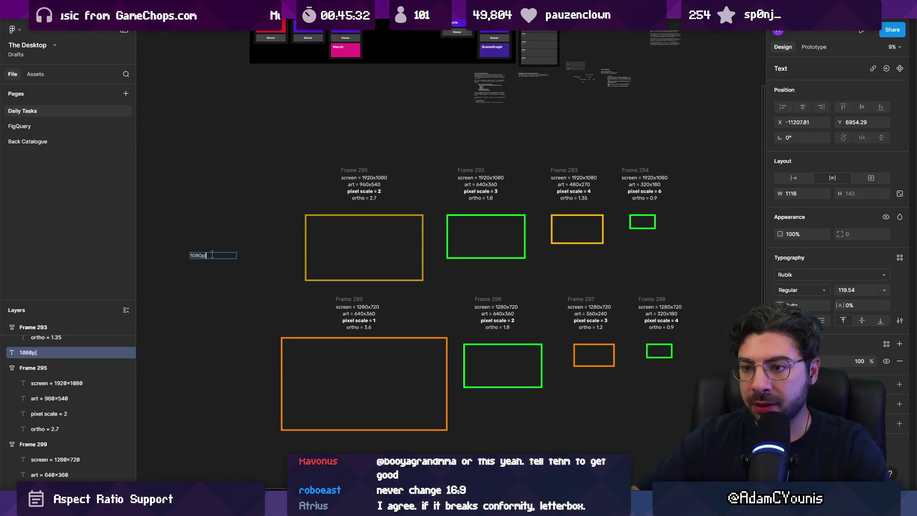
- Duplicate the 1080p label down beside the 1280x720 row as a 720p label
{"action": "key", "text": "Escape"}
{"action": "left_click_drag", "start_coordinate": [221, 258], "coordinate": [221, 383]}
{"action": "left_click", "coordinate": [214, 384]}
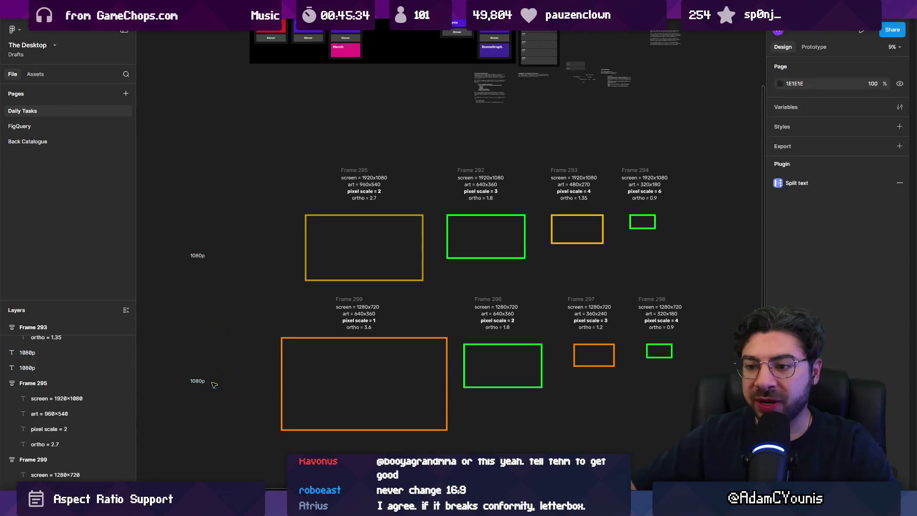
{"action": "left_click", "coordinate": [202, 382]}
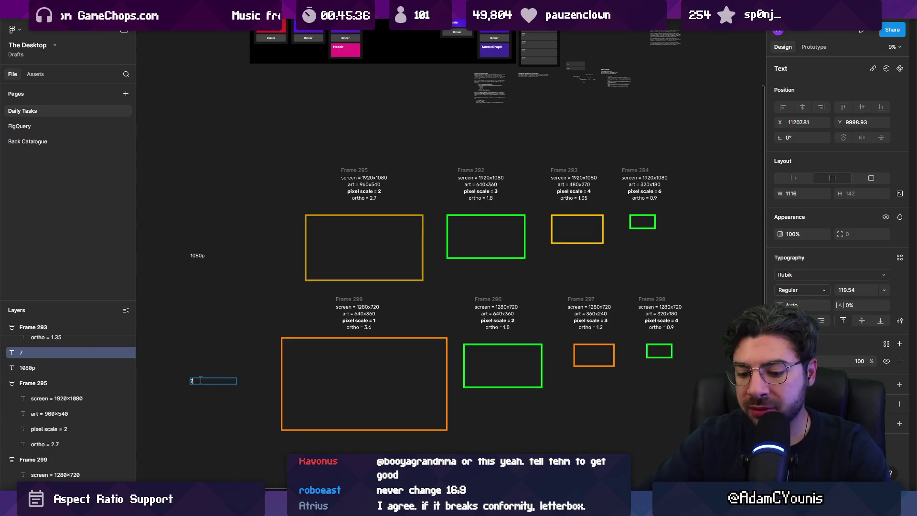
{"action": "type", "text": "20p"}
{"action": "key", "text": "Escape"}
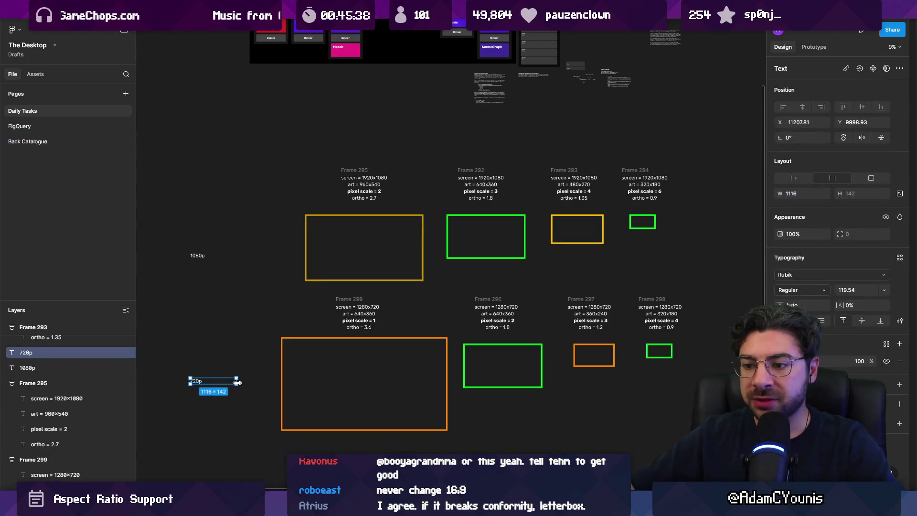
- Resize the 1080p and 720p labels to heading size
{"action": "left_click", "coordinate": [236, 256]}
{"action": "mouse_move", "coordinate": [237, 255]}
{"action": "left_mouse_down"}
{"action": "mouse_move", "coordinate": [206, 258]}
{"action": "mouse_move", "coordinate": [234, 266]}
{"action": "left_mouse_up"}
{"action": "key", "text": "k"}
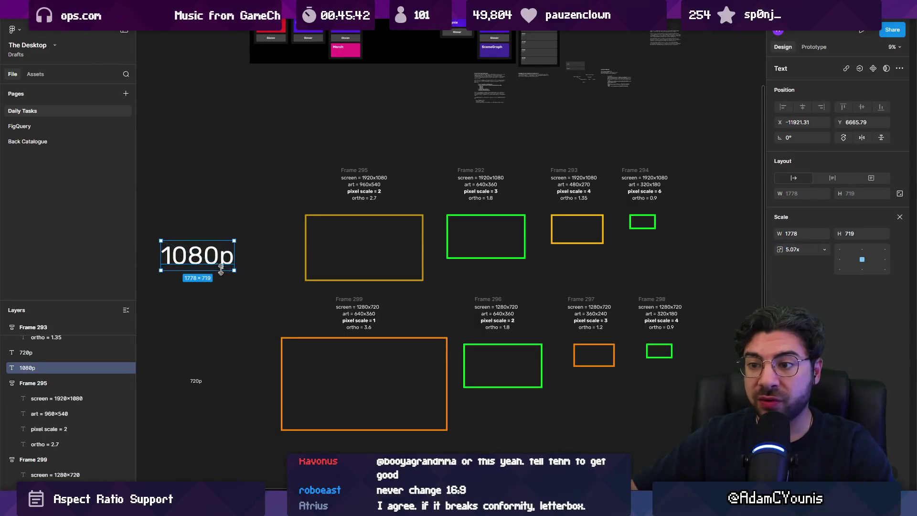
{"action": "left_click", "coordinate": [195, 381]}
{"action": "mouse_move", "coordinate": [202, 384]}
{"action": "left_mouse_down"}
{"action": "mouse_move", "coordinate": [234, 402]}
{"action": "mouse_move", "coordinate": [214, 392]}
{"action": "left_mouse_up"}
{"action": "scroll", "coordinate": [215, 392], "scroll_direction": "left", "scroll_amount": 5}
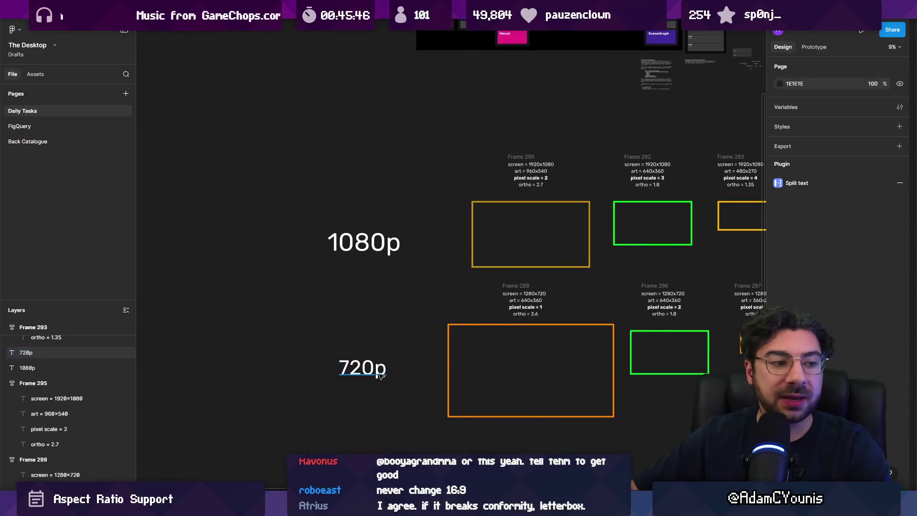
- Add a 'Switch handheld' label left of the 1080p row and copy it beside 720p
{"action": "left_click", "coordinate": [372, 244]}
{"action": "left_click_drag", "start_coordinate": [372, 244], "coordinate": [300, 245]}
{"action": "double_click", "coordinate": [301, 250]}
{"action": "type", "text": "Switrch hand"}
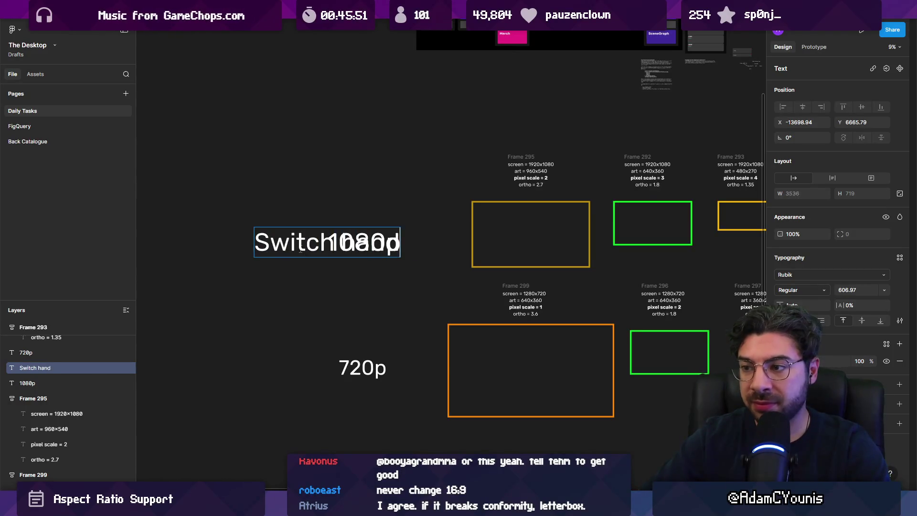
{"action": "key", "text": "Escape"}
{"action": "mouse_move", "coordinate": [300, 250]}
{"action": "left_mouse_down"}
{"action": "mouse_move", "coordinate": [180, 250]}
{"action": "mouse_move", "coordinate": [183, 241]}
{"action": "left_mouse_up"}
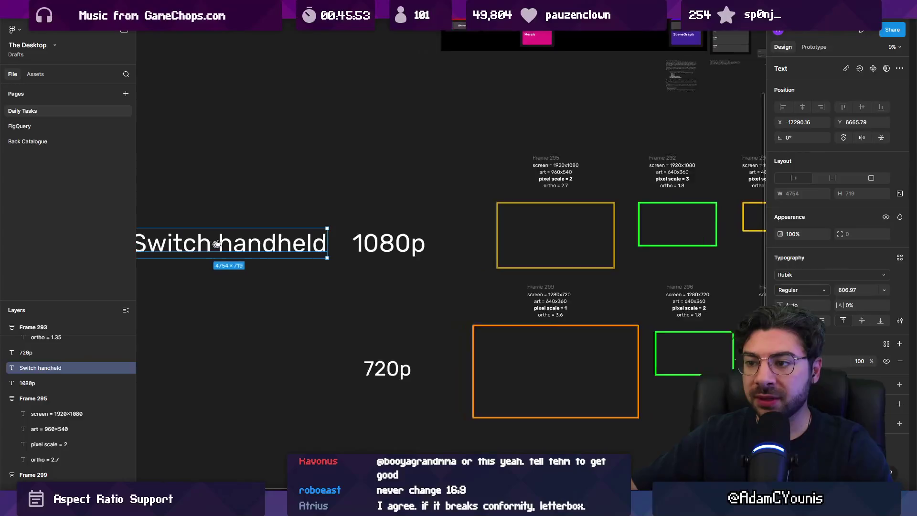
{"action": "left_click_drag", "start_coordinate": [246, 233], "coordinate": [246, 351], "text": "alt"}
- Rename the labels to 'Switch Docked' for 1080p and 'Switch Handheld' for 720p
{"action": "double_click", "coordinate": [246, 242]}
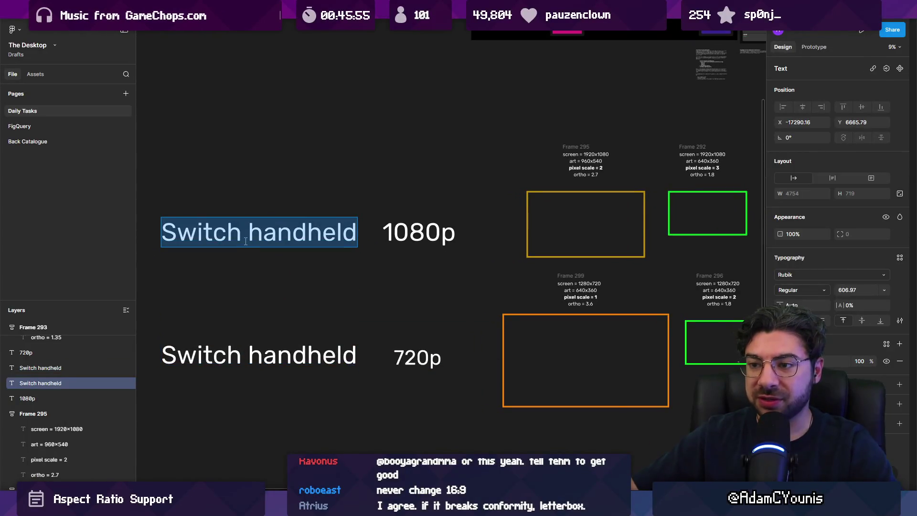
{"action": "double_click", "coordinate": [245, 241]}
{"action": "type", "text": "Docke"}
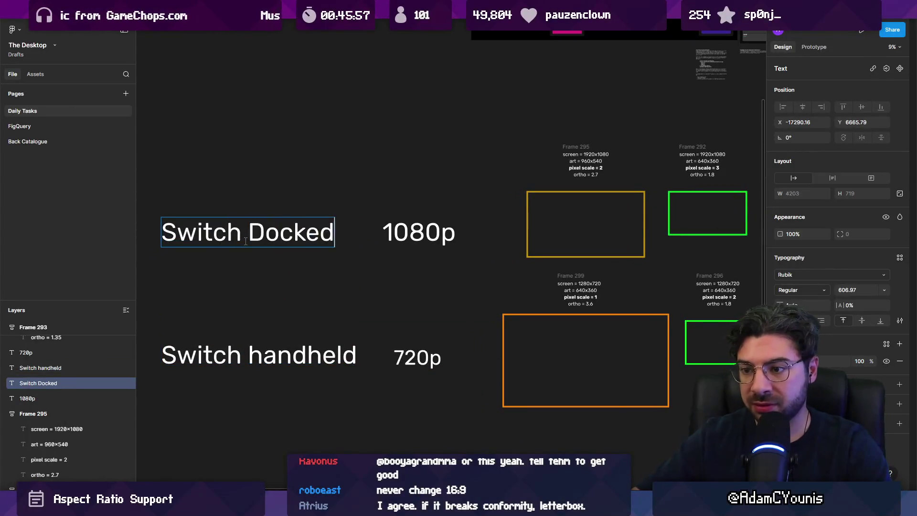
{"action": "double_click", "coordinate": [256, 359]}
{"action": "left_click_drag", "start_coordinate": [249, 357], "coordinate": [264, 358]}
{"action": "type", "text": "H"}
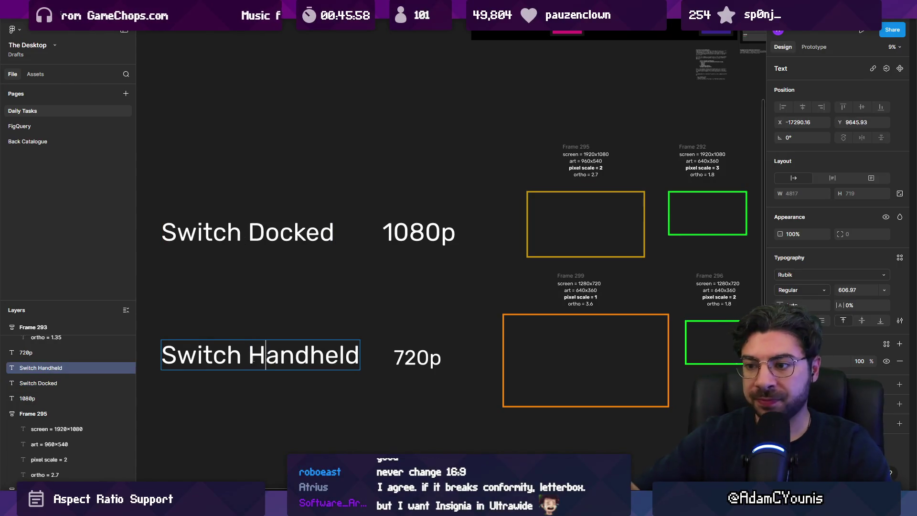
{"action": "key", "text": "Escape"}
{"action": "key", "text": "Escape"}
{"action": "scroll", "coordinate": [274, 338], "scroll_direction": "down", "scroll_amount": 3}
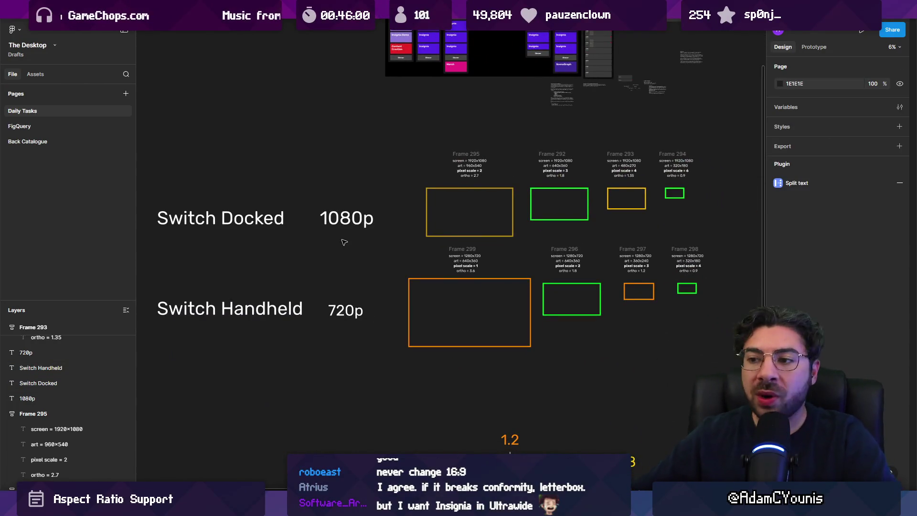
- Bring up the Insignia game window and resume play in the forest level
{"action": "scroll", "coordinate": [371, 248], "scroll_direction": "right", "scroll_amount": 5}
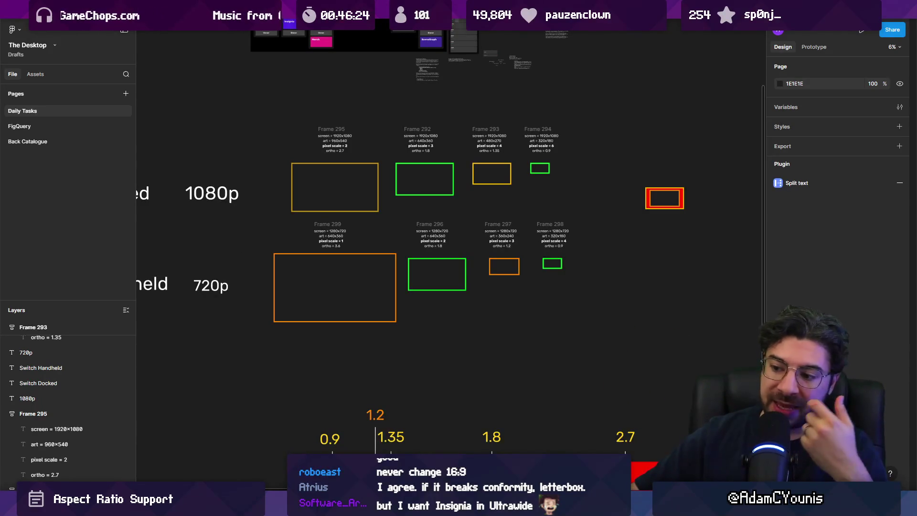
{"action": "left_click", "coordinate": [396, 507]}
{"action": "left_click", "coordinate": [458, 28]}
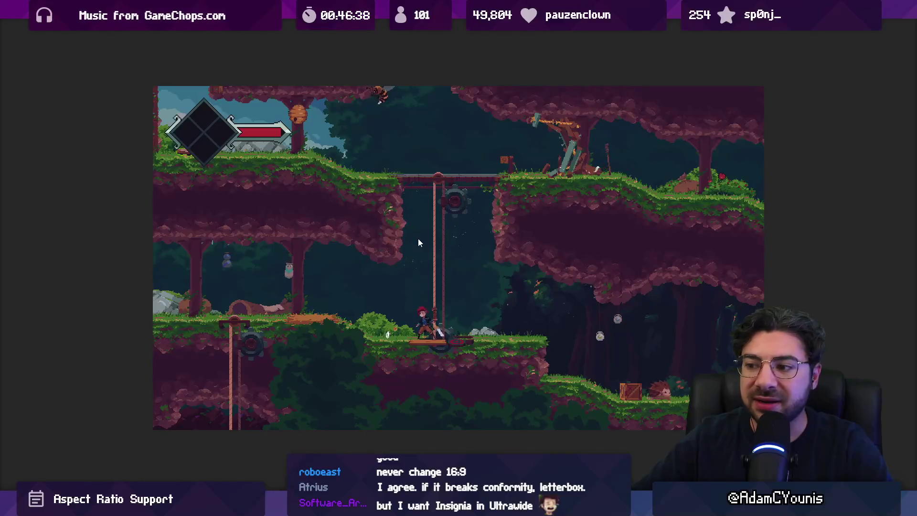
- Turn Fancy Lighting and Retro Filter on in the Journal's Video settings and save
{"action": "key", "text": "Escape"}
{"action": "key", "text": "Down"}
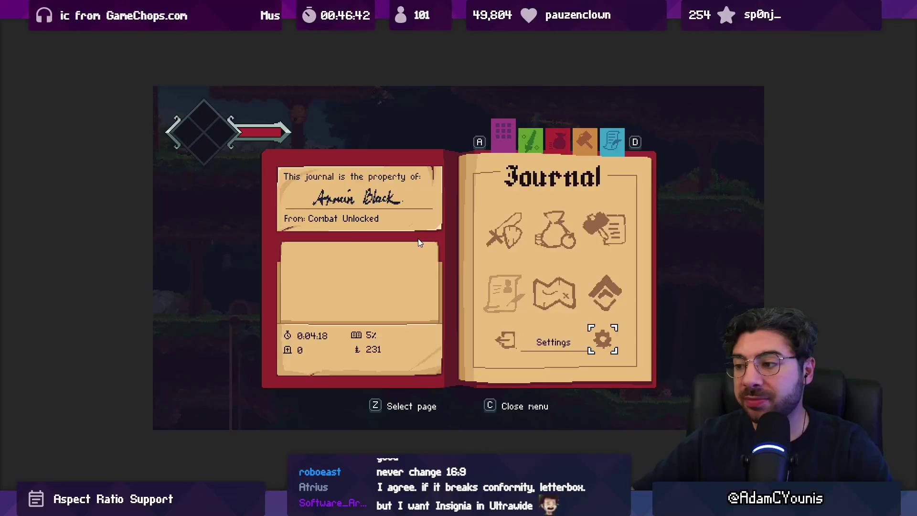
{"action": "key", "text": "z"}
{"action": "key", "text": "z"}
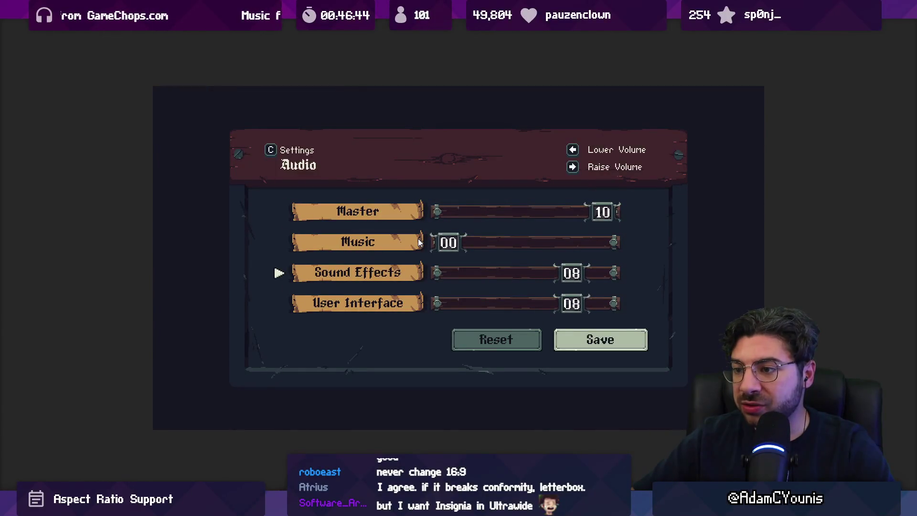
{"action": "key", "text": "Down"}
{"action": "key", "text": "x"}
{"action": "key", "text": "Down"}
{"action": "key", "text": "z"}
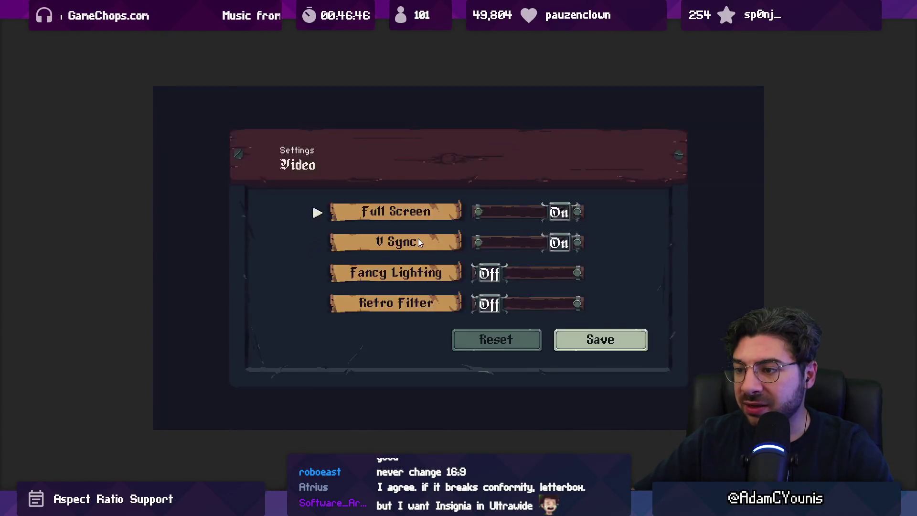
{"action": "key", "text": "z"}
{"action": "key", "text": "Down"}
{"action": "key", "text": "z"}
{"action": "key", "text": "Down"}
{"action": "key", "text": "z"}
{"action": "key", "text": "x"}
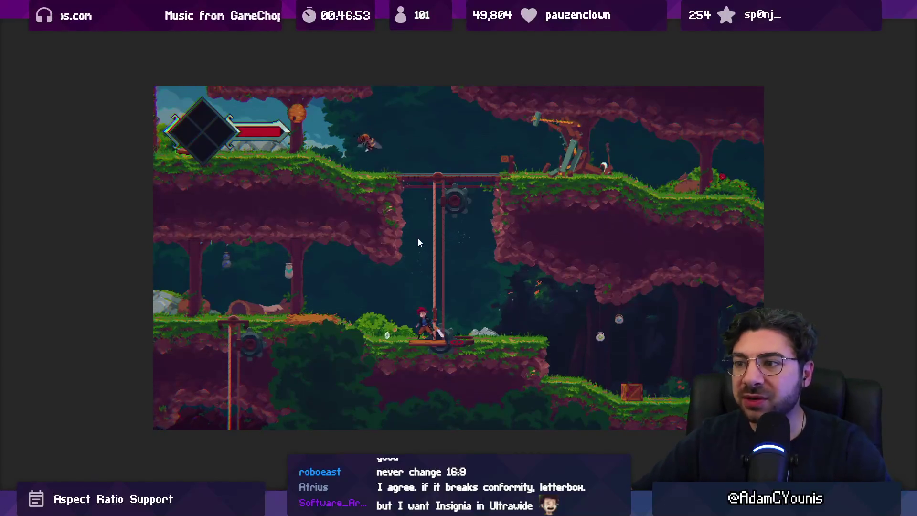
- Walk the player left to collect the gem, then right onto the lift
{"action": "key", "text": "Left"}
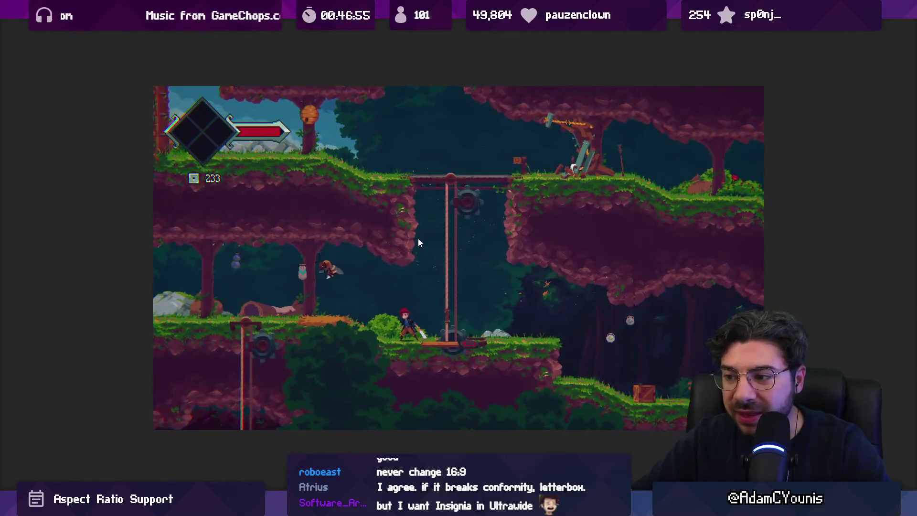
{"action": "key", "text": "Right"}
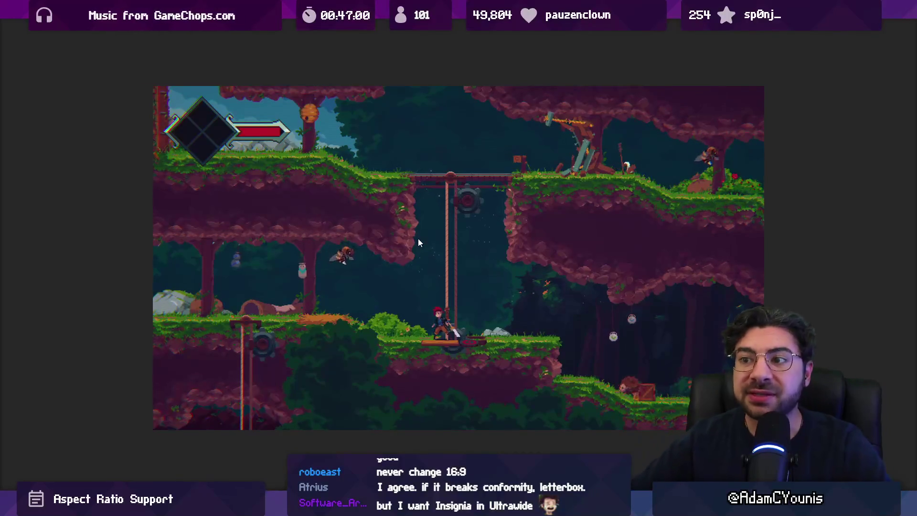
{"action": "key", "text": "Left"}
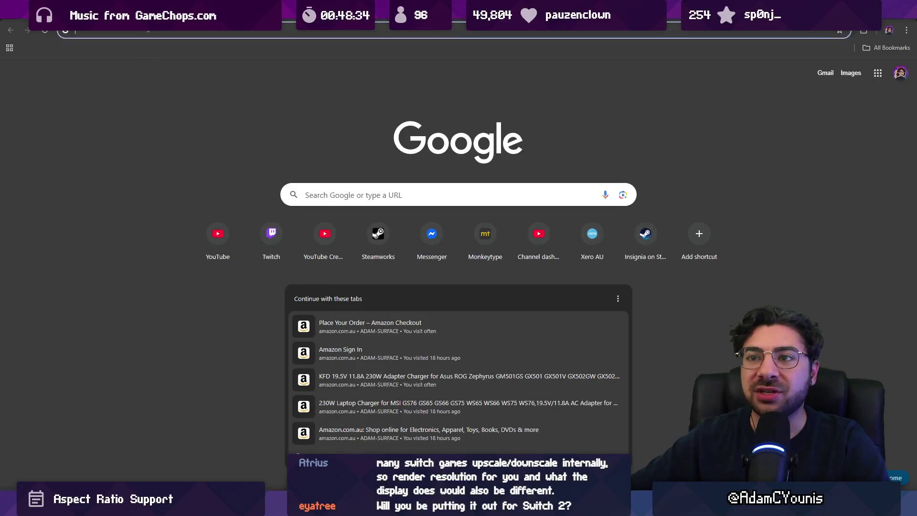
- Search Google Images for 'shredder's revenge switch handheld'
{"action": "left_click", "coordinate": [148, 30]}
{"action": "type", "text": "shre"}
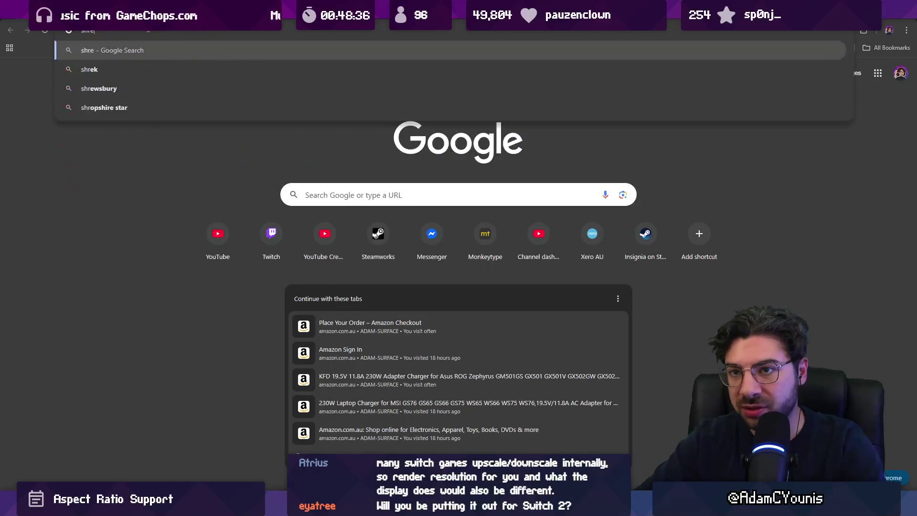
{"action": "type", "text": "dder's revenge switch"}
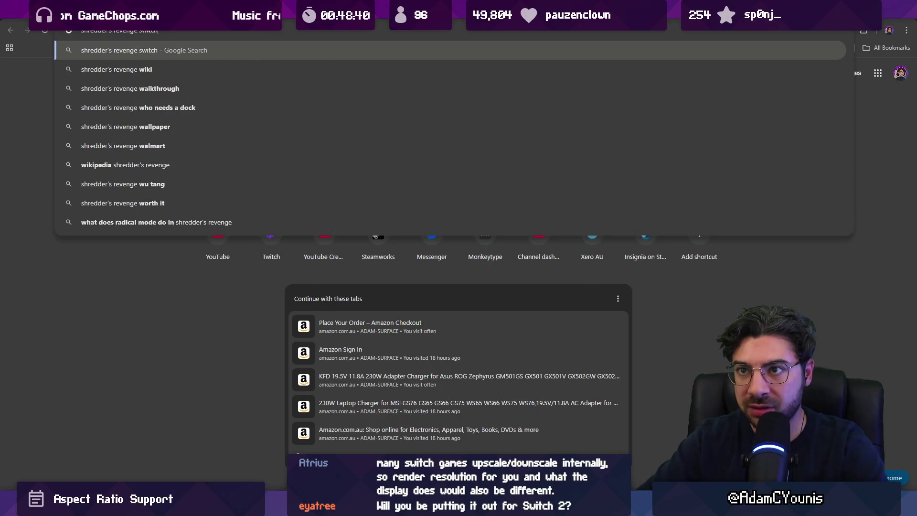
{"action": "type", "text": " handheld"}
{"action": "key", "text": "Return"}
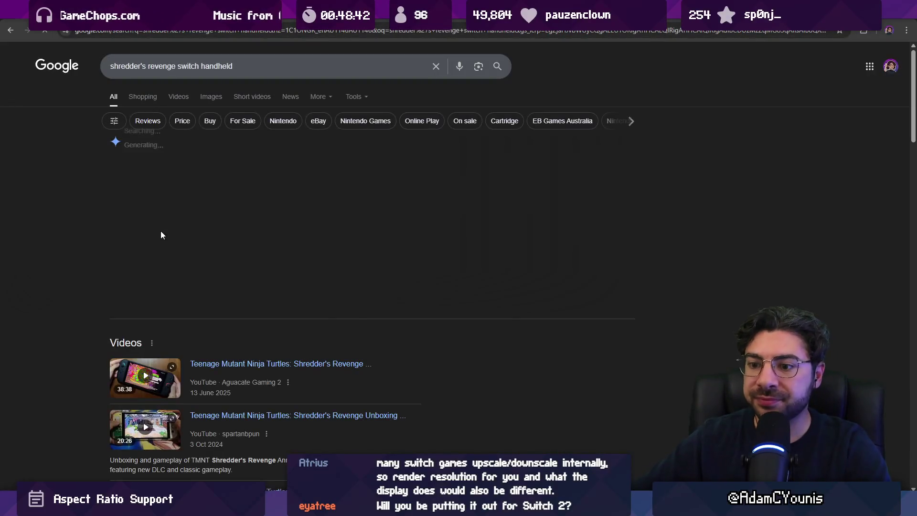
{"action": "left_click", "coordinate": [204, 98]}
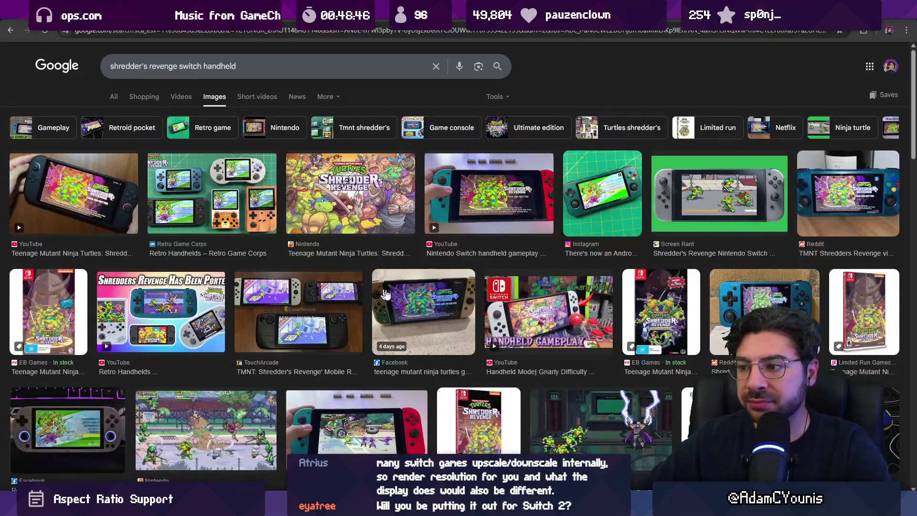
- Copy the Nintendo gameplay screenshot from the results and return to Figma
{"action": "left_click", "coordinate": [409, 302]}
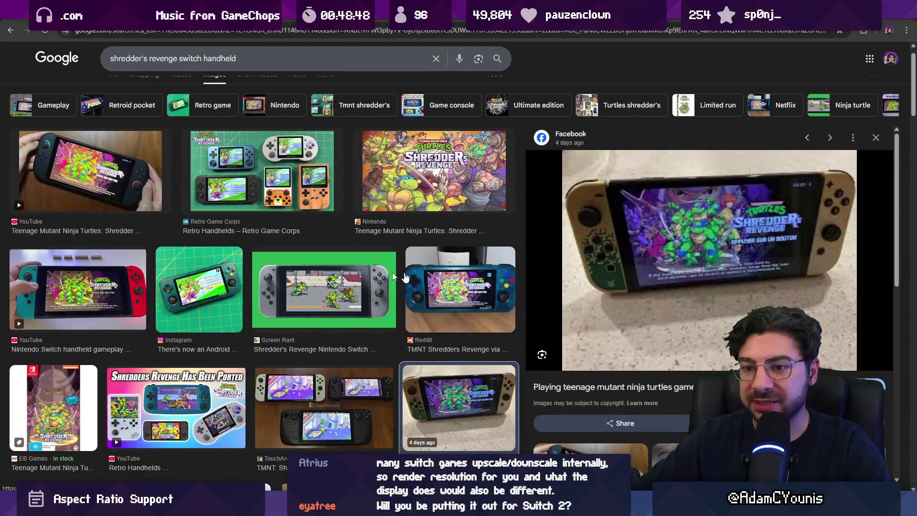
{"action": "scroll", "coordinate": [404, 277], "scroll_direction": "down", "scroll_amount": 5}
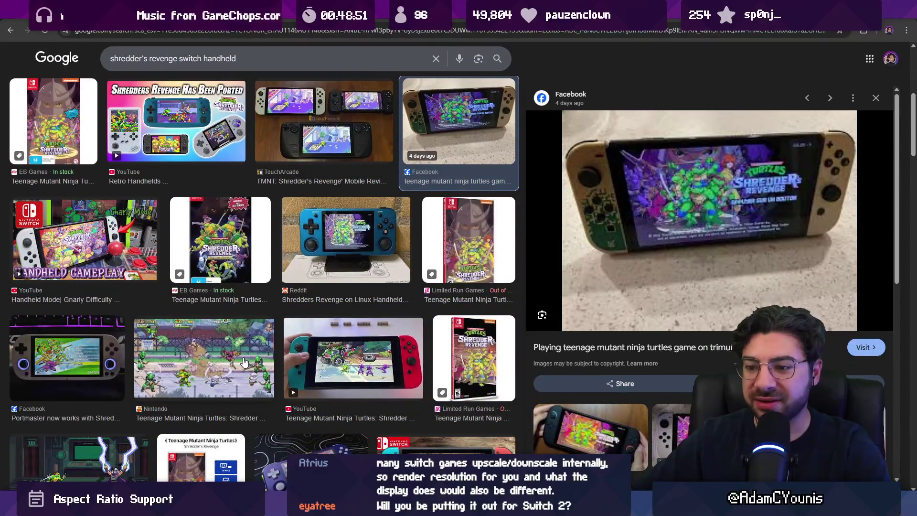
{"action": "left_click", "coordinate": [244, 363]}
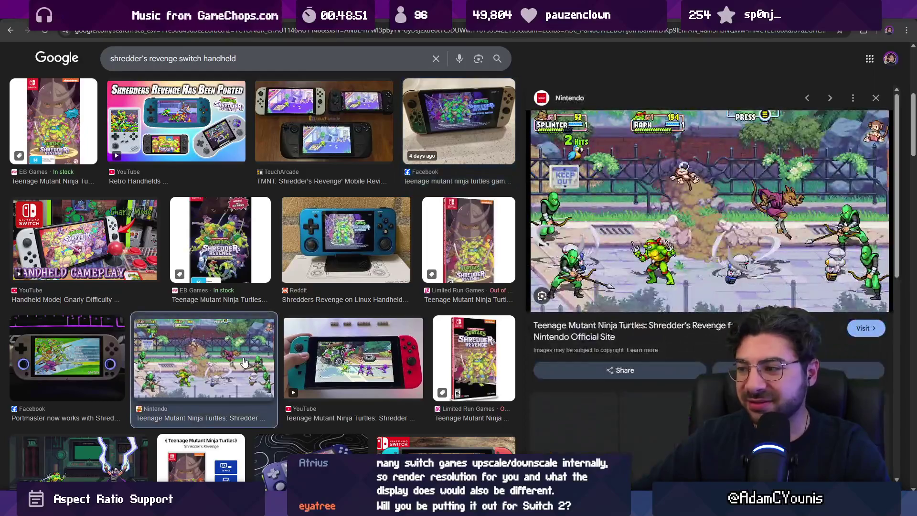
{"action": "right_click", "coordinate": [590, 226]}
{"action": "left_click", "coordinate": [606, 393]}
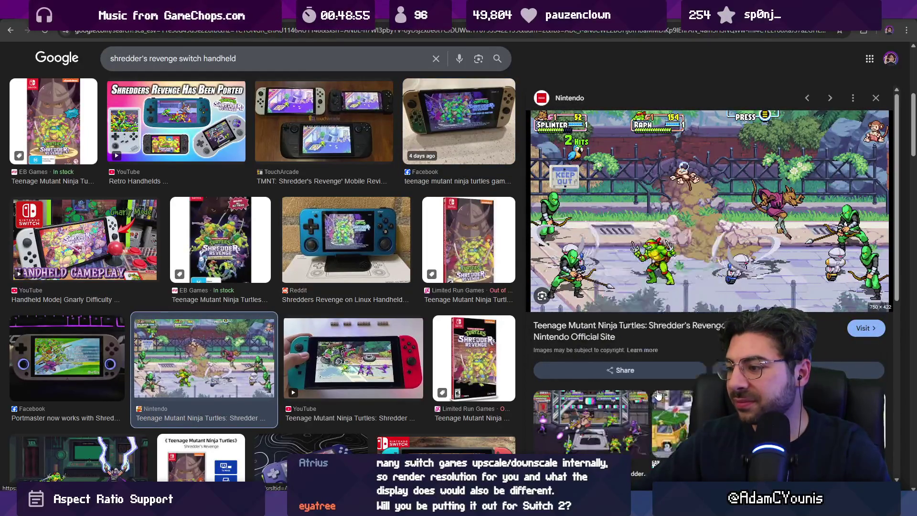
{"action": "key", "text": "super"}
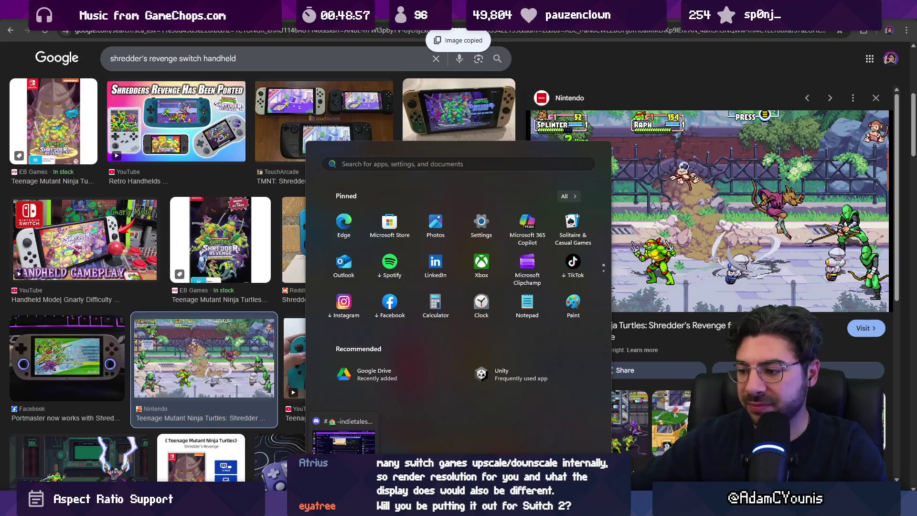
{"action": "key", "text": "Escape"}
{"action": "key", "text": "alt+Tab"}
- Paste the gameplay screenshot onto the canvas, compare it with the frames, then delete it
{"action": "scroll", "coordinate": [378, 290], "scroll_direction": "down", "scroll_amount": 3}
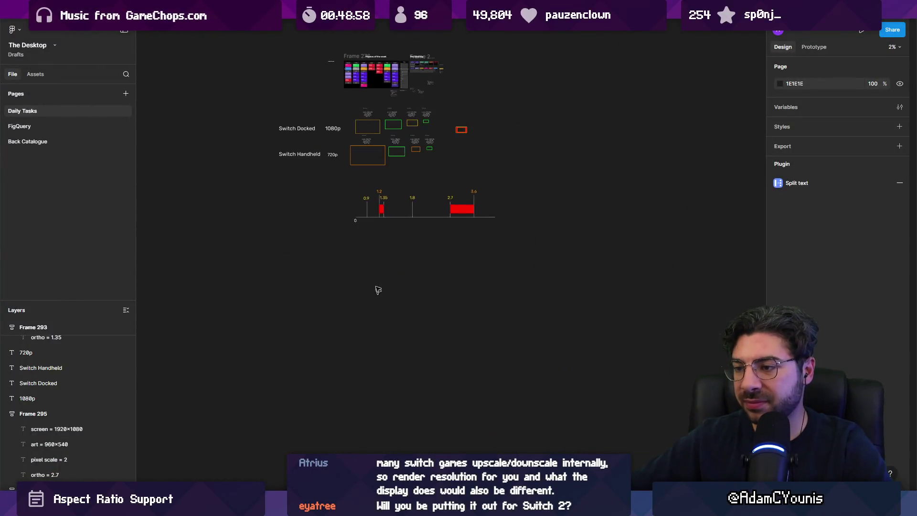
{"action": "scroll", "coordinate": [385, 248], "scroll_direction": "up", "scroll_amount": 3}
{"action": "key", "text": "ctrl+v"}
{"action": "scroll", "coordinate": [406, 244], "scroll_direction": "up", "scroll_amount": 10}
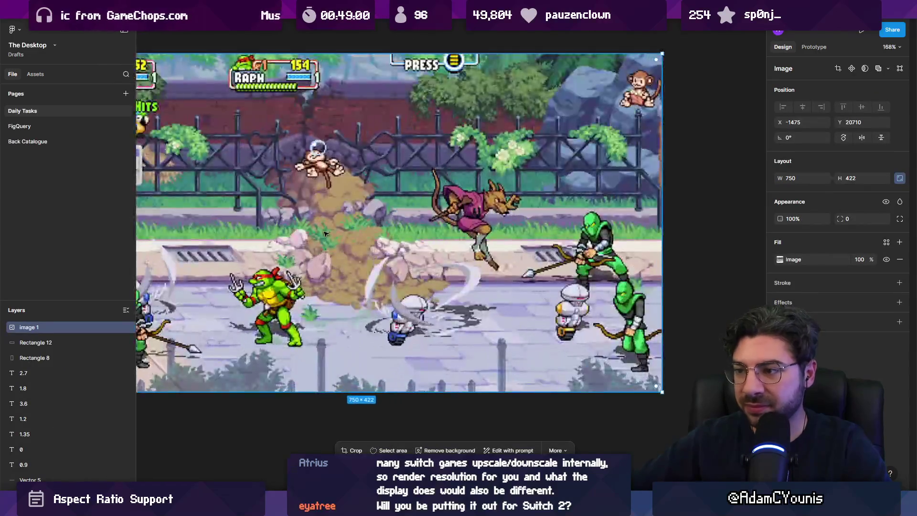
{"action": "scroll", "coordinate": [324, 234], "scroll_direction": "up", "scroll_amount": 5}
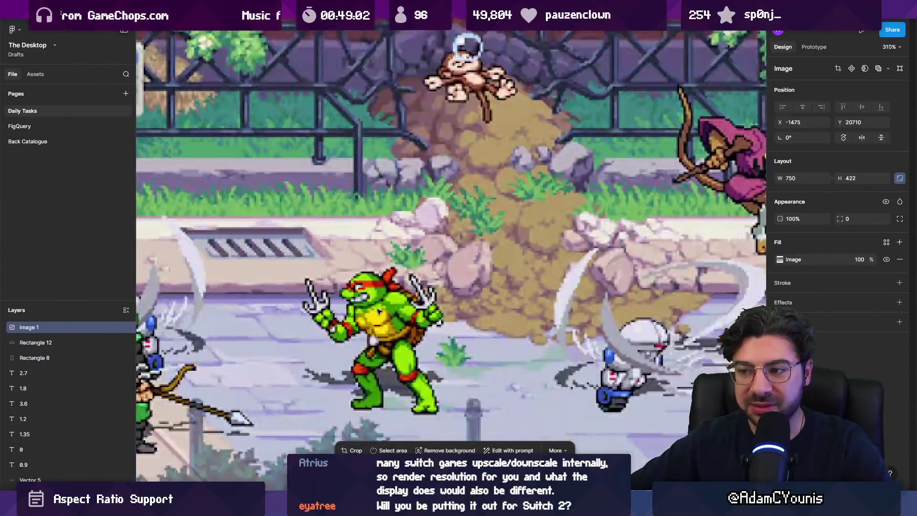
{"action": "scroll", "coordinate": [377, 310], "scroll_direction": "down", "scroll_amount": 3}
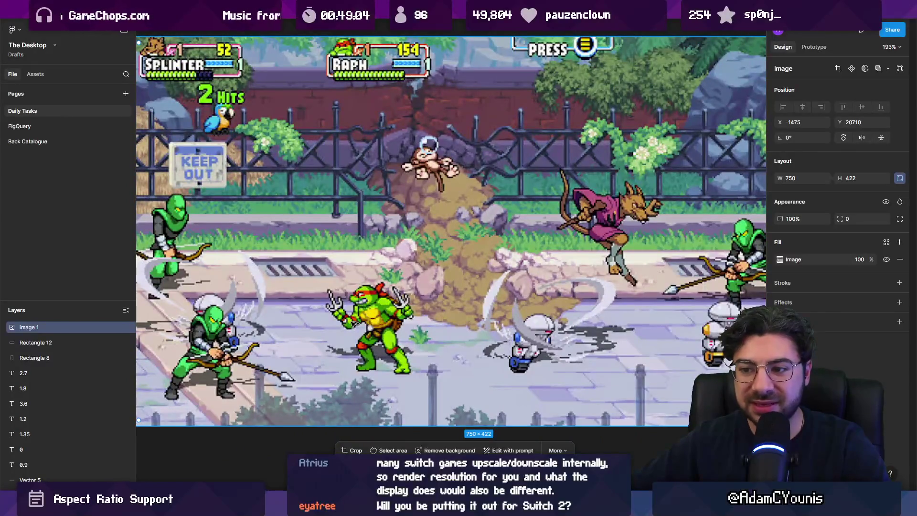
{"action": "scroll", "coordinate": [353, 323], "scroll_direction": "left", "scroll_amount": 2}
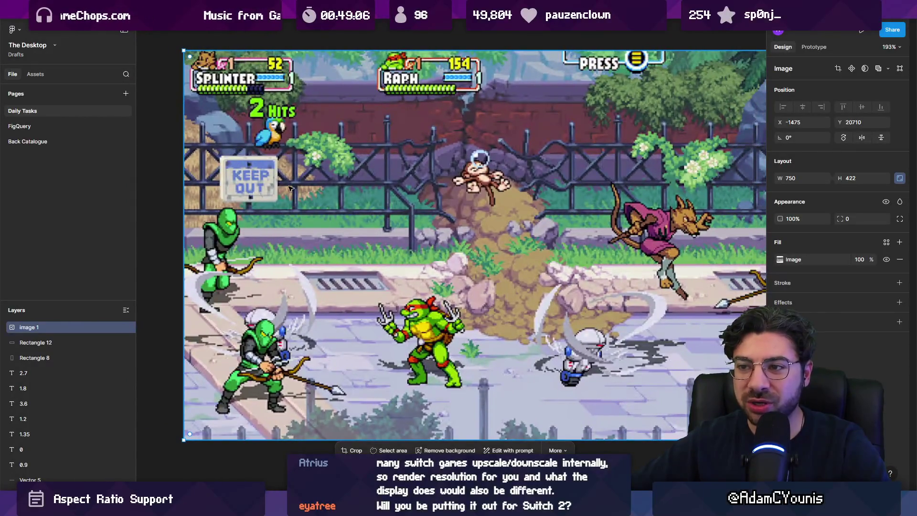
{"action": "scroll", "coordinate": [426, 277], "scroll_direction": "down", "scroll_amount": 2}
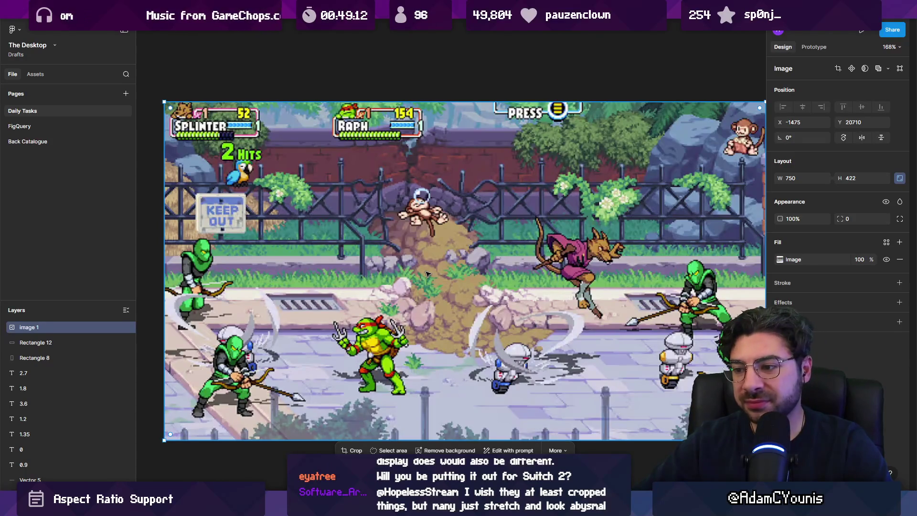
{"action": "key", "text": "Delete"}
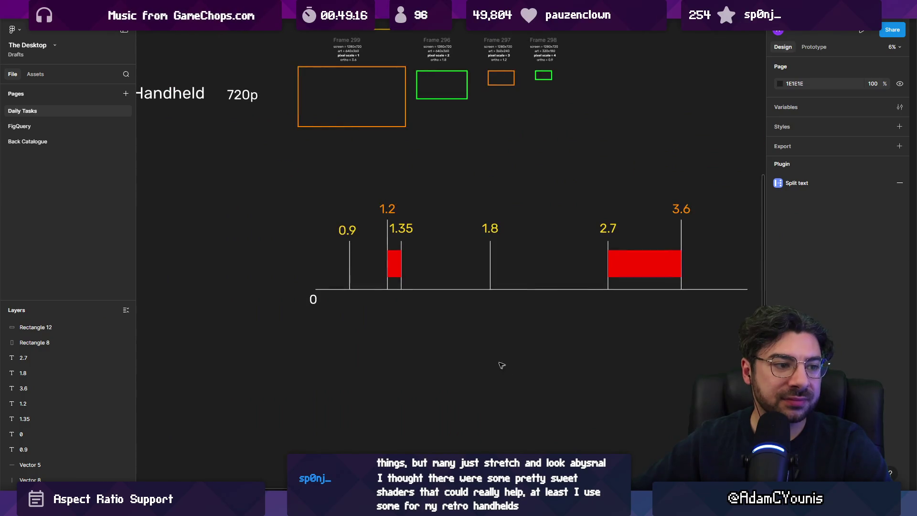
- Bring the Switch Docked and Handheld frames into view, then switch to Unity
{"action": "scroll", "coordinate": [409, 235], "scroll_direction": "up", "scroll_amount": 3}
{"action": "scroll", "coordinate": [411, 250], "scroll_direction": "down", "scroll_amount": 3}
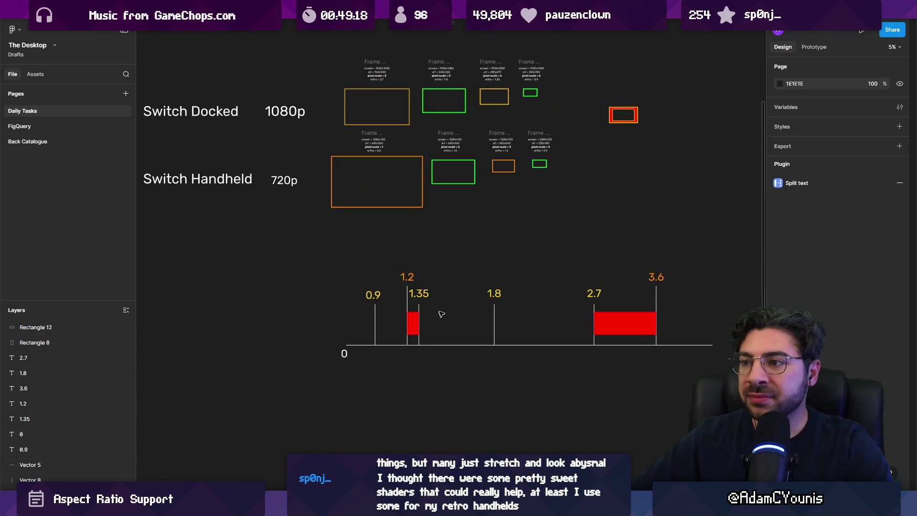
{"action": "scroll", "coordinate": [434, 331], "scroll_direction": "down", "scroll_amount": 2}
{"action": "scroll", "coordinate": [472, 299], "scroll_direction": "up", "scroll_amount": 4}
{"action": "scroll", "coordinate": [472, 299], "scroll_direction": "up", "scroll_amount": 1}
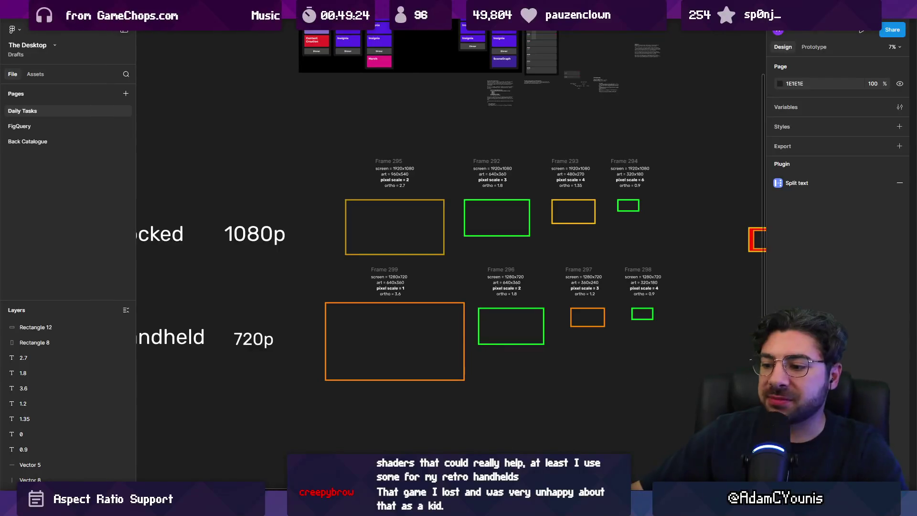
{"action": "key", "text": "alt+Tab"}
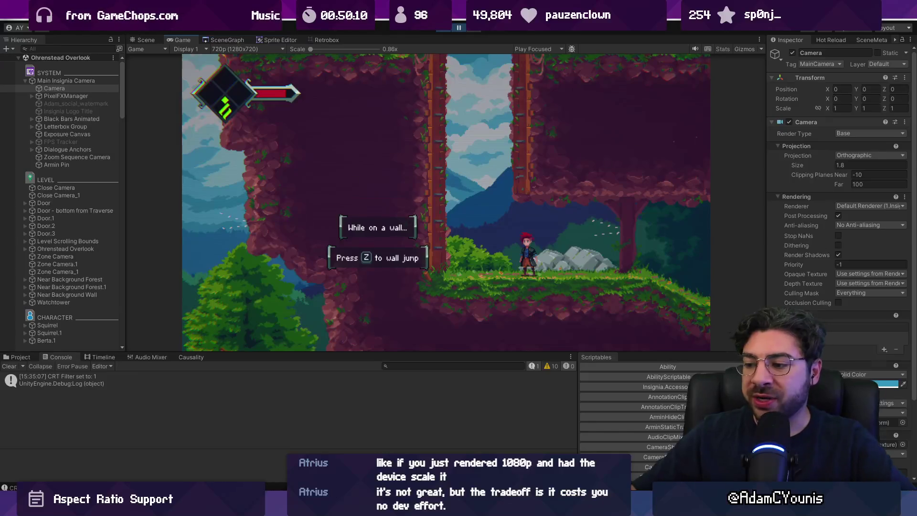
- Paste the 750x422 screenshot into Figma, inspect it, delete it, and zoom to fit the page
{"action": "key", "text": "alt+Tab"}
{"action": "scroll", "coordinate": [386, 365], "scroll_direction": "down", "scroll_amount": 3}
{"action": "key", "text": "ctrl+v"}
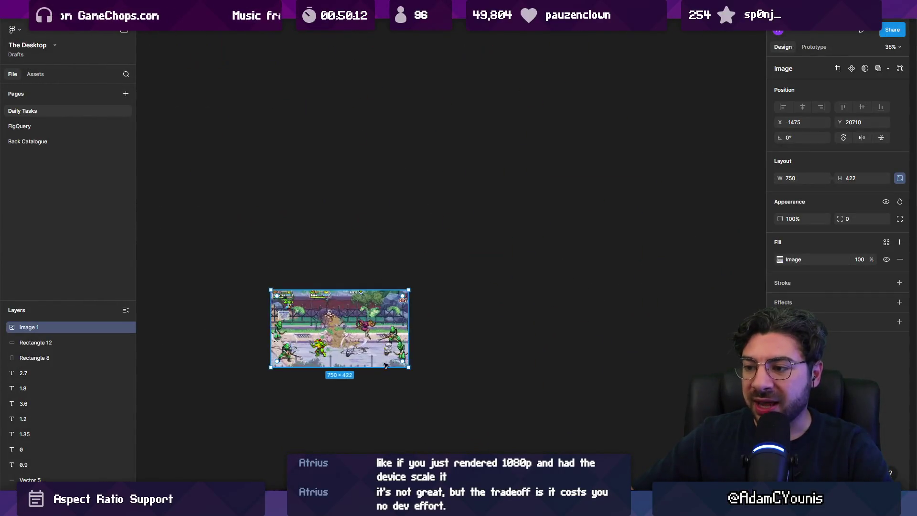
{"action": "scroll", "coordinate": [334, 365], "scroll_direction": "up", "scroll_amount": 8}
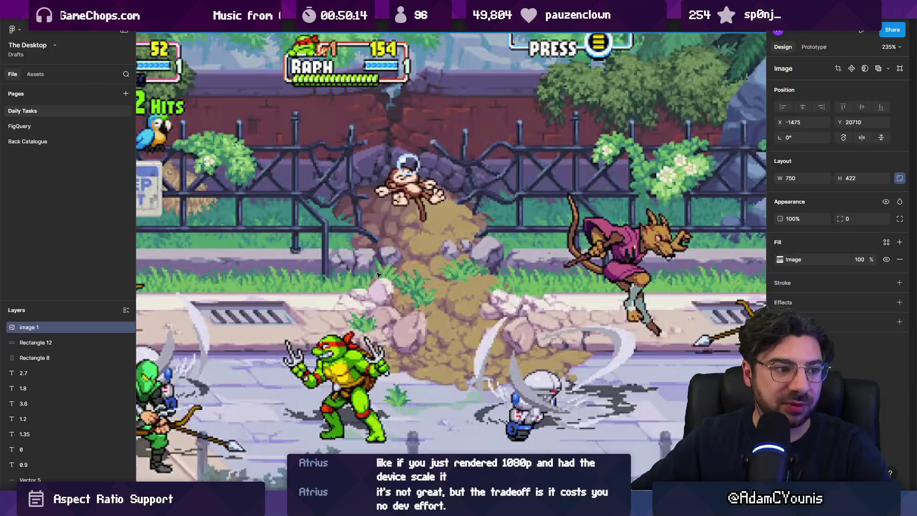
{"action": "scroll", "coordinate": [420, 281], "scroll_direction": "down", "scroll_amount": 3}
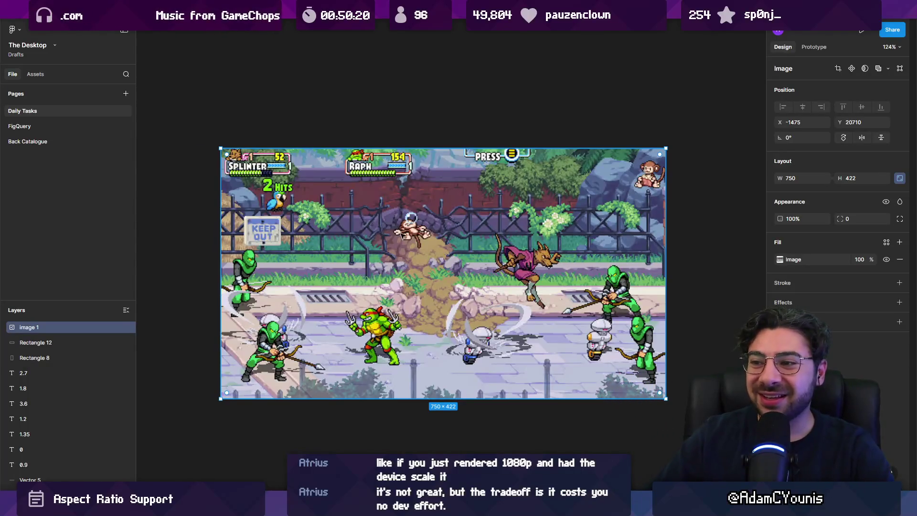
{"action": "key", "text": "Delete"}
{"action": "key", "text": "shift+1"}
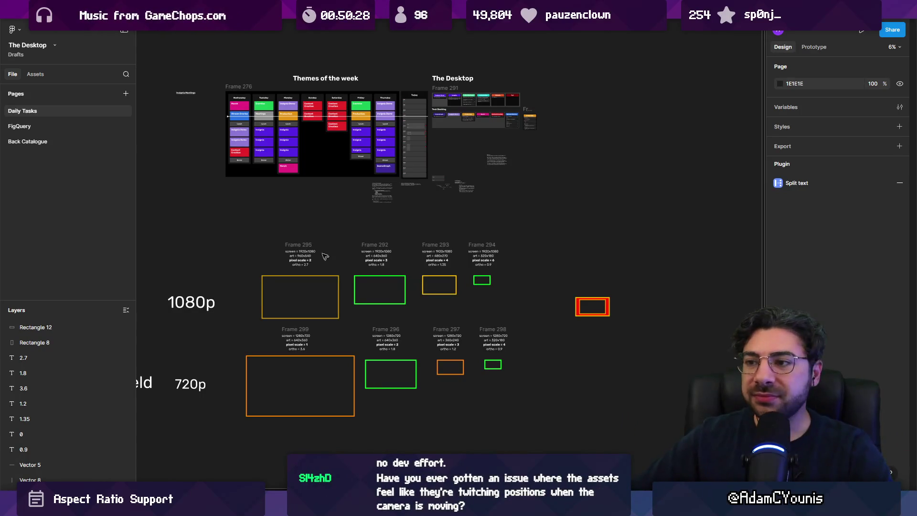
- Open the Armins House scene from Unity's SceneGraph
{"action": "key", "text": "alt+Tab"}
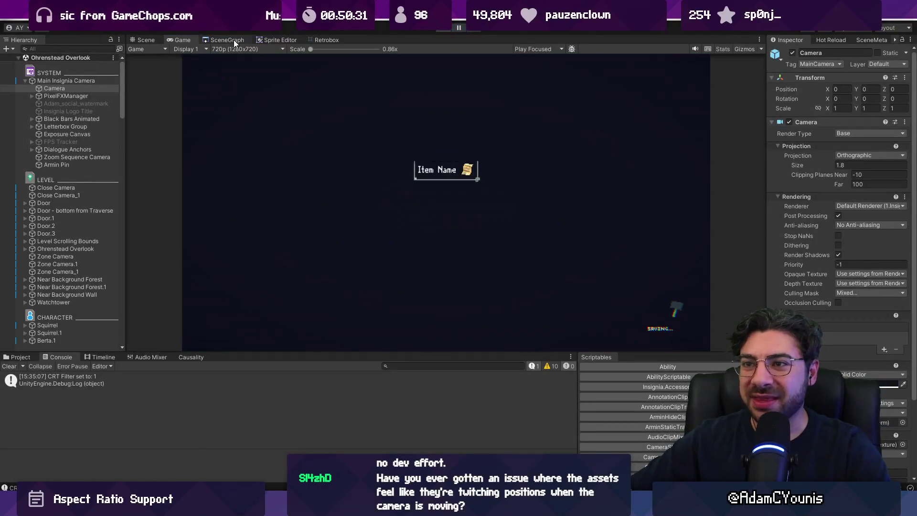
{"action": "left_click", "coordinate": [233, 39]}
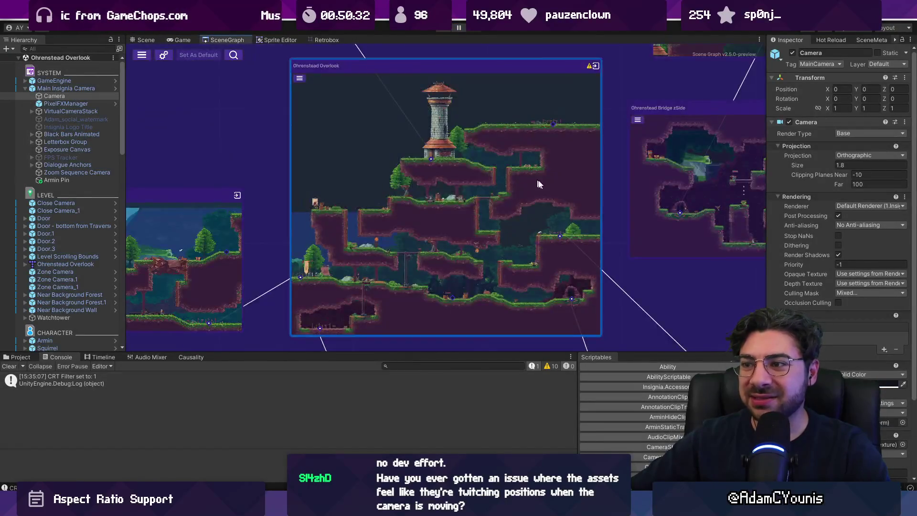
{"action": "scroll", "coordinate": [306, 240], "scroll_direction": "up", "scroll_amount": 3}
{"action": "double_click", "coordinate": [305, 239]}
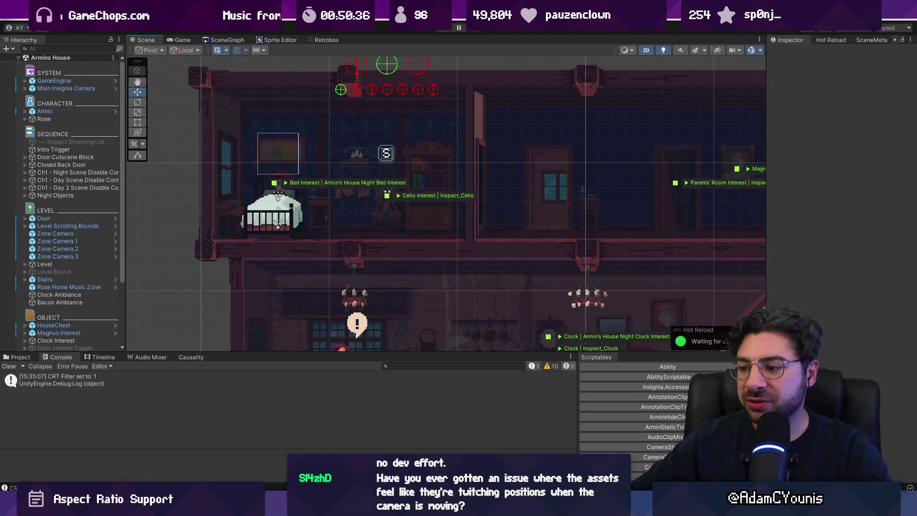
- Play the scene at 1x game view scale, stop it, and switch to VS Code
{"action": "key", "text": "alt+Tab"}
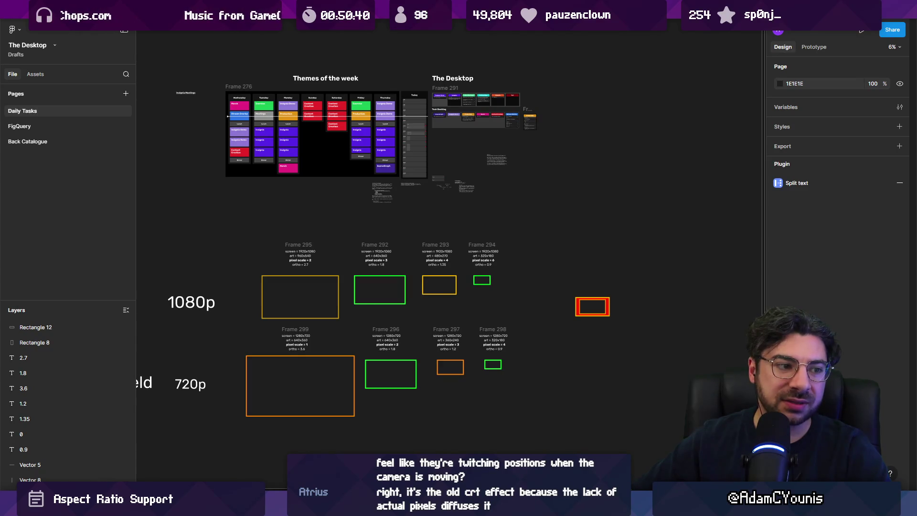
{"action": "key", "text": "alt+Tab"}
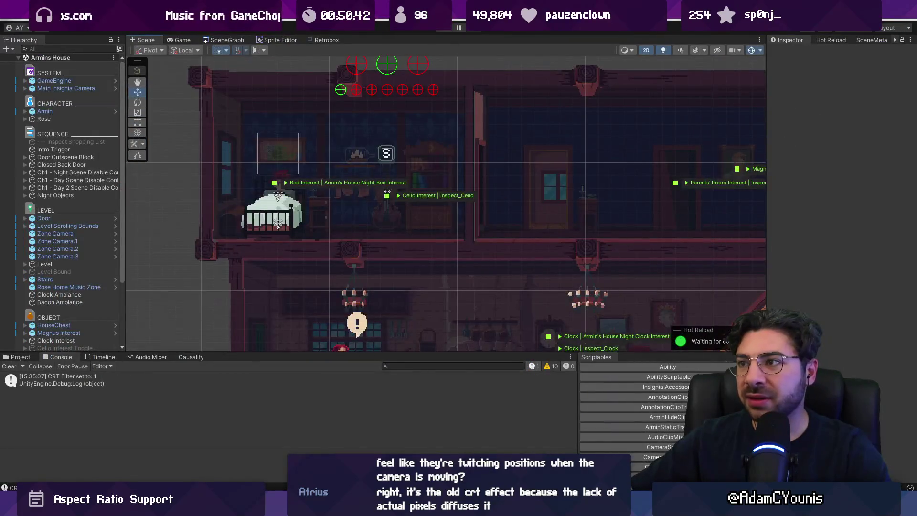
{"action": "left_click", "coordinate": [448, 28]}
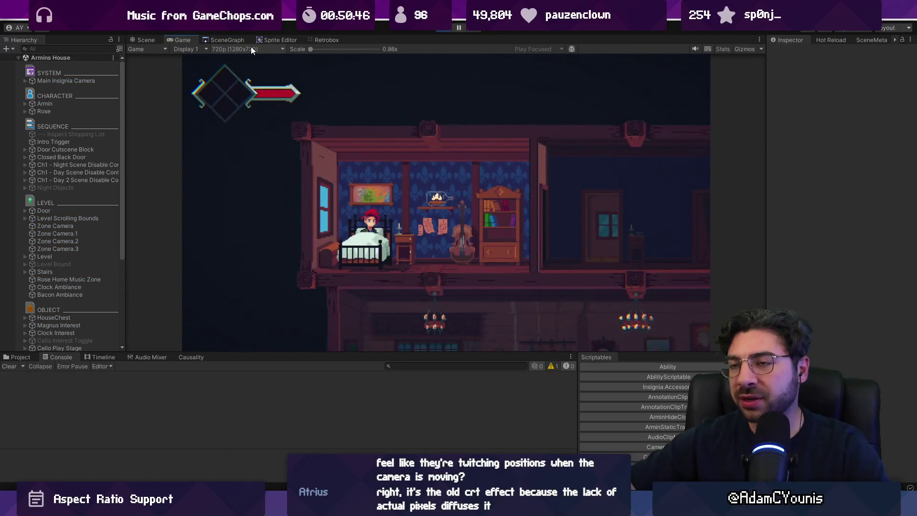
{"action": "left_click_drag", "start_coordinate": [312, 50], "coordinate": [316, 50]}
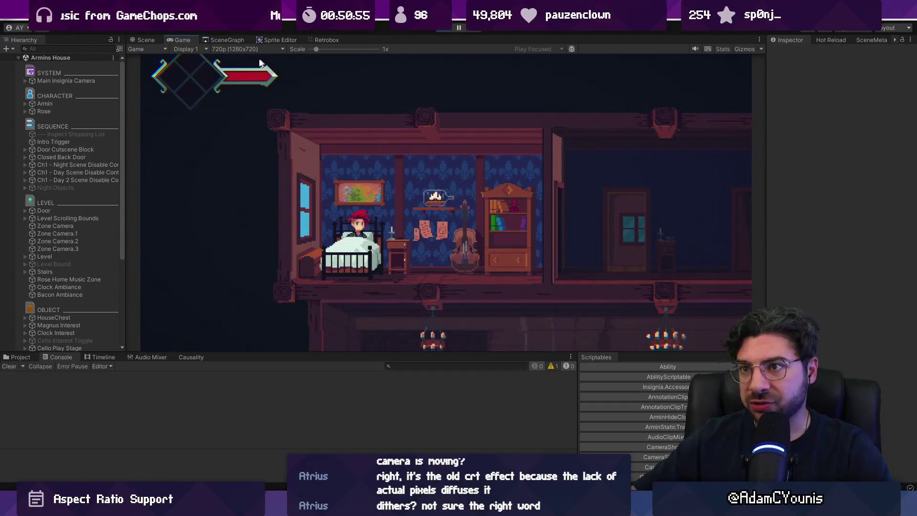
{"action": "left_click", "coordinate": [444, 28]}
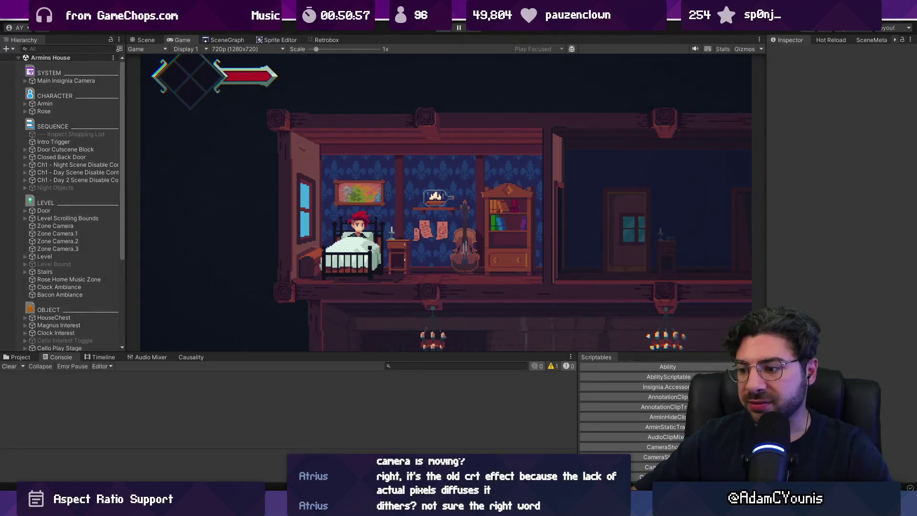
{"action": "key", "text": "alt+Tab"}
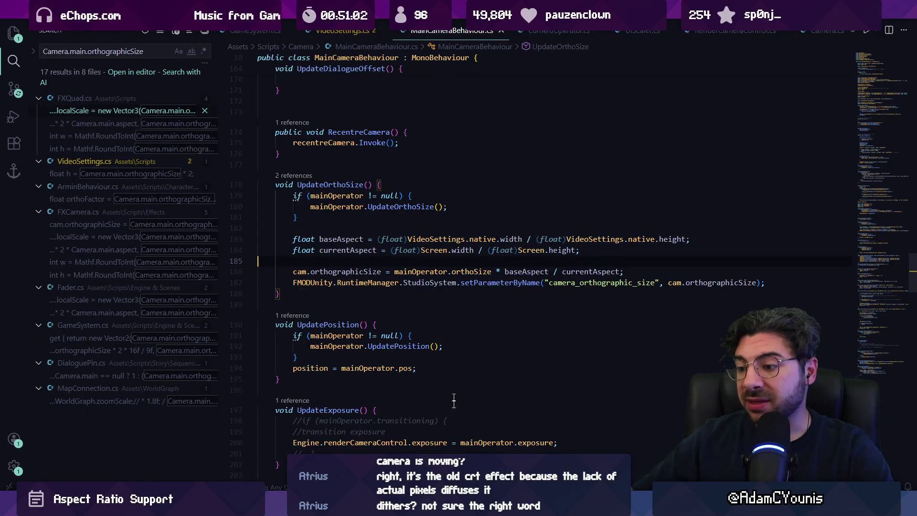
- Switch from VS Code back to Unity, then bring up Fork's commit history
{"action": "mouse_move", "coordinate": [414, 349]}
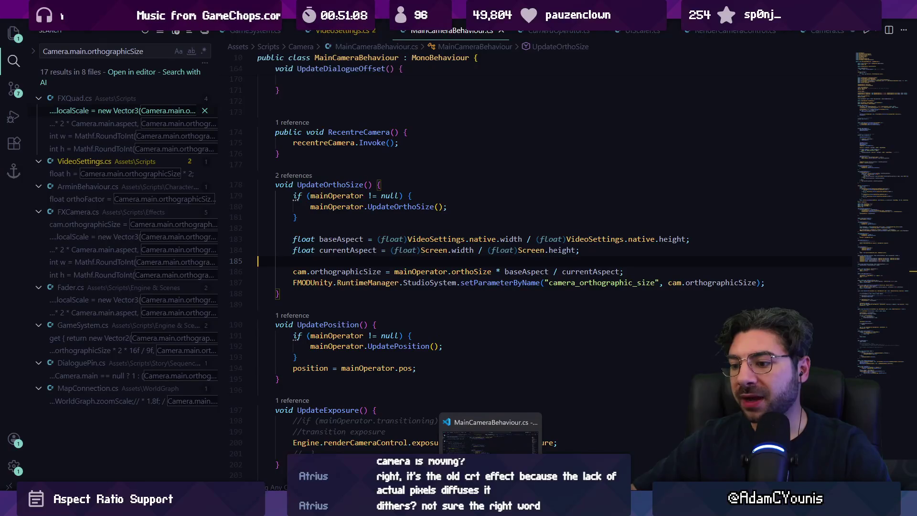
{"action": "left_click", "coordinate": [504, 506]}
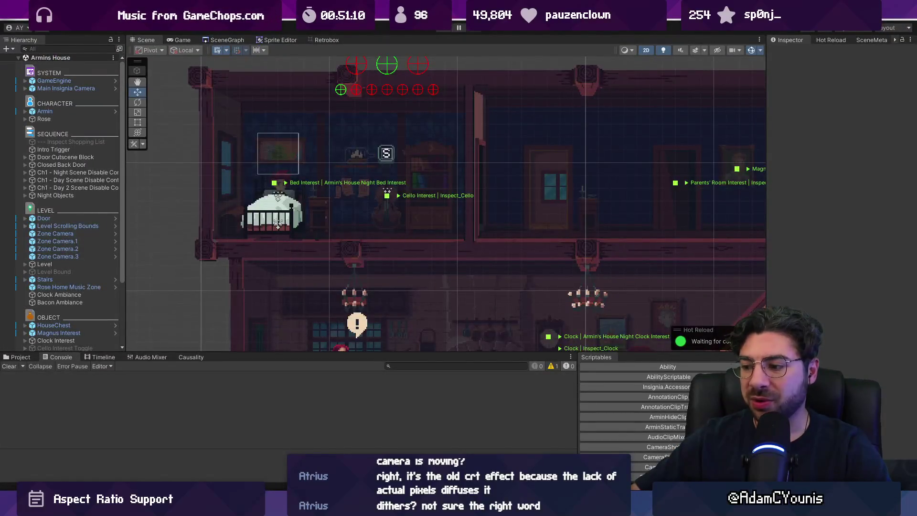
{"action": "left_click", "coordinate": [363, 506]}
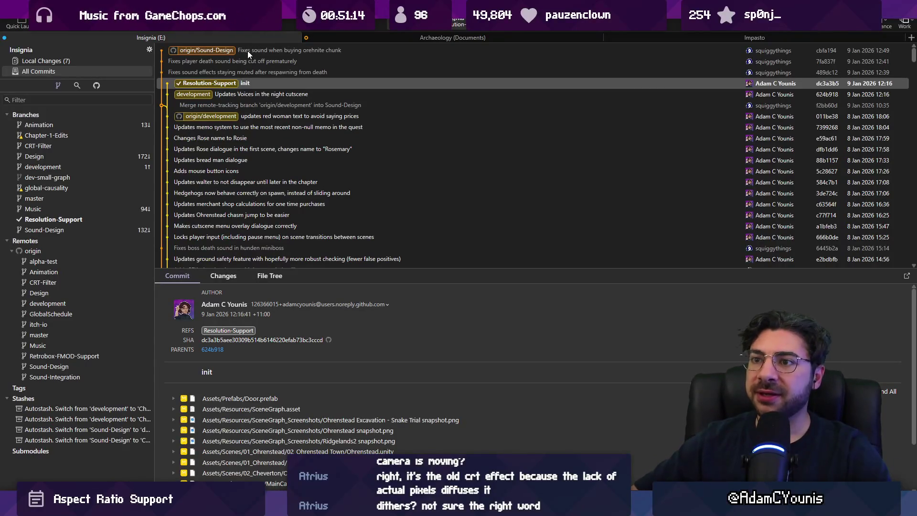
- Enlarge the init commit's changed-file list in Fork, then return to the Unity editor
{"action": "left_click_drag", "start_coordinate": [355, 270], "coordinate": [354, 98]}
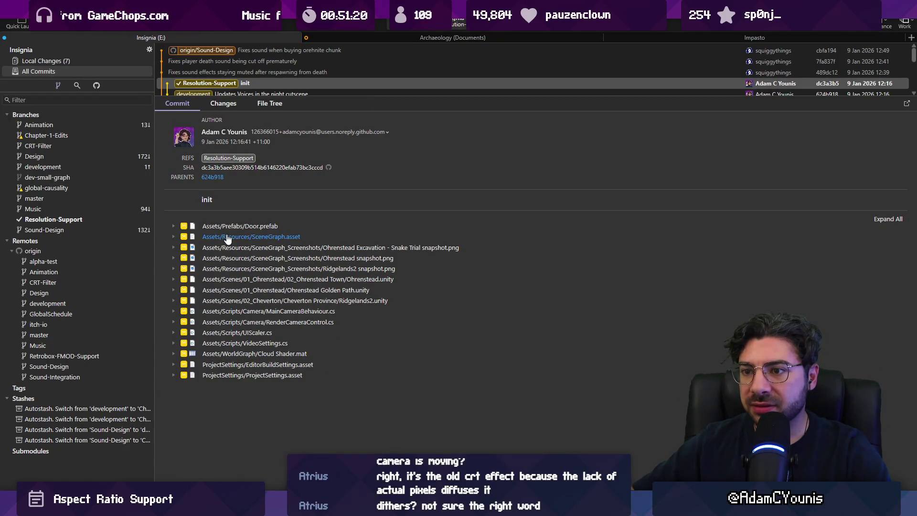
{"action": "key", "text": "alt+Tab"}
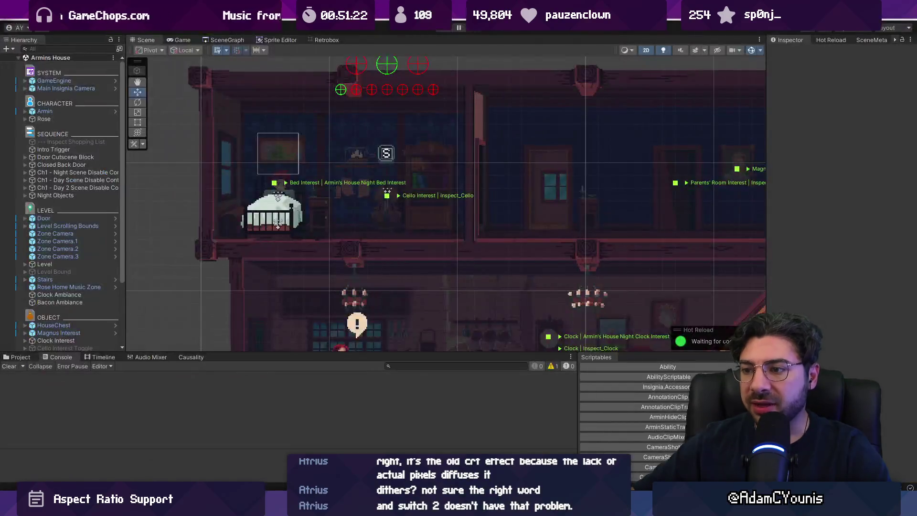
- Search the project assets for 'ui scaler' and open UIScaler.cs in Visual Studio Code
{"action": "left_click", "coordinate": [17, 357]}
{"action": "left_click", "coordinate": [406, 365]}
{"action": "type", "text": "ui scale"}
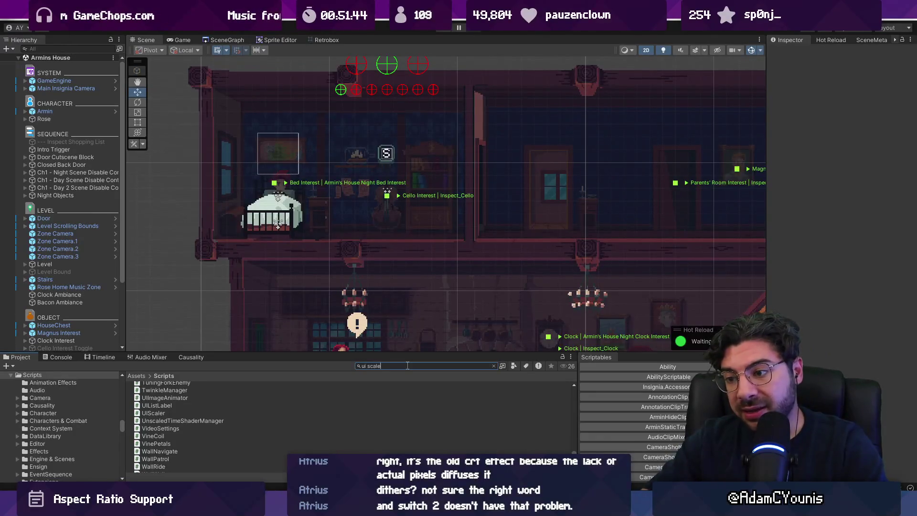
{"action": "type", "text": "r"}
{"action": "left_click", "coordinate": [201, 386]}
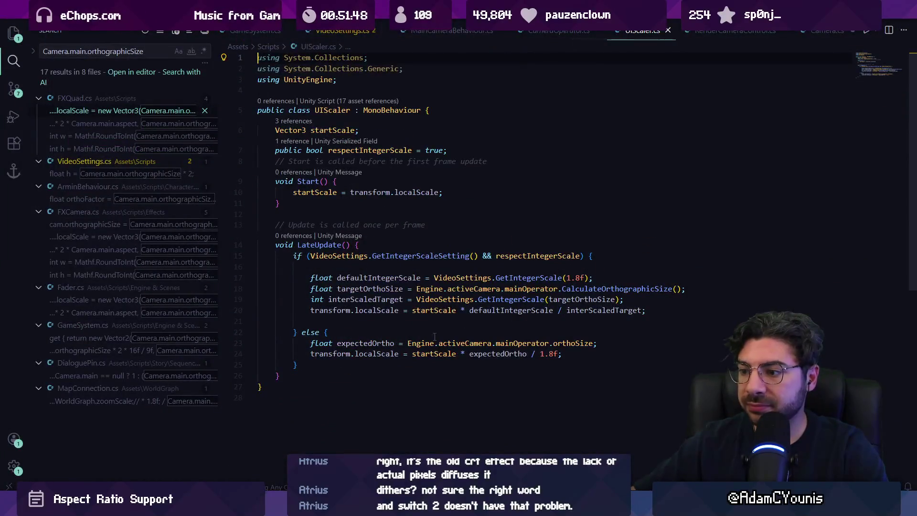
- Delete the expectedOrtho declaration and replace expectedOrtho with targetOrthoSize in line 23's scaling formula
{"action": "triple_click", "coordinate": [412, 336]}
{"action": "key", "text": "BackSpace"}
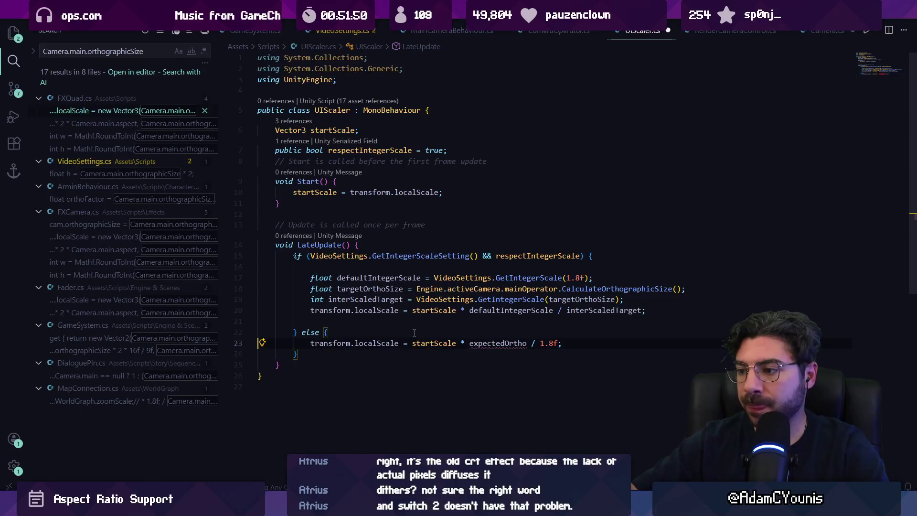
{"action": "key", "text": "ctrl+BackSpace"}
{"action": "type", "text": "targetOrthoSize"}
{"action": "key", "text": "ctrl+BackSpace"}
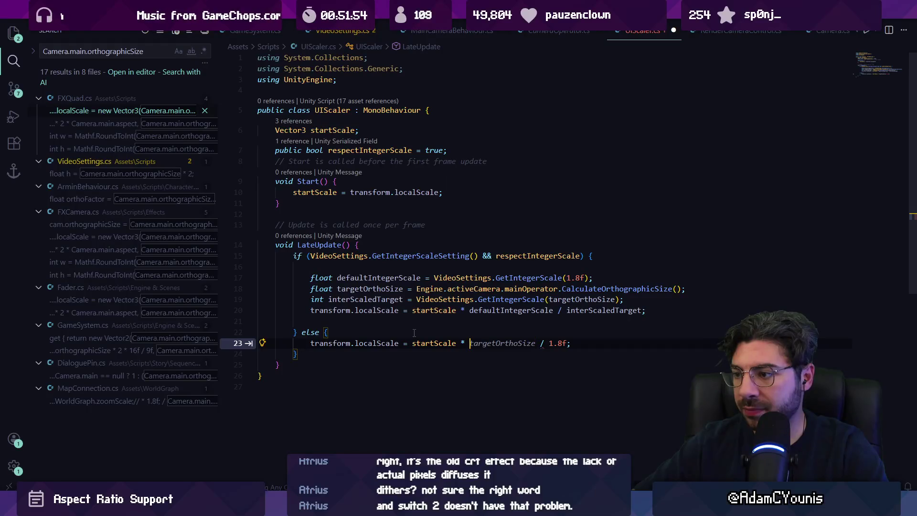
{"action": "key", "text": "Tab"}
{"action": "key", "text": "Tab"}
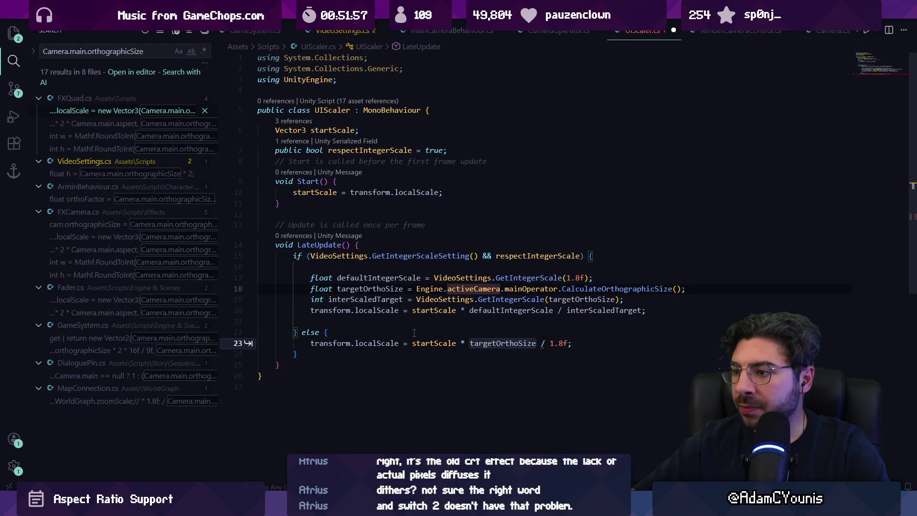
- Reapply the targetOrthoSize completion, then bring up Fork's Resolution-Support init commit
{"action": "key", "text": "Escape"}
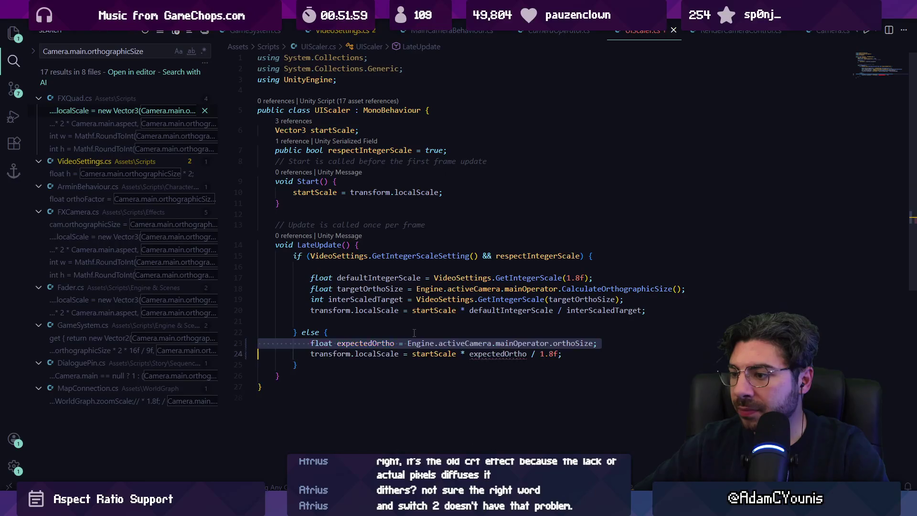
{"action": "key", "text": "ctrl+z"}
{"action": "key", "text": "ctrl+z"}
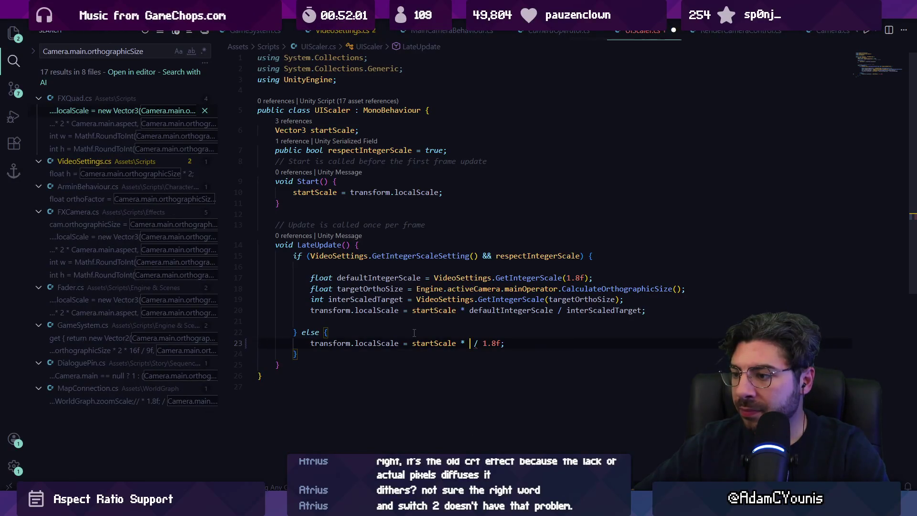
{"action": "key", "text": "Tab"}
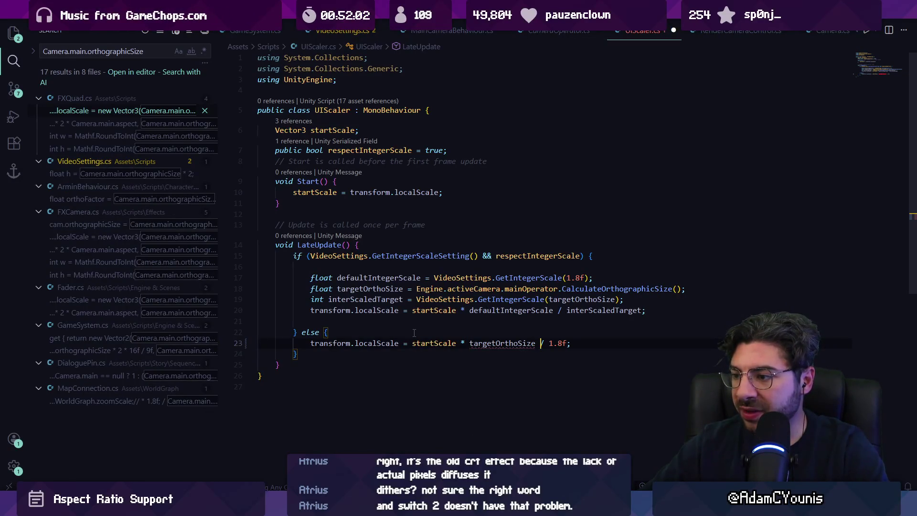
{"action": "key", "text": "alt+Tab"}
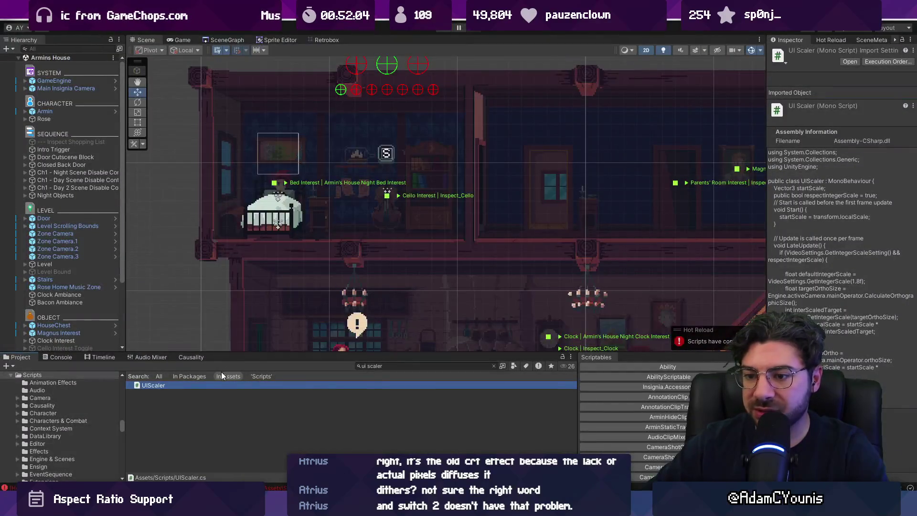
{"action": "key", "text": "alt+Tab"}
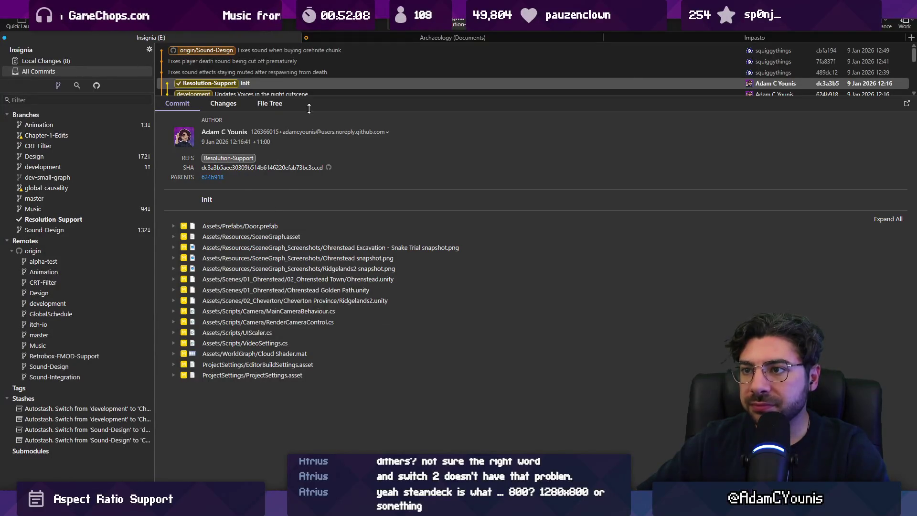
- Copy the removed localScale line from Fork's UIScaler.cs diff and paste it over UIScaler line 23
{"action": "left_click_drag", "start_coordinate": [249, 96], "coordinate": [248, 132]}
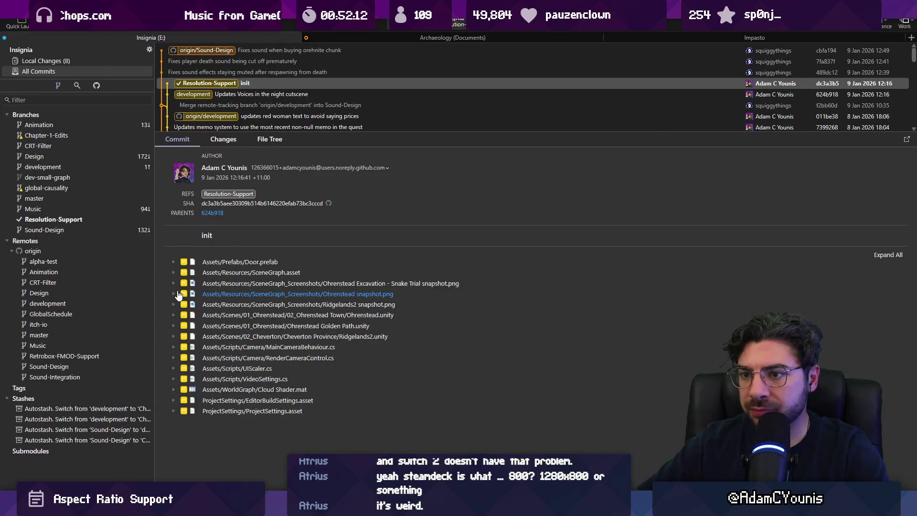
{"action": "left_click", "coordinate": [225, 368]}
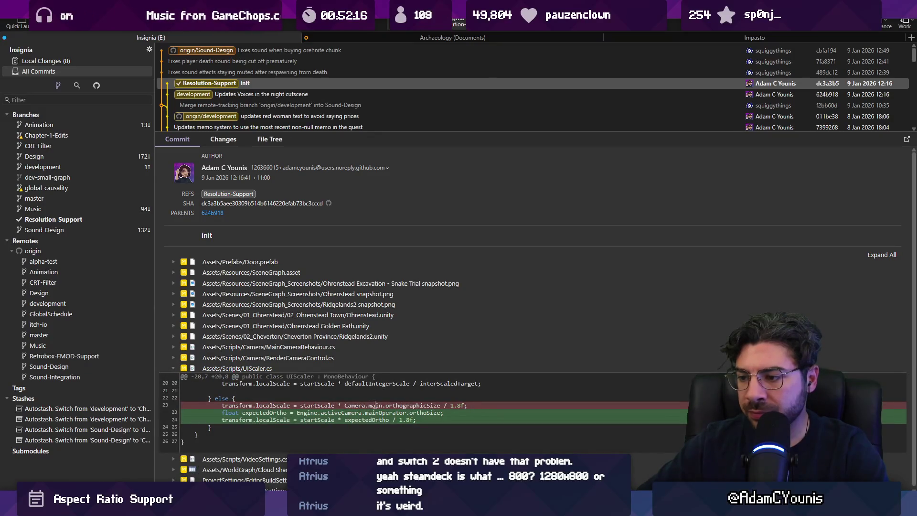
{"action": "triple_click", "coordinate": [375, 405]}
{"action": "key", "text": "ctrl+c"}
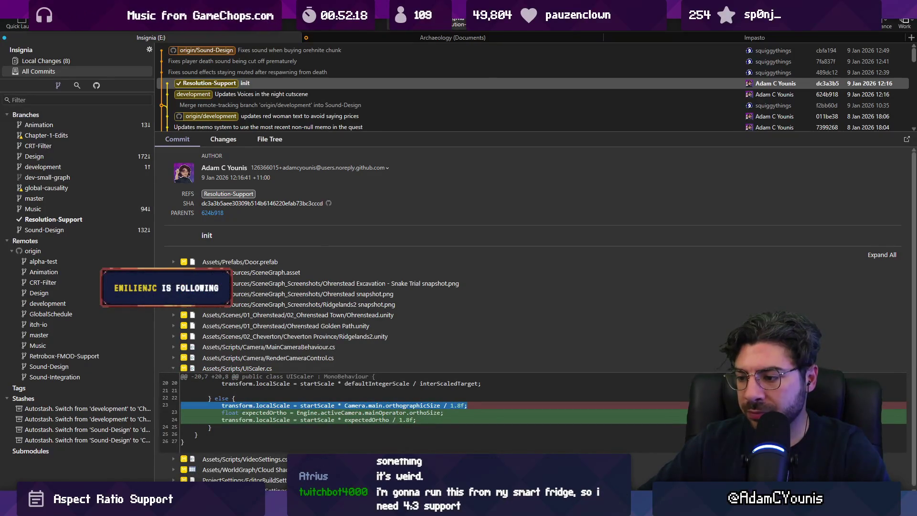
{"action": "key", "text": "alt+Tab"}
{"action": "triple_click", "coordinate": [432, 343]}
{"action": "key", "text": "ctrl+v"}
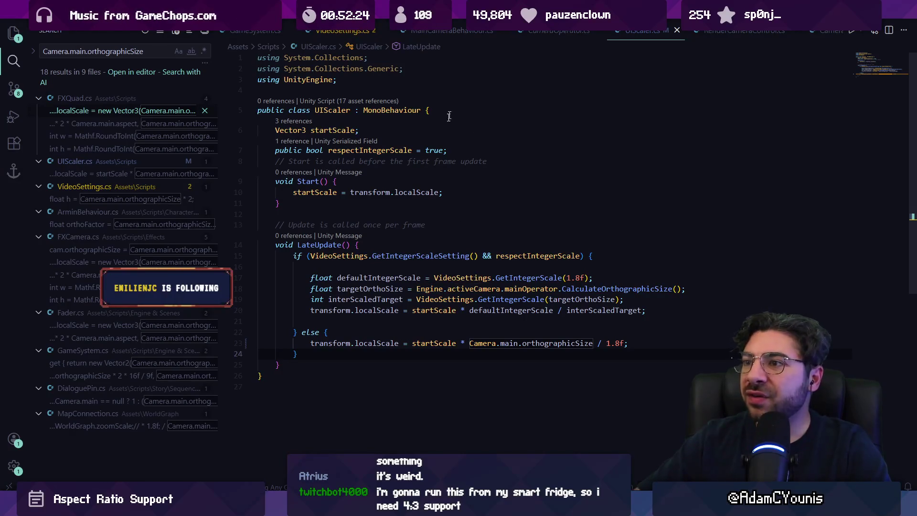
- In MainCameraBehaviour.cs, inspect the orthographicSize assignment on line 186 and the currentAspect declaration
{"action": "left_click", "coordinate": [452, 30]}
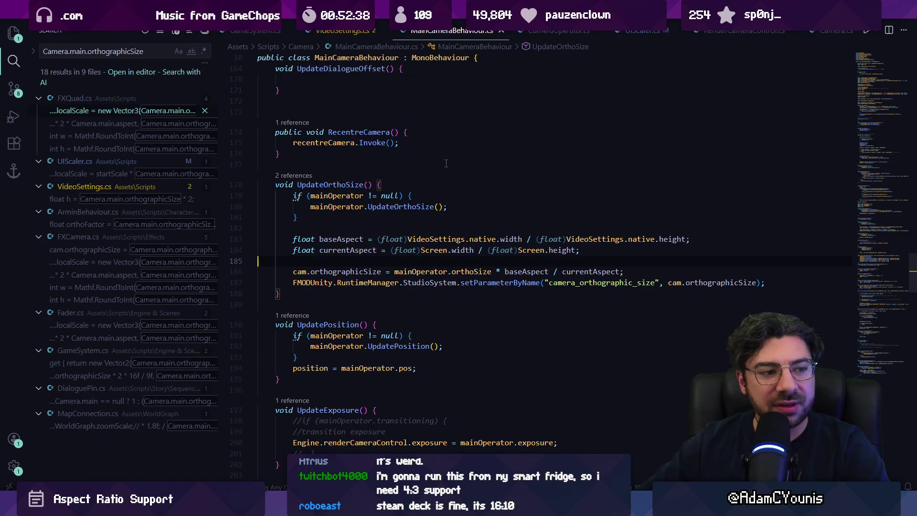
{"action": "left_click", "coordinate": [448, 271]}
{"action": "triple_click", "coordinate": [421, 271]}
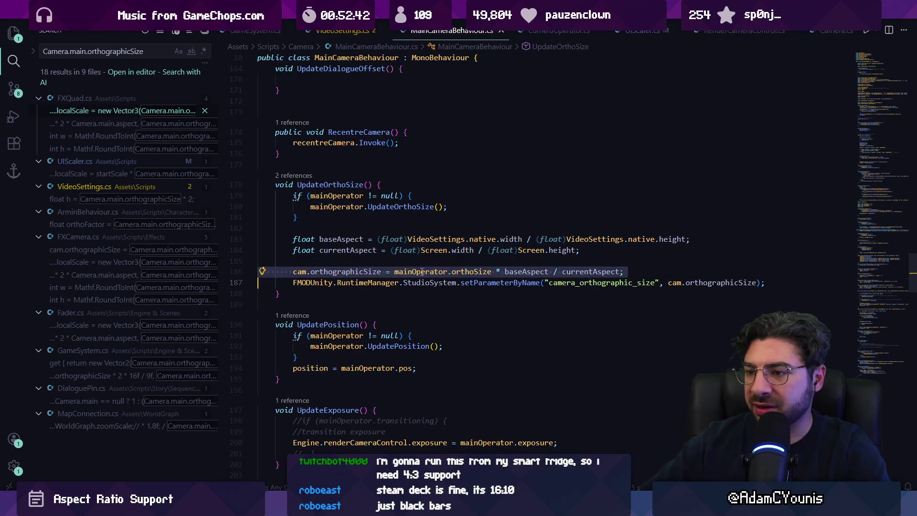
{"action": "left_click", "coordinate": [576, 271], "text": "ctrl"}
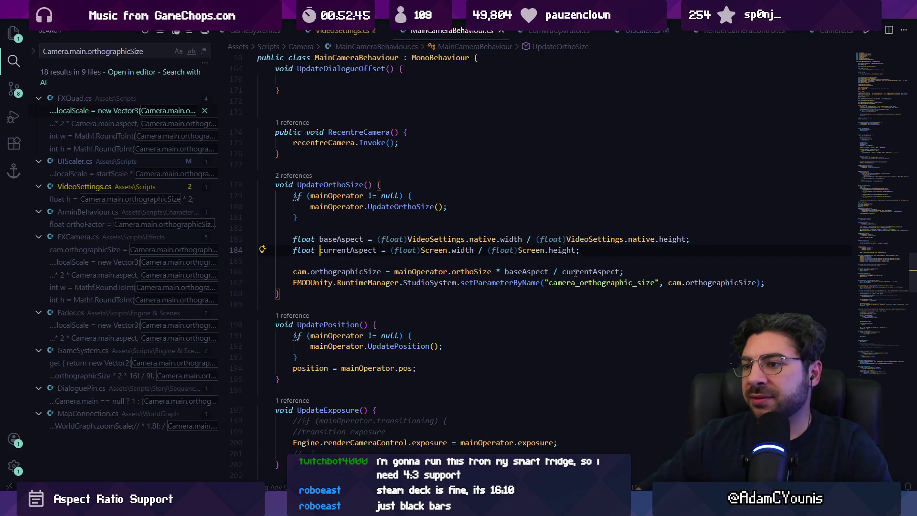
{"action": "triple_click", "coordinate": [512, 251]}
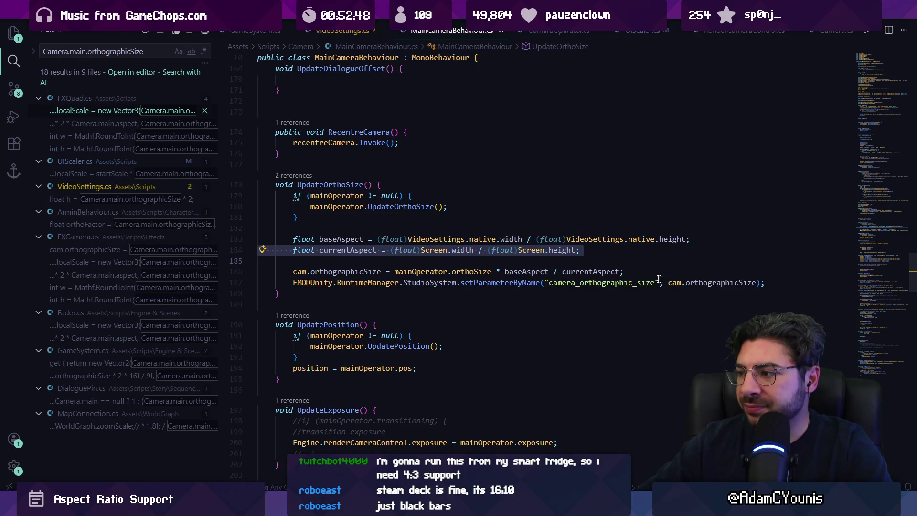
- Remove ' * baseAspect / currentAspect' from line 186 so the size equals mainOperator.orthoSize
{"action": "key", "text": "ctrl+Right"}
{"action": "key", "text": "ctrl+Right"}
{"action": "key", "text": "ctrl+Right"}
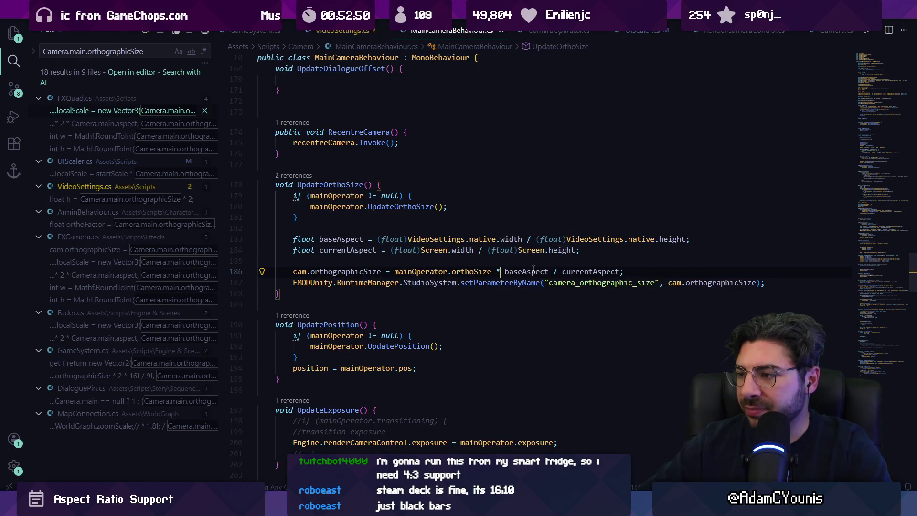
{"action": "key", "text": "Left"}
{"action": "key", "text": "Left"}
{"action": "key", "text": "ctrl+shift+Right"}
{"action": "key", "text": "ctrl+shift+Right"}
{"action": "key", "text": "ctrl+shift+Right"}
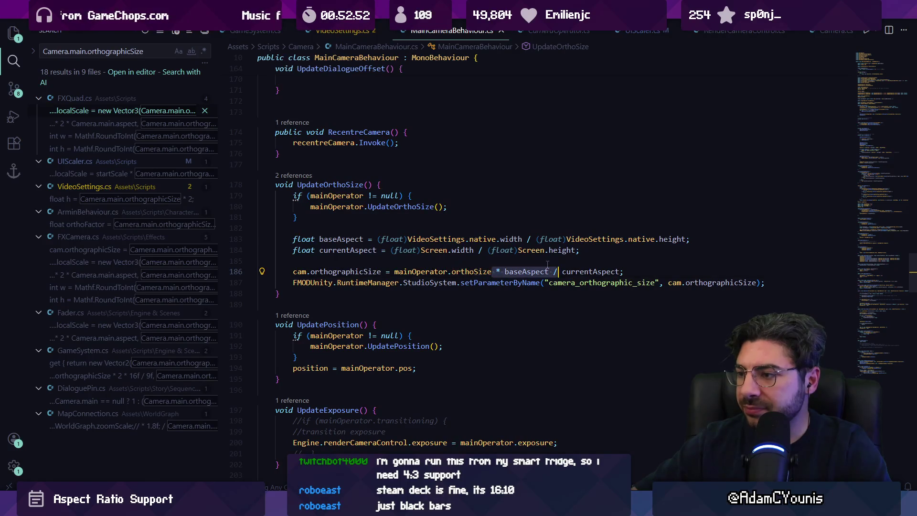
{"action": "key", "text": "BackSpace"}
{"action": "key", "text": "Escape"}
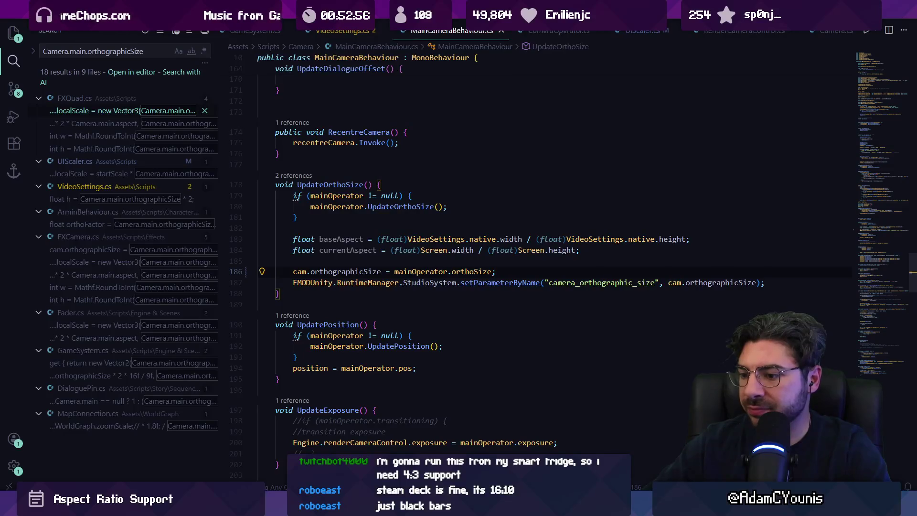
{"action": "key", "text": "alt+Tab"}
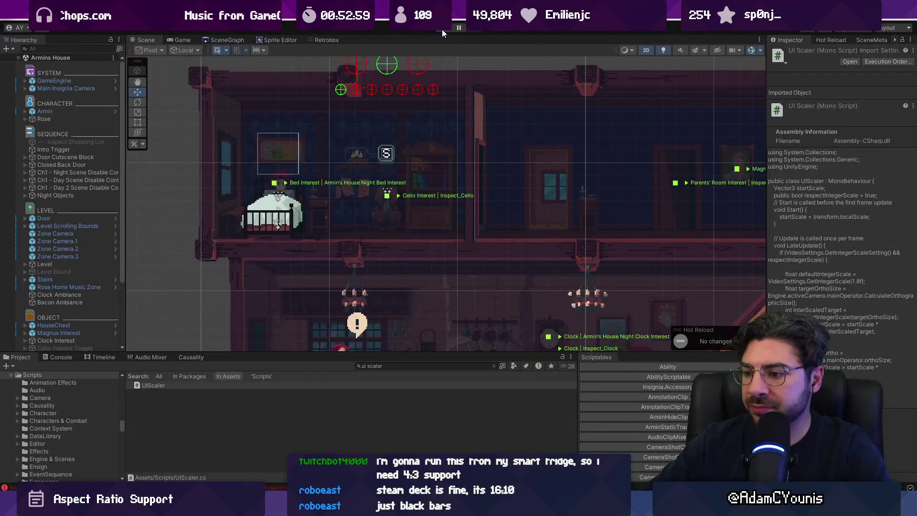
- Run the game and select Main Insignia Camera's child Camera to check its orthographic Size of 1.35
{"action": "left_click", "coordinate": [442, 30]}
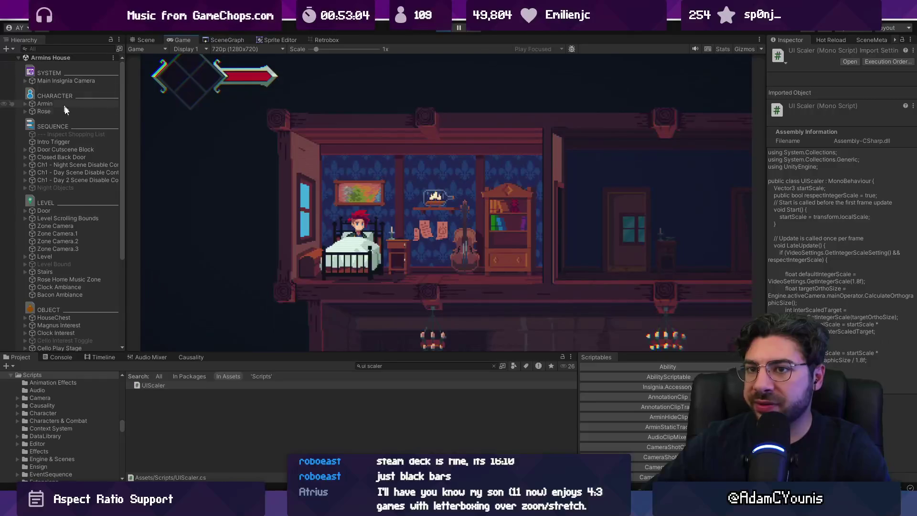
{"action": "left_click", "coordinate": [59, 81]}
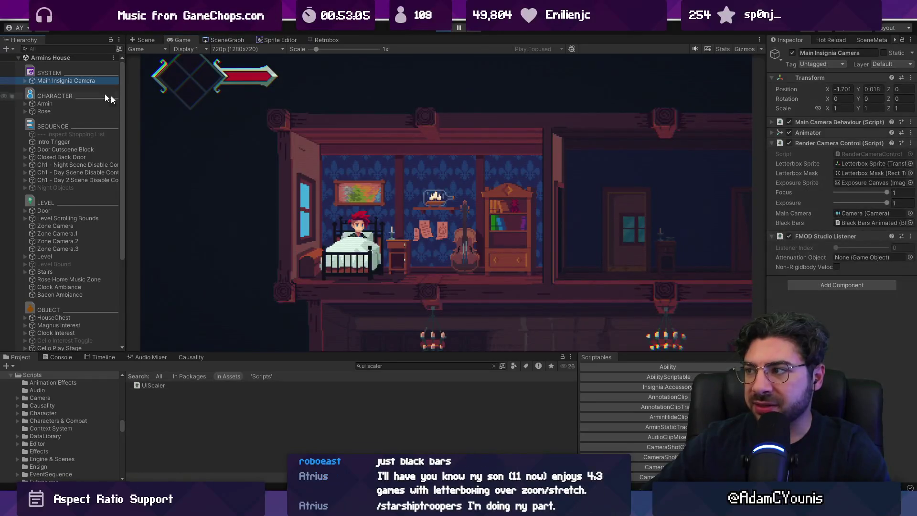
{"action": "left_click", "coordinate": [24, 82]}
{"action": "left_click", "coordinate": [50, 88]}
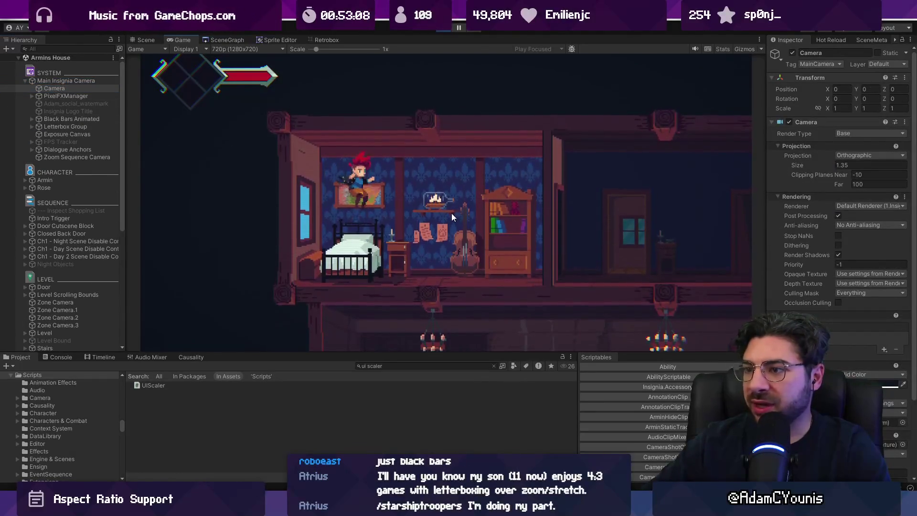
{"action": "scroll", "coordinate": [452, 213], "scroll_direction": "down", "scroll_amount": 1}
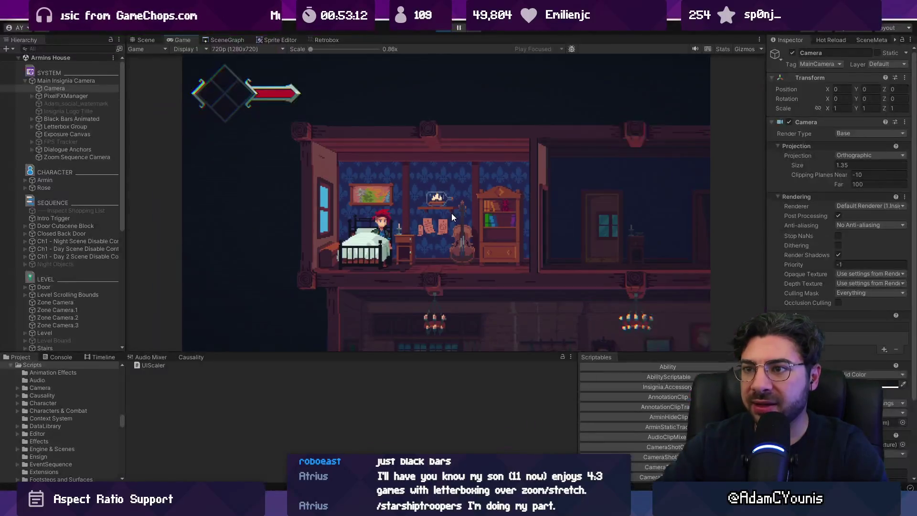
{"action": "left_click", "coordinate": [248, 49]}
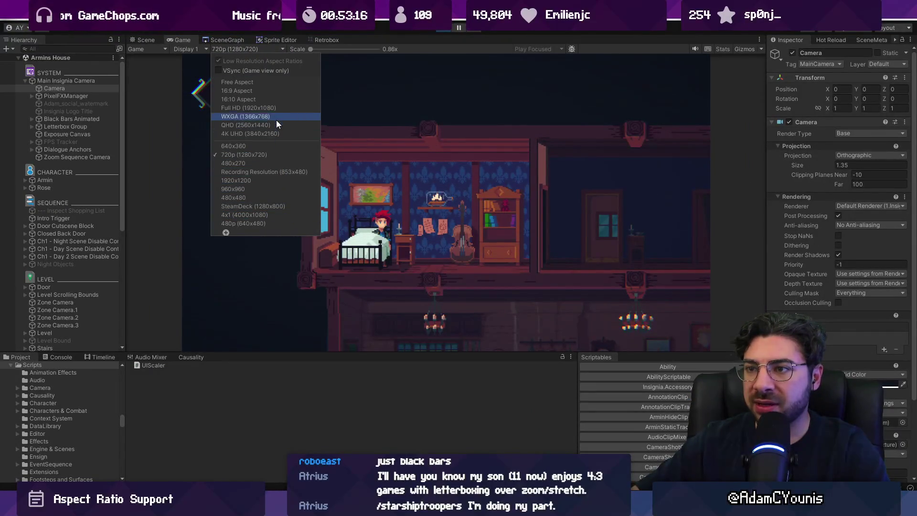
- Preview the running game at Full HD 1920x1080 and walk Armin over to the cello
{"action": "left_click", "coordinate": [277, 108]}
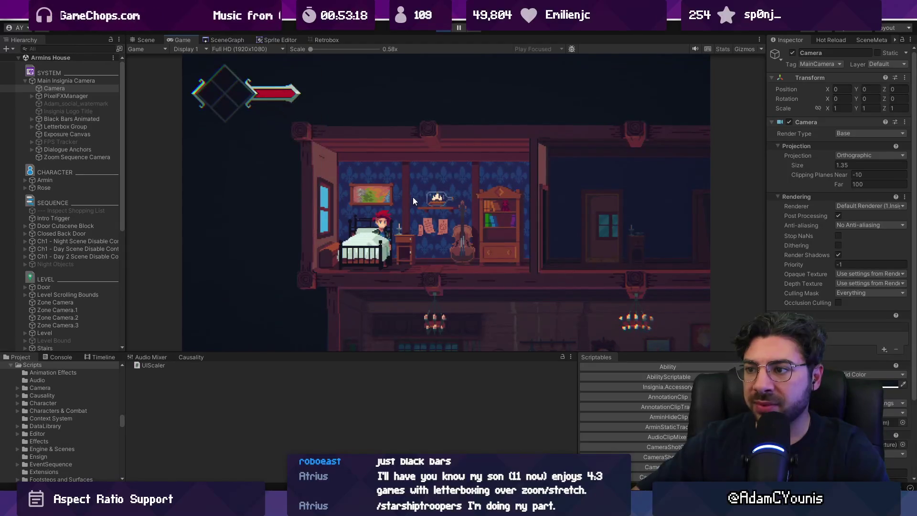
{"action": "key", "text": "Right"}
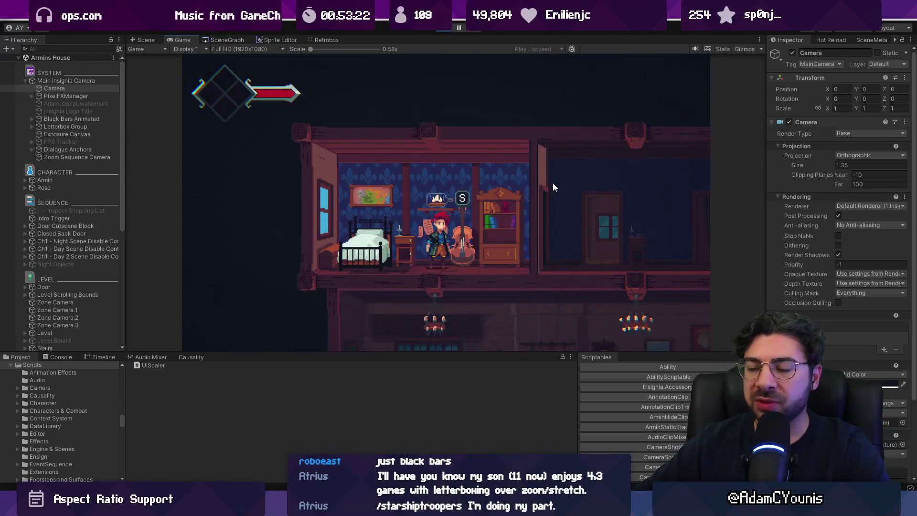
{"action": "left_click", "coordinate": [255, 49]}
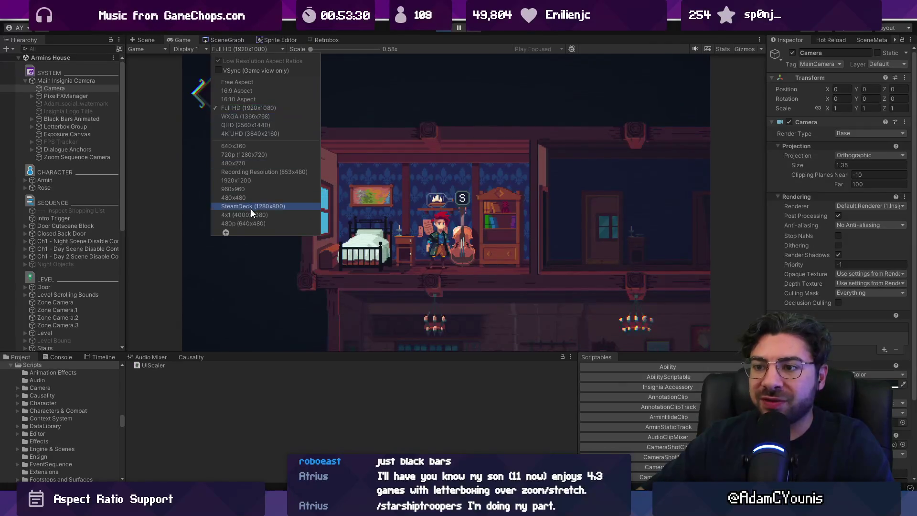
- Add a 'square 1920' fixed resolution of 1920x1920 and enlarge the Game view
{"action": "left_click", "coordinate": [226, 232]}
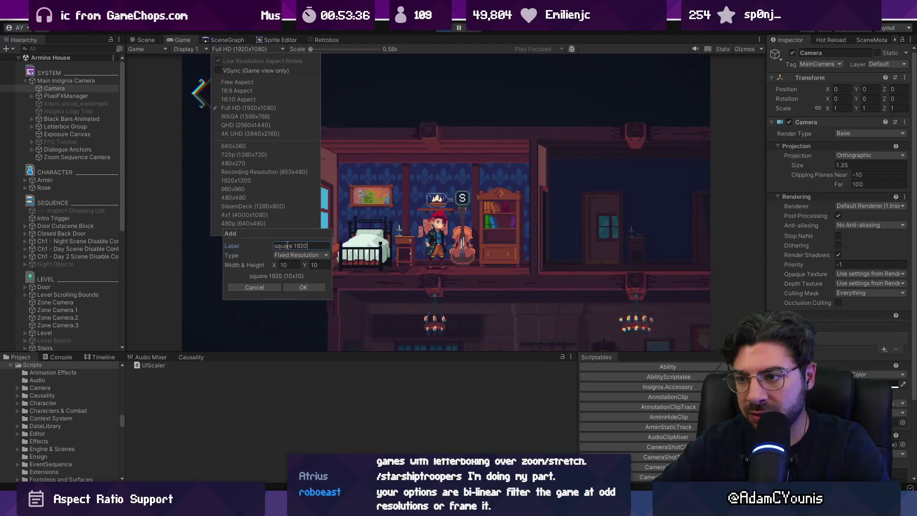
{"action": "key", "text": "Tab"}
{"action": "type", "text": "920"}
{"action": "key", "text": "Tab"}
{"action": "type", "text": "19"}
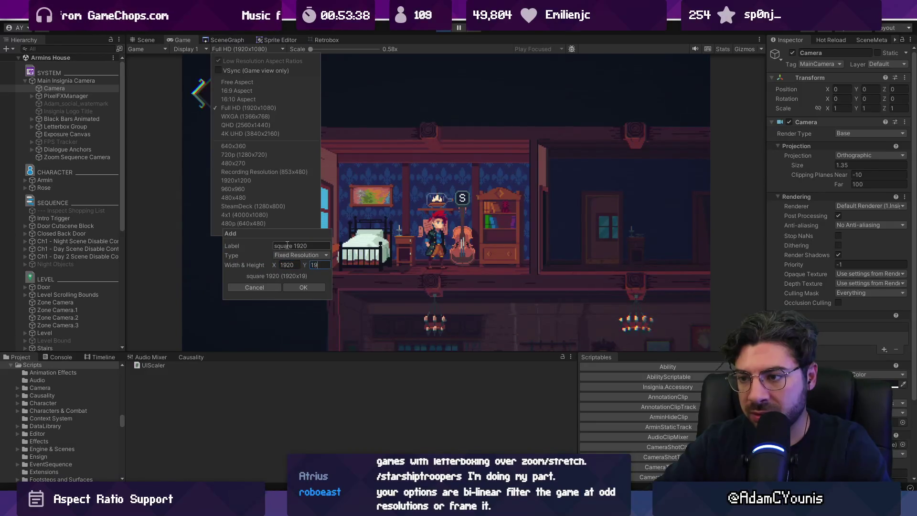
{"action": "left_click", "coordinate": [310, 287]}
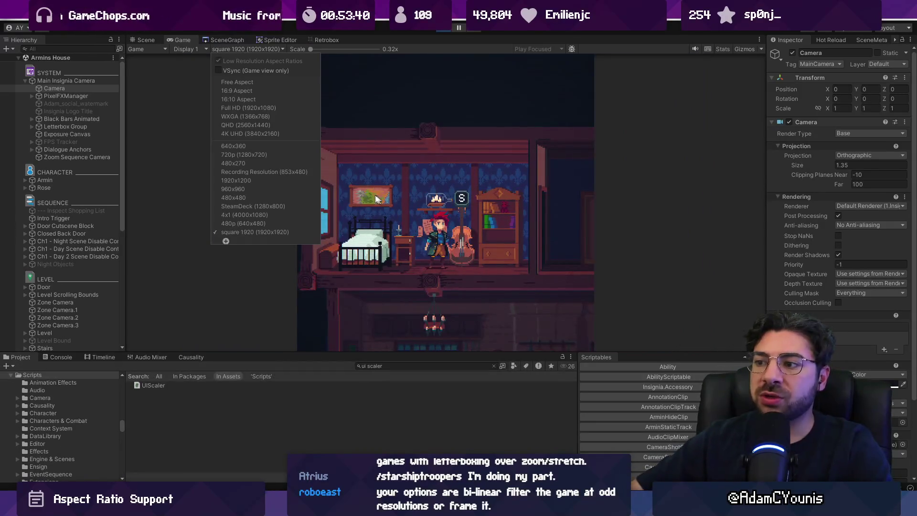
{"action": "left_click", "coordinate": [177, 153]}
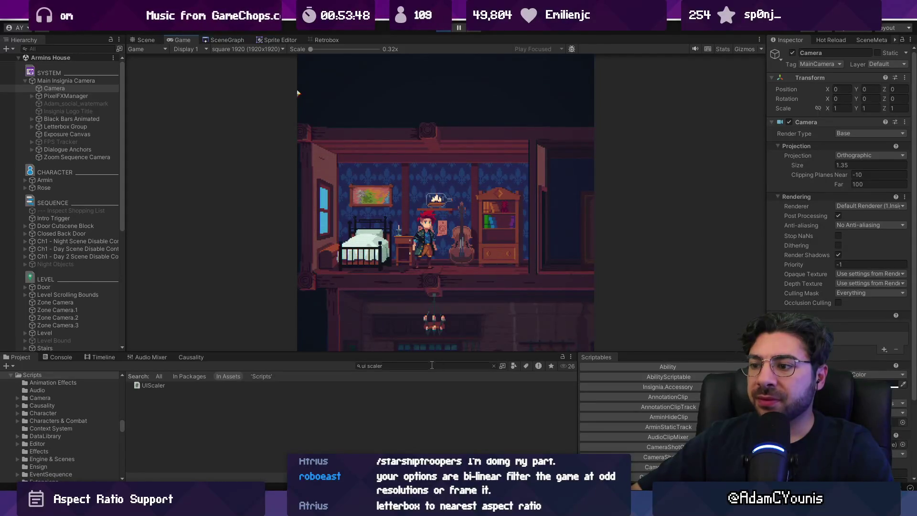
{"action": "mouse_move", "coordinate": [429, 353]}
{"action": "left_mouse_down"}
{"action": "mouse_move", "coordinate": [429, 379]}
{"action": "mouse_move", "coordinate": [429, 324]}
{"action": "mouse_move", "coordinate": [429, 333]}
{"action": "left_mouse_up"}
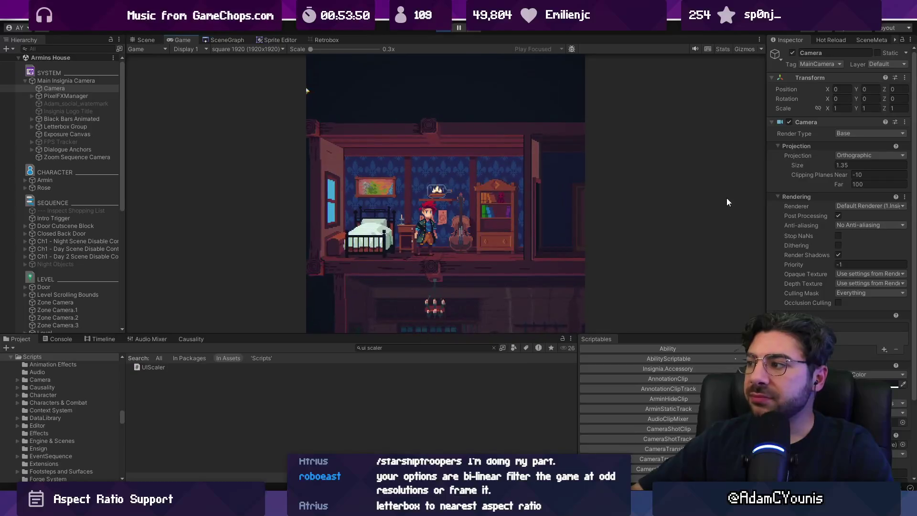
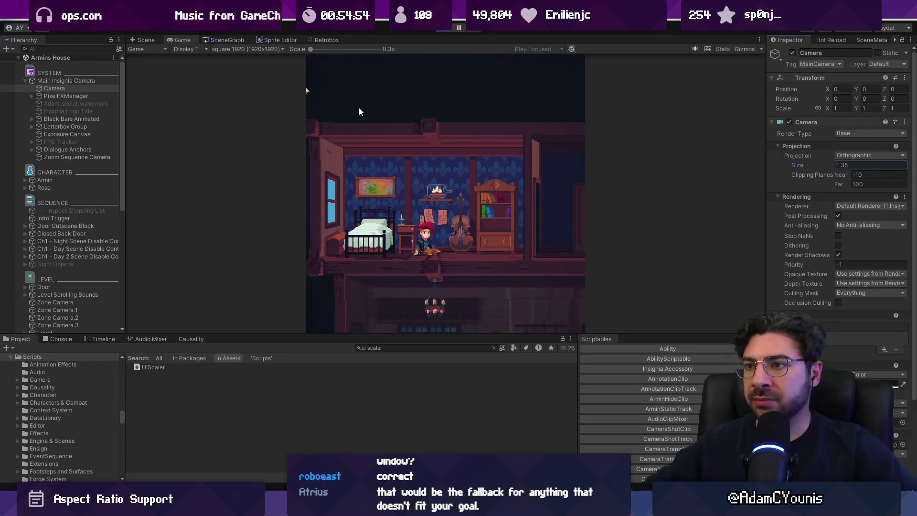
- Preview the game at SteamDeck 1280x800 and restart play mode
{"action": "left_click", "coordinate": [269, 49]}
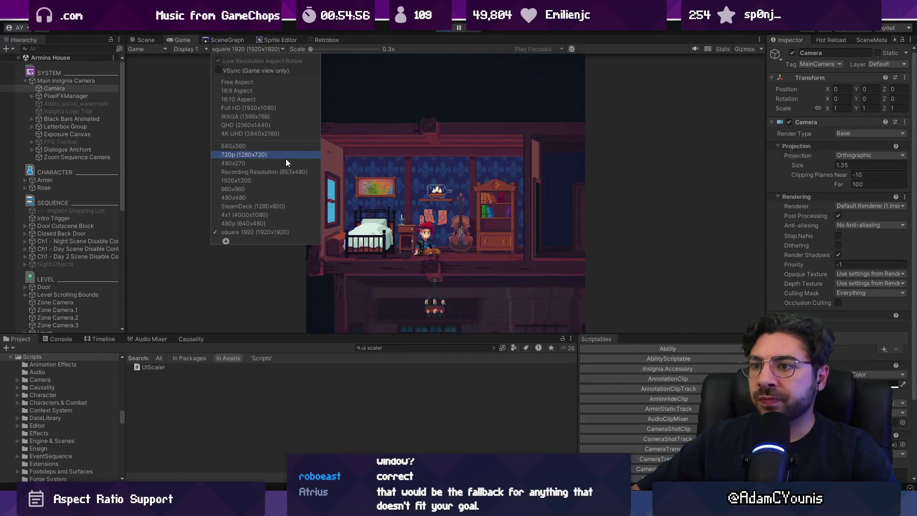
{"action": "left_click", "coordinate": [283, 205]}
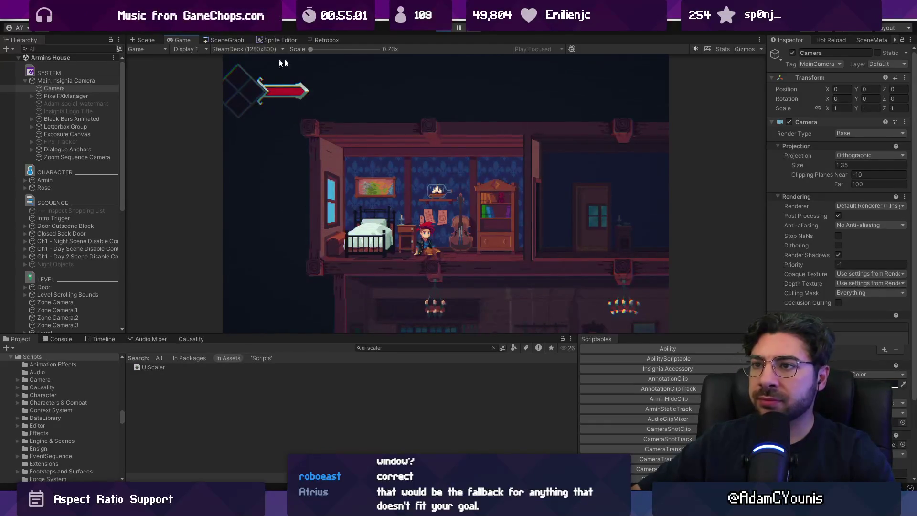
{"action": "left_click", "coordinate": [444, 31]}
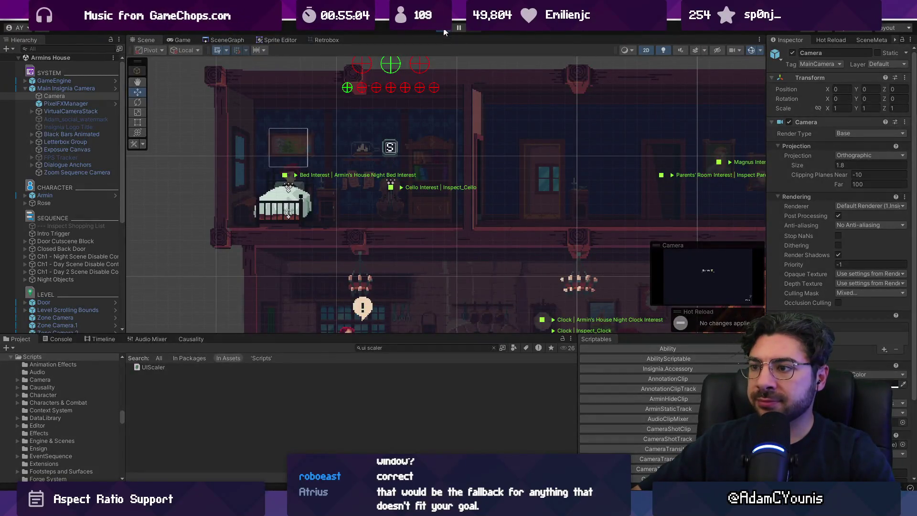
{"action": "left_click", "coordinate": [443, 30]}
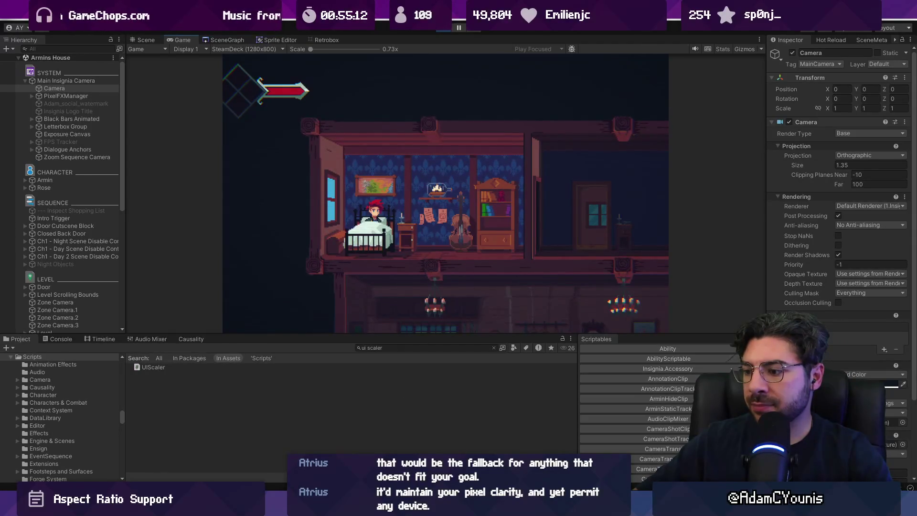
- Enlarge the Game view, switch it to Full HD 1920x1080, and stop play mode
{"action": "mouse_move", "coordinate": [490, 501]}
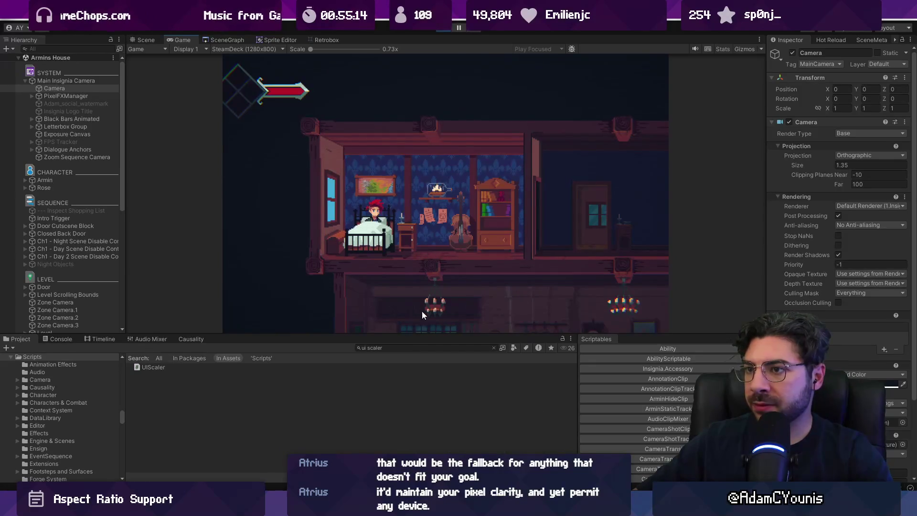
{"action": "left_click_drag", "start_coordinate": [416, 334], "coordinate": [416, 380]}
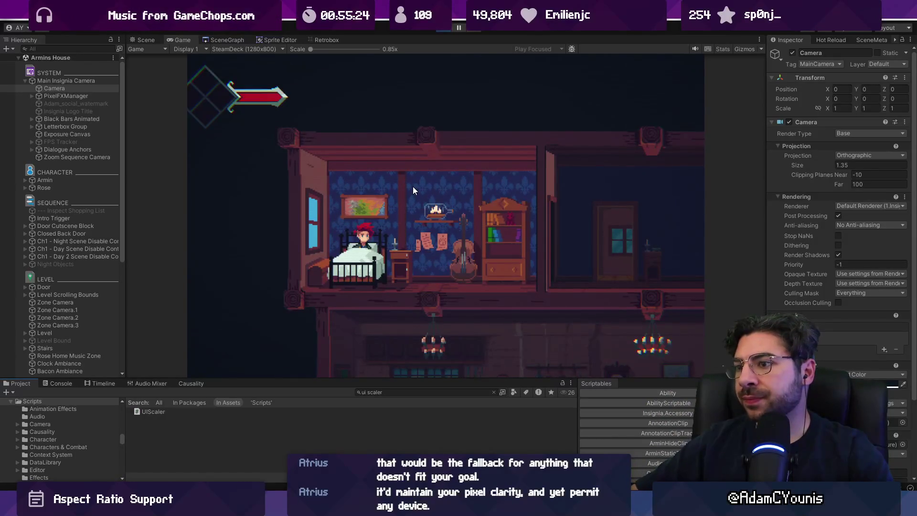
{"action": "left_click", "coordinate": [263, 48]}
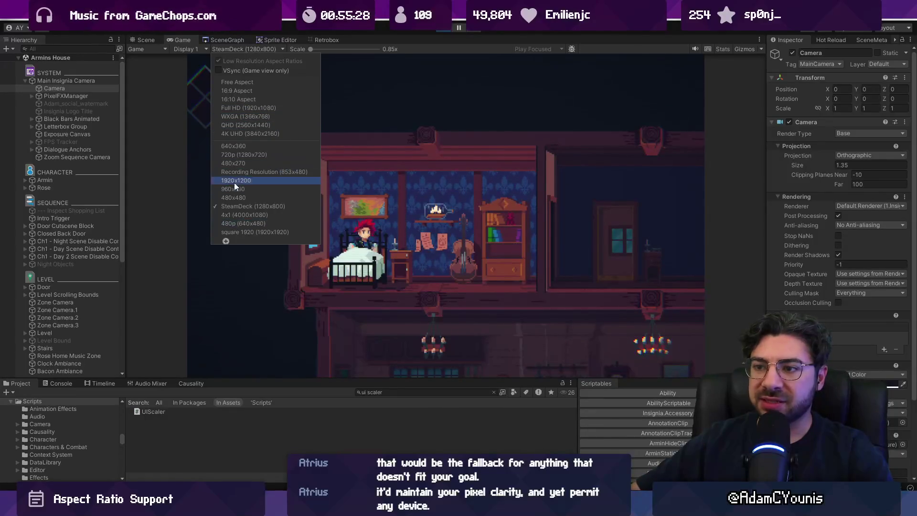
{"action": "left_click", "coordinate": [259, 108]}
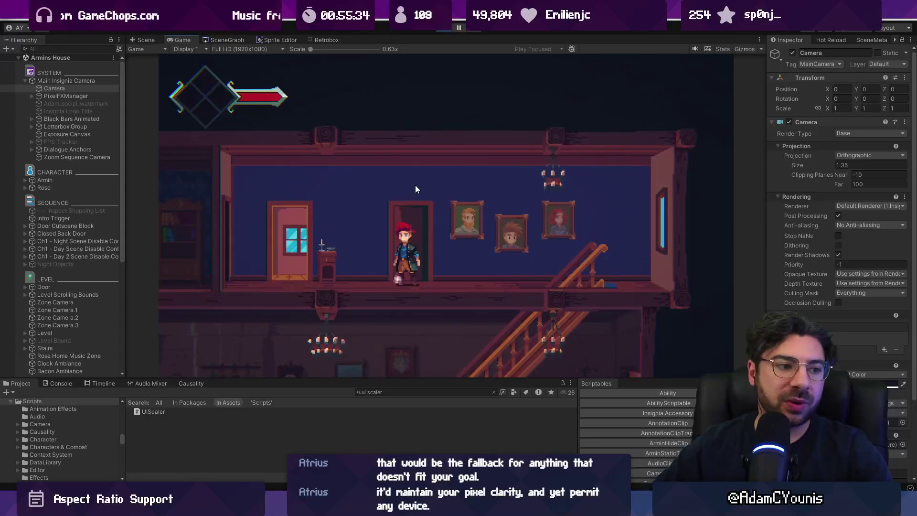
{"action": "left_click", "coordinate": [446, 29]}
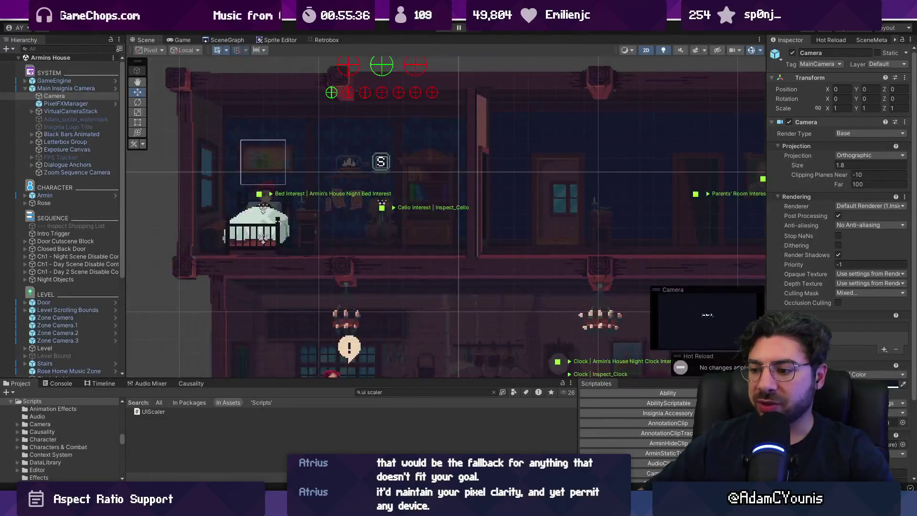
{"action": "key", "text": "alt+Tab"}
{"action": "key", "text": "alt+Tab"}
{"action": "key", "text": "alt+Tab"}
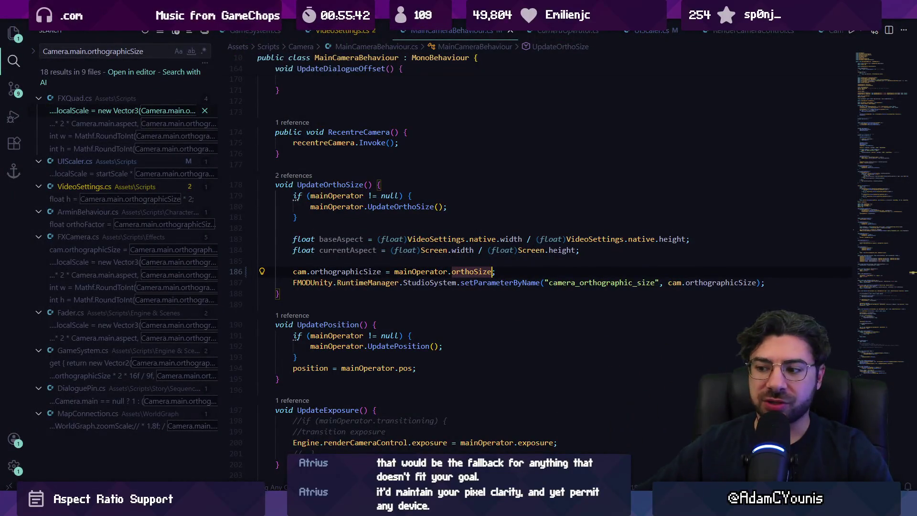
- Check out the development branch in Fork, discarding the local changes
{"action": "key", "text": "alt+Tab"}
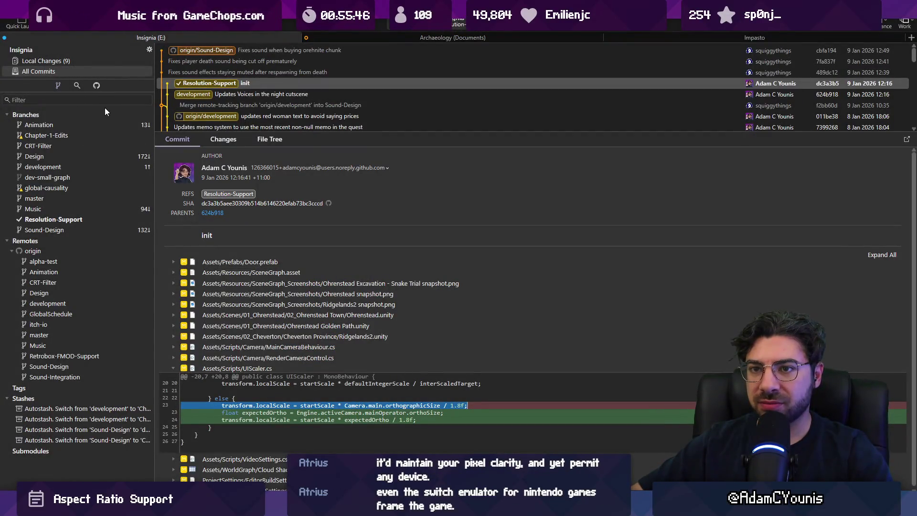
{"action": "left_click", "coordinate": [88, 62]}
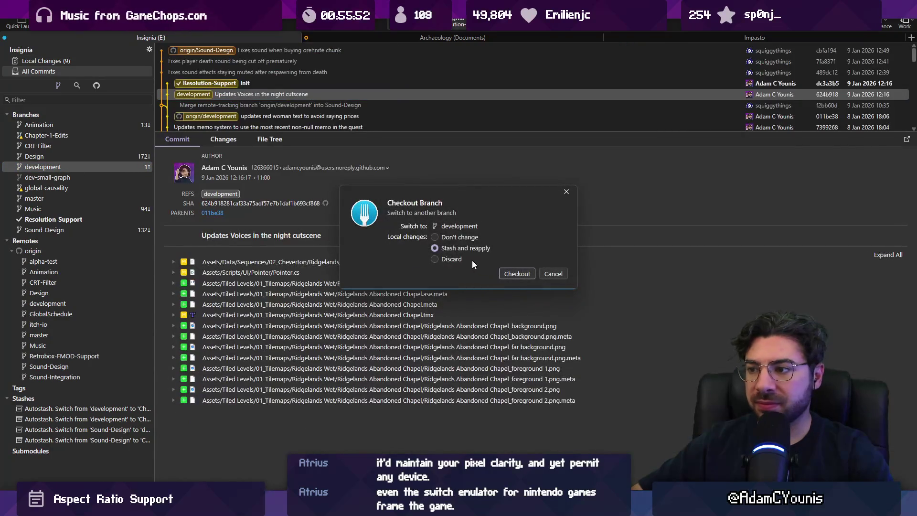
{"action": "left_click", "coordinate": [515, 274]}
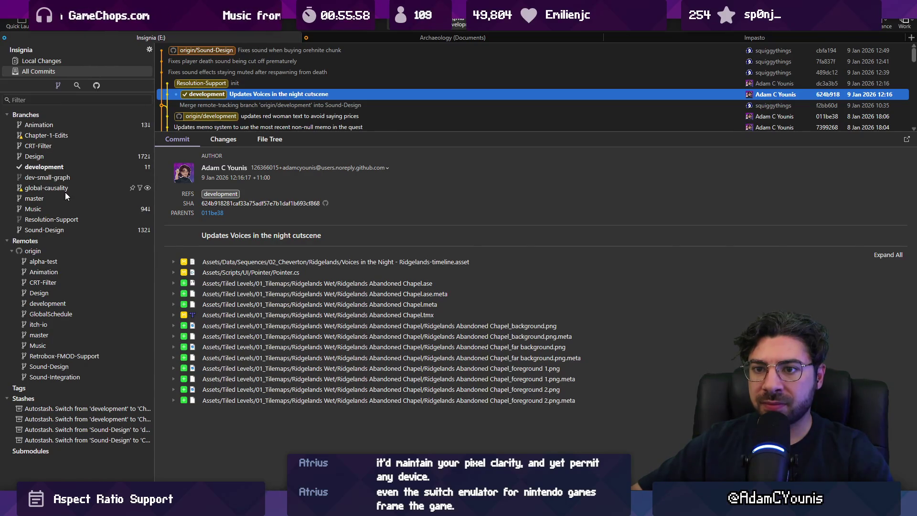
- Delete the Resolution-Support branch
{"action": "left_click", "coordinate": [59, 219]}
{"action": "right_click", "coordinate": [59, 219]}
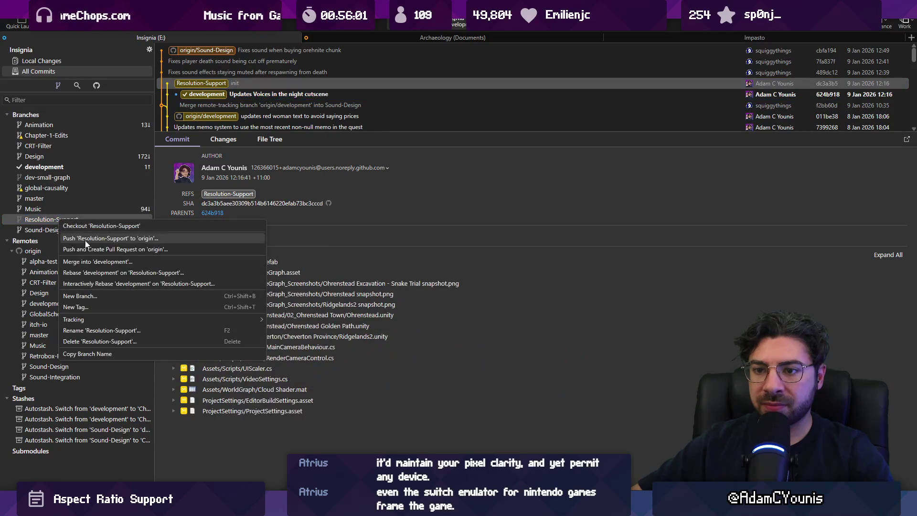
{"action": "left_click", "coordinate": [107, 341]}
{"action": "left_click", "coordinate": [531, 262]}
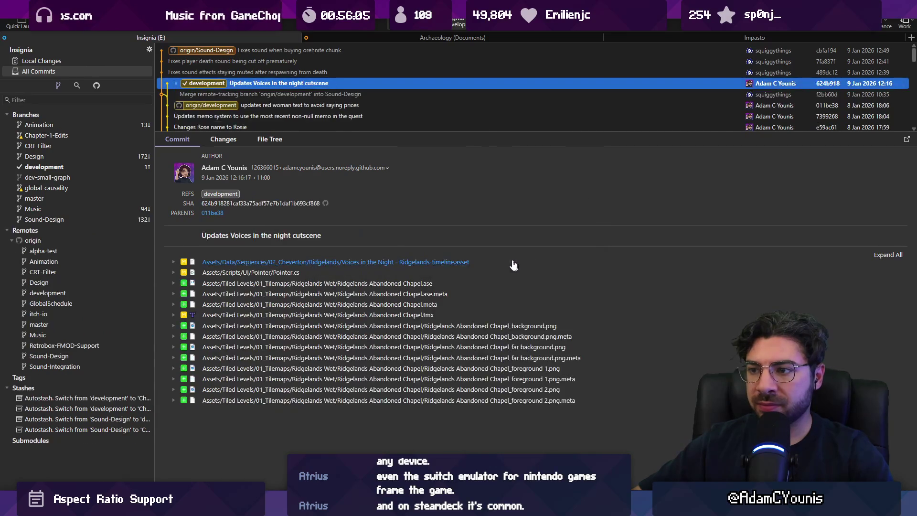
- Expand the commit list, select the 'Updates Voices in the night cutscene' commit, and return to Unity
{"action": "left_click_drag", "start_coordinate": [304, 135], "coordinate": [307, 288]}
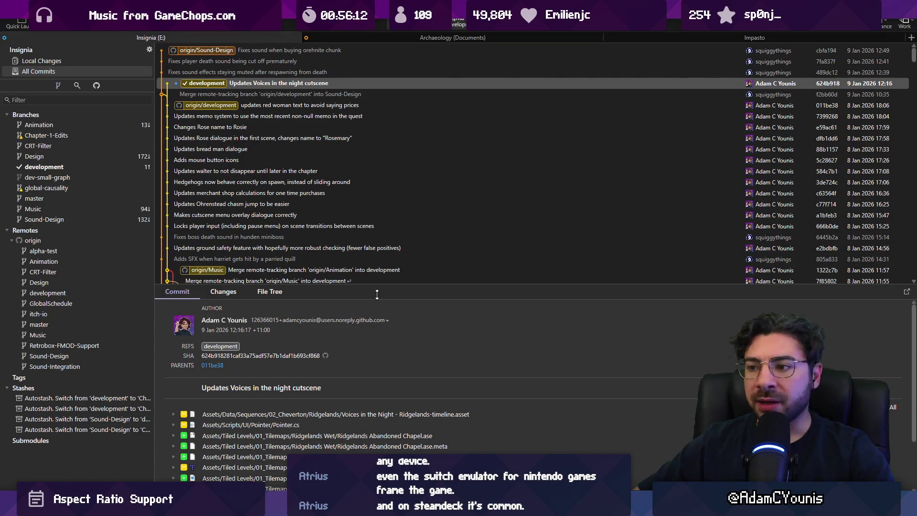
{"action": "left_click_drag", "start_coordinate": [377, 286], "coordinate": [384, 364]}
{"action": "left_click", "coordinate": [261, 84]}
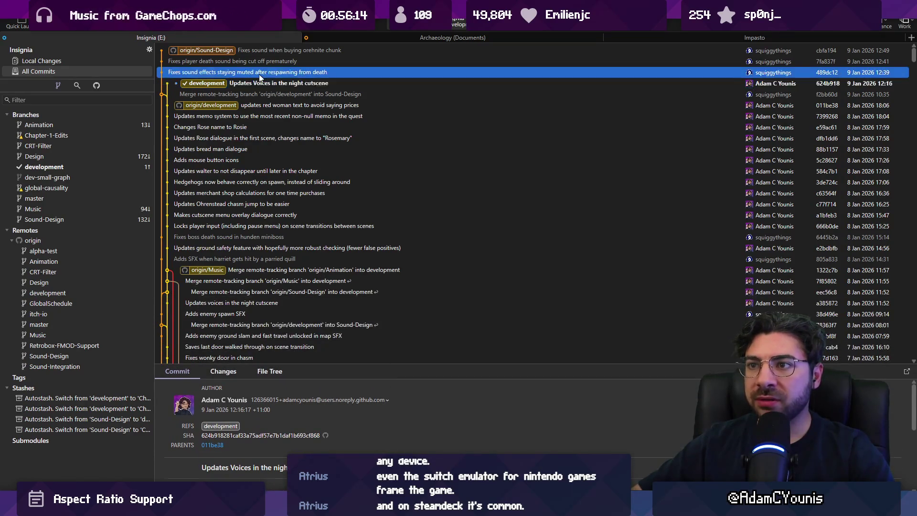
{"action": "key", "text": "alt+Tab"}
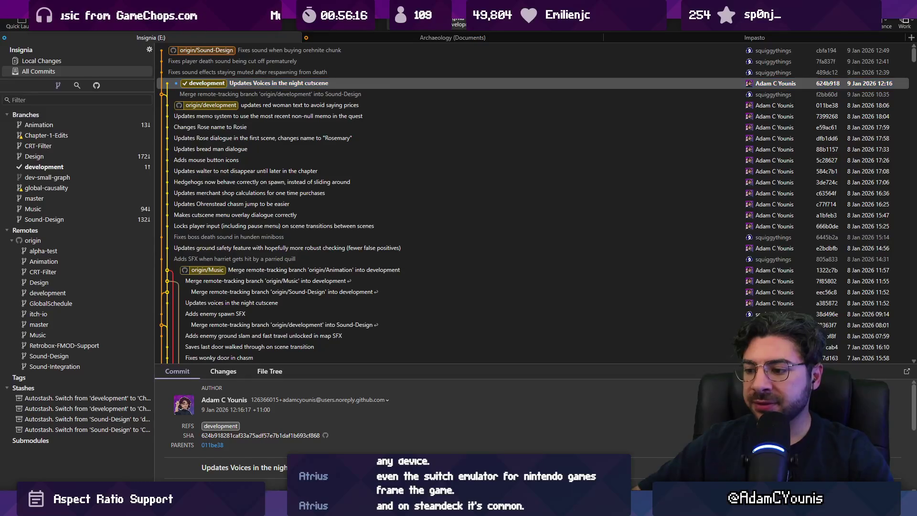
{"action": "left_click_drag", "start_coordinate": [392, 380], "coordinate": [391, 393]}
{"action": "scroll", "coordinate": [359, 293], "scroll_direction": "down", "scroll_amount": 3}
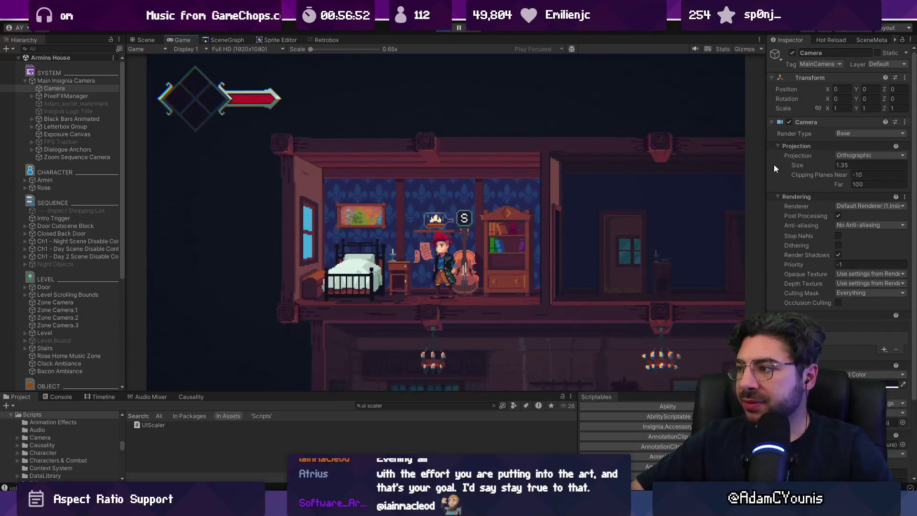
- Resize the inspector, project panels and game preview area
{"action": "mouse_move", "coordinate": [767, 162]}
{"action": "left_mouse_down"}
{"action": "mouse_move", "coordinate": [640, 159]}
{"action": "mouse_move", "coordinate": [669, 155]}
{"action": "left_mouse_up"}
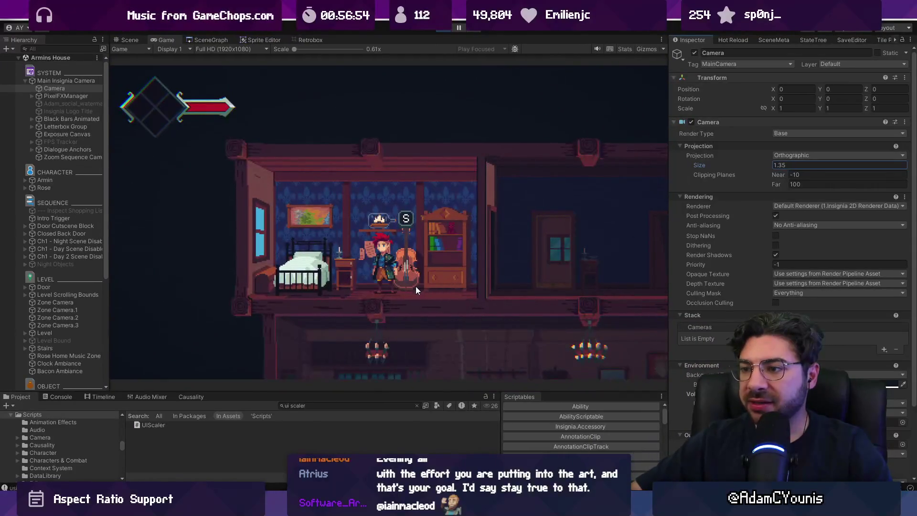
{"action": "mouse_move", "coordinate": [362, 391]}
{"action": "left_mouse_down"}
{"action": "mouse_move", "coordinate": [361, 127]}
{"action": "mouse_move", "coordinate": [367, 365]}
{"action": "mouse_move", "coordinate": [381, 434]}
{"action": "mouse_move", "coordinate": [374, 300]}
{"action": "mouse_move", "coordinate": [369, 317]}
{"action": "left_mouse_up"}
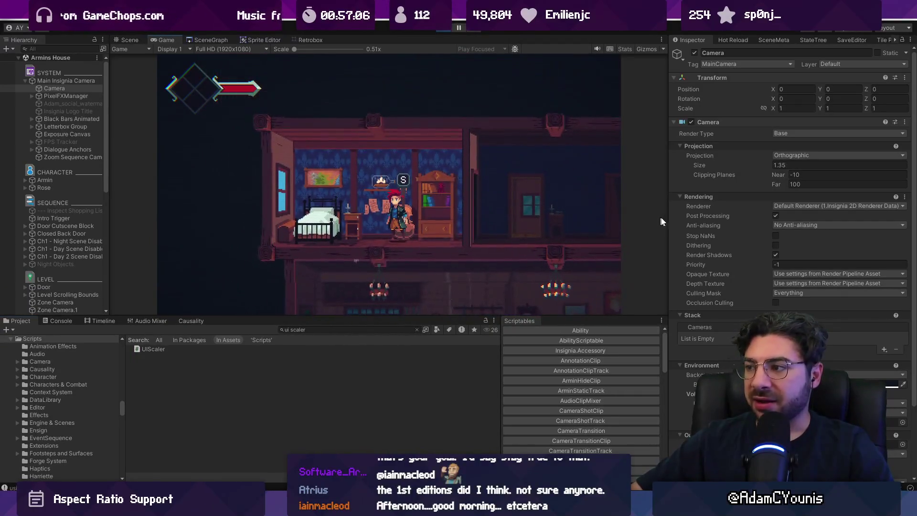
{"action": "mouse_move", "coordinate": [667, 214]}
{"action": "left_mouse_down"}
{"action": "mouse_move", "coordinate": [296, 210]}
{"action": "mouse_move", "coordinate": [621, 210]}
{"action": "left_mouse_up"}
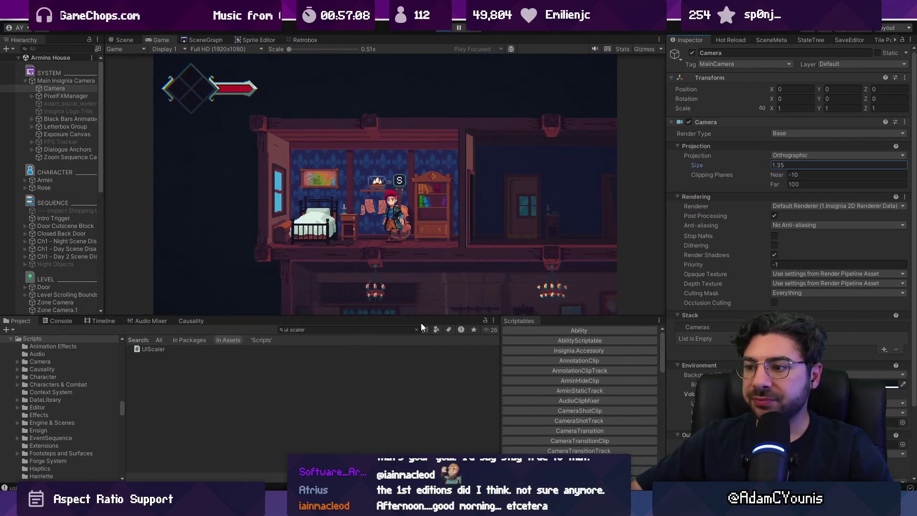
{"action": "left_click_drag", "start_coordinate": [409, 336], "coordinate": [409, 364]}
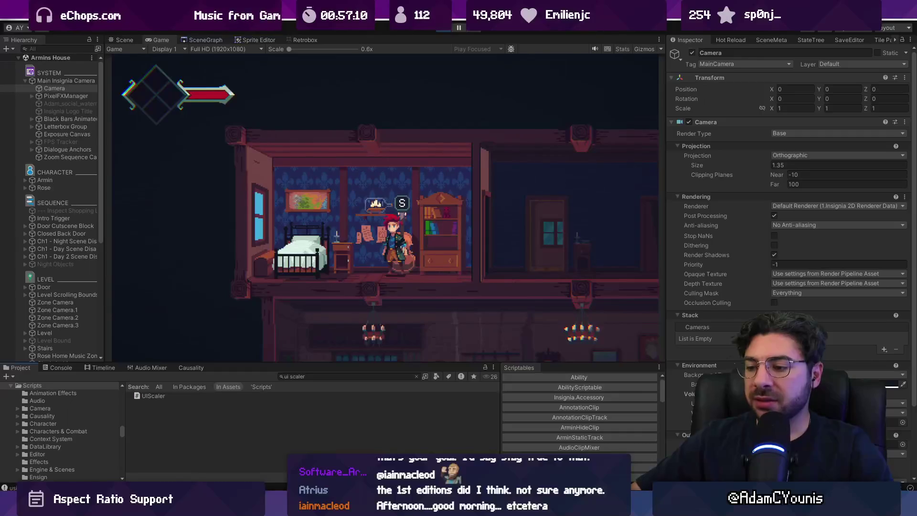
{"action": "mouse_move", "coordinate": [491, 508]}
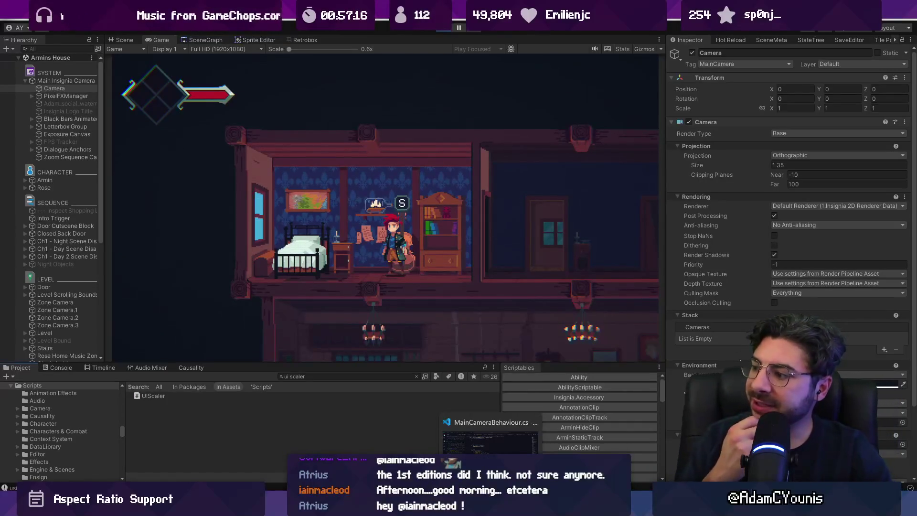
- In the game's Journal > Settings > Video, turn Full Screen off and save
{"action": "key", "text": "Left"}
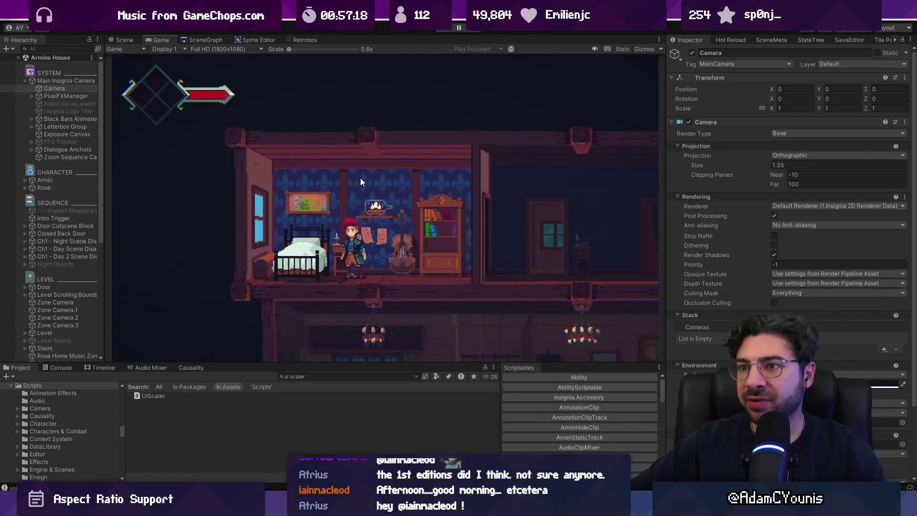
{"action": "key", "text": "Escape"}
{"action": "key", "text": "z"}
{"action": "key", "text": "Down"}
{"action": "key", "text": "z"}
{"action": "key", "text": "Down"}
{"action": "key", "text": "Up"}
{"action": "key", "text": "z"}
{"action": "key", "text": "Down"}
{"action": "key", "text": "Down"}
{"action": "key", "text": "Down"}
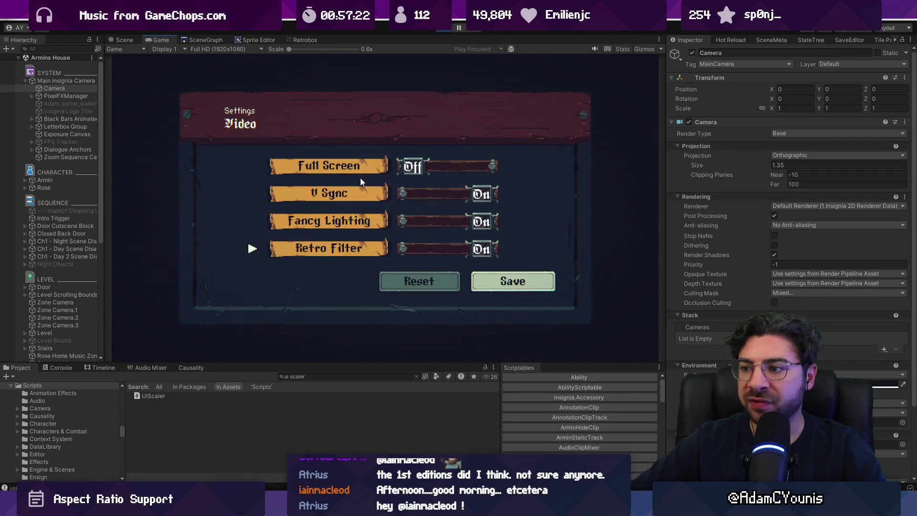
{"action": "key", "text": "Right"}
{"action": "key", "text": "z"}
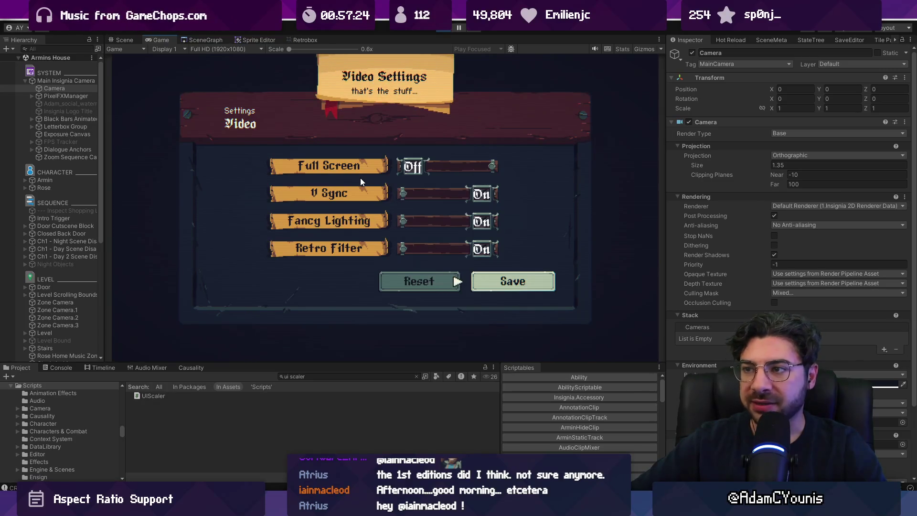
- Close the journal menu, stop play mode, and bring up VideoSettings.cs in VS Code
{"action": "key", "text": "z"}
{"action": "key", "text": "Down"}
{"action": "key", "text": "Down"}
{"action": "key", "text": "Down"}
{"action": "key", "text": "Down"}
{"action": "key", "text": "Right"}
{"action": "key", "text": "z"}
{"action": "key", "text": "c"}
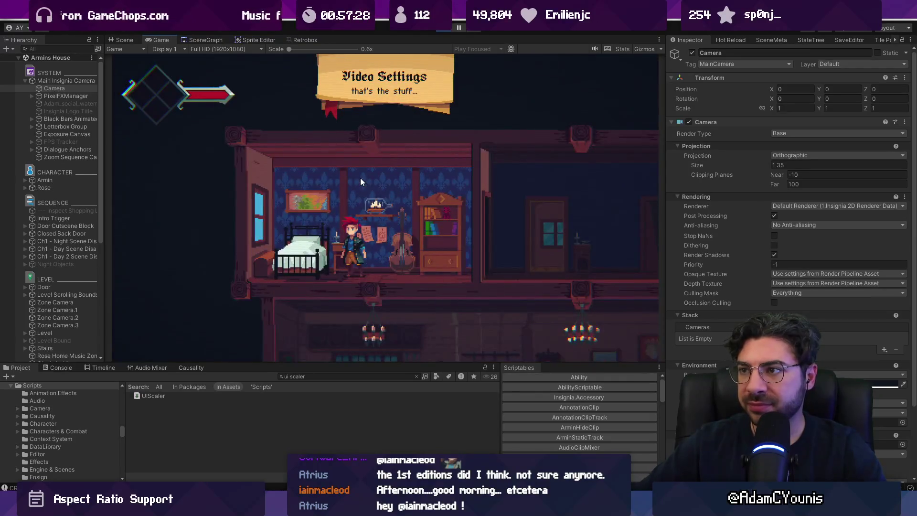
{"action": "key", "text": "ctrl+p"}
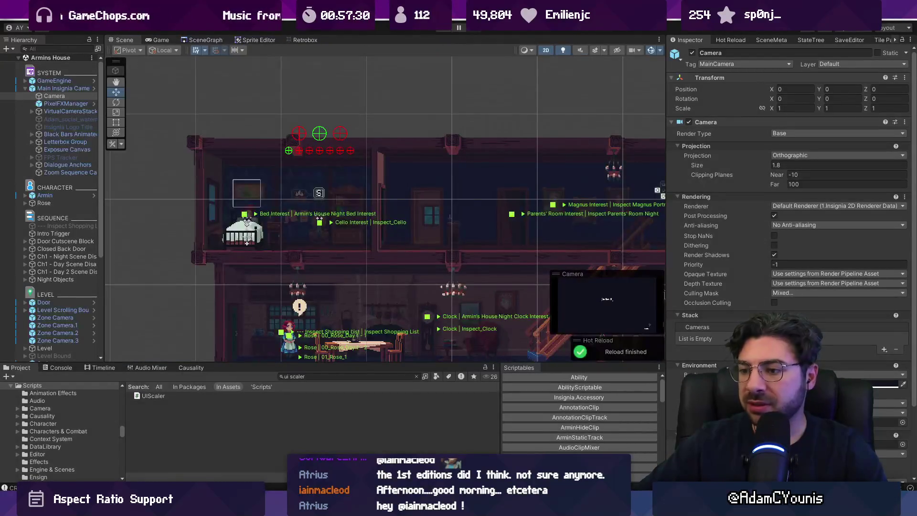
{"action": "key", "text": "alt+Tab"}
{"action": "key", "text": "ctrl+Tab"}
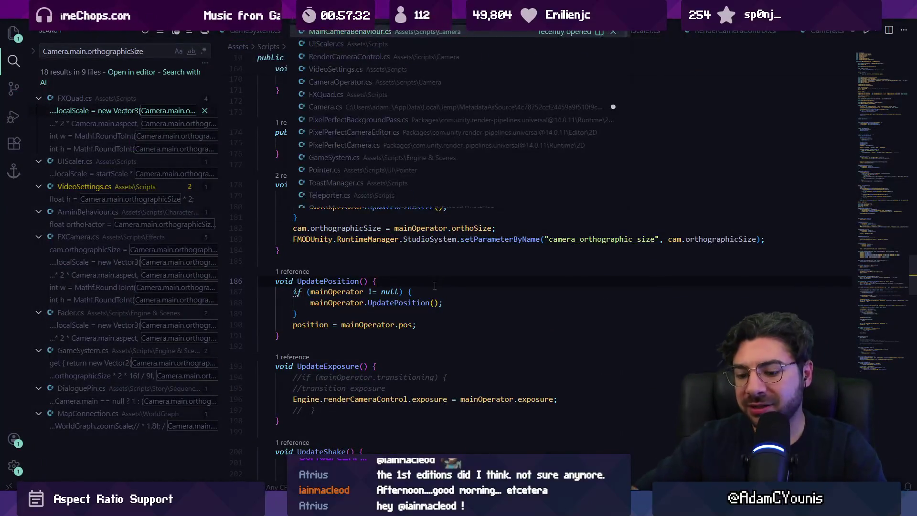
- Find 'fullscreen' in VideoSettings.cs and inspect the Screen.fullScreenMode Windowed check on line 165
{"action": "scroll", "coordinate": [434, 285], "scroll_direction": "down", "scroll_amount": 5}
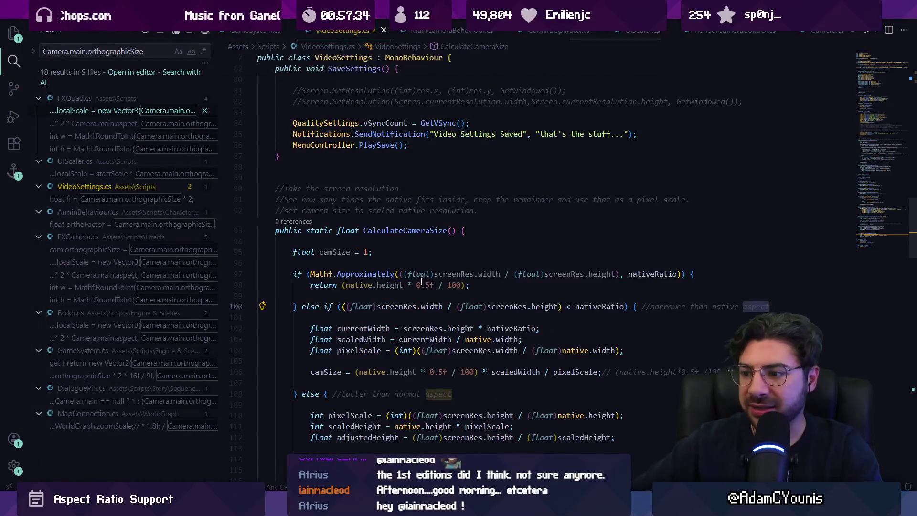
{"action": "scroll", "coordinate": [391, 308], "scroll_direction": "up", "scroll_amount": 3}
{"action": "key", "text": "ctrl+f"}
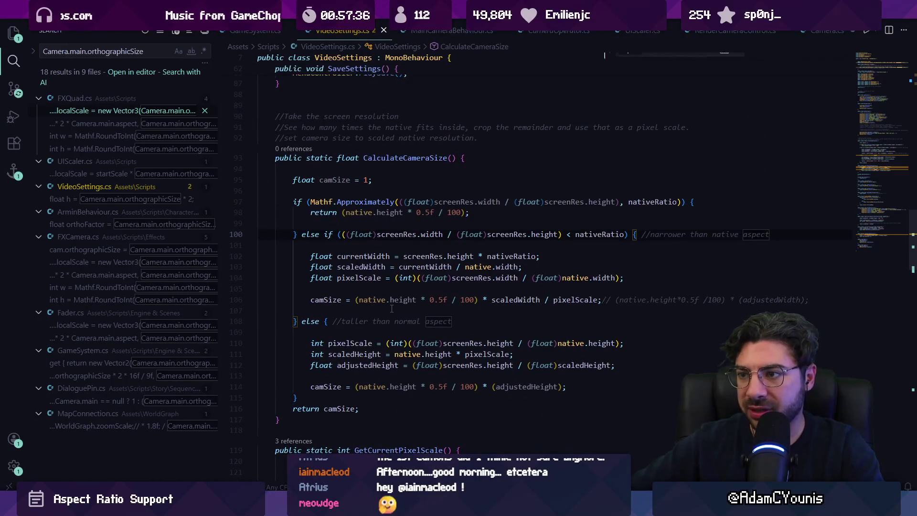
{"action": "type", "text": "fullscreen"}
{"action": "key", "text": "Return"}
{"action": "key", "text": "Return"}
{"action": "key", "text": "Return"}
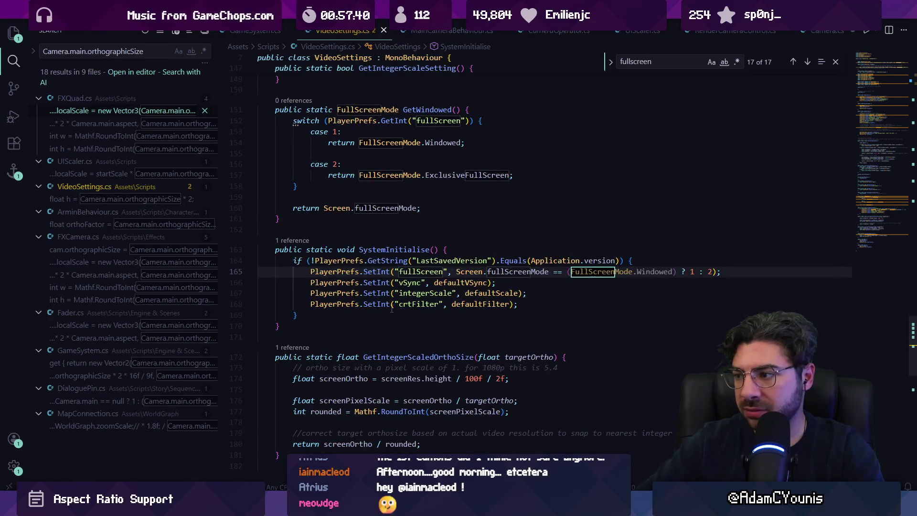
{"action": "key", "text": "Escape"}
{"action": "left_click", "coordinate": [458, 271]}
{"action": "left_click", "coordinate": [562, 271]}
{"action": "left_click", "coordinate": [663, 272]}
{"action": "left_click", "coordinate": [691, 272]}
- Follow fullScreenMode from line 160 with F12 through the Screen class to the FullScreenMode type
{"action": "left_click", "coordinate": [400, 208]}
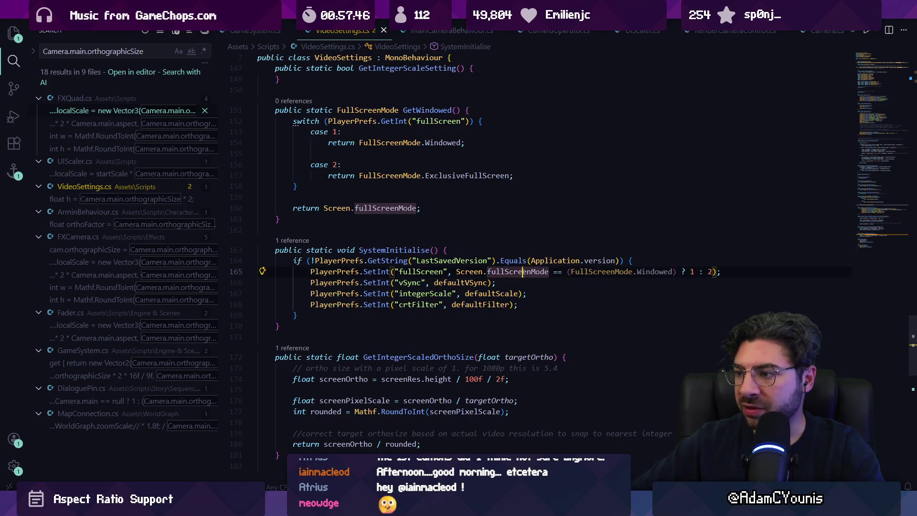
{"action": "key", "text": "F12"}
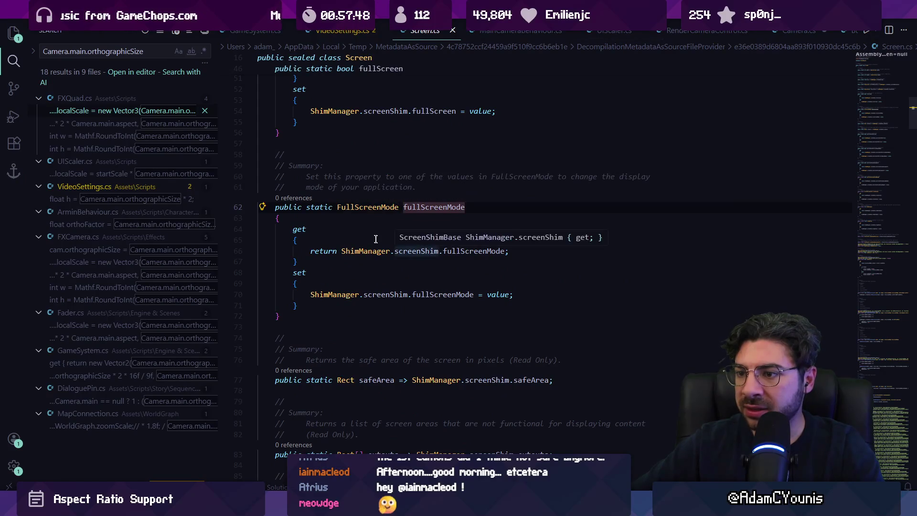
{"action": "left_click", "coordinate": [471, 251]}
{"action": "key", "text": "F12"}
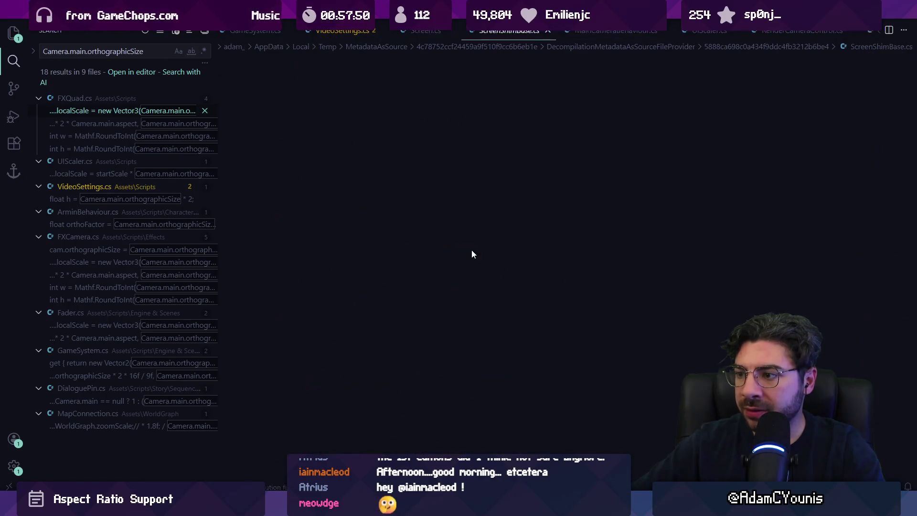
{"action": "left_click", "coordinate": [381, 207]}
{"action": "key", "text": "F12"}
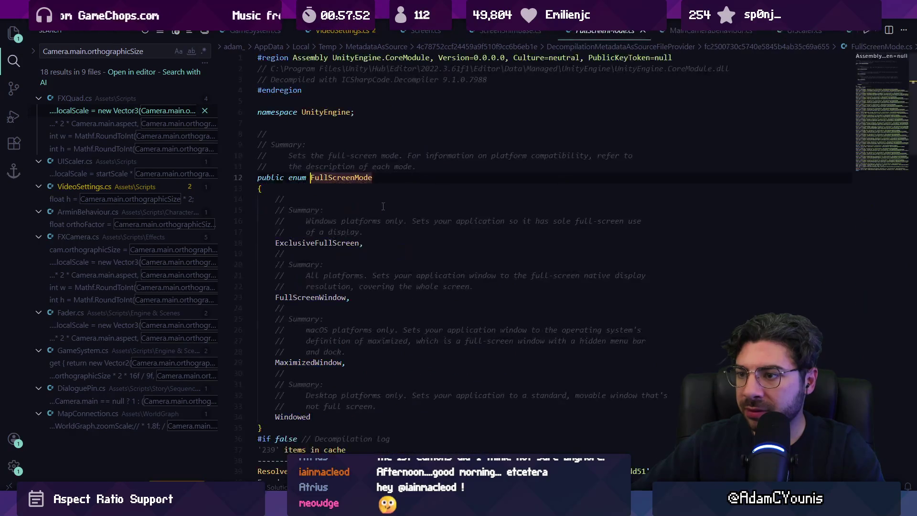
- Read the FullScreenWindow summary comment and the ExclusiveFullScreen member
{"action": "scroll", "coordinate": [382, 209], "scroll_direction": "down", "scroll_amount": 2}
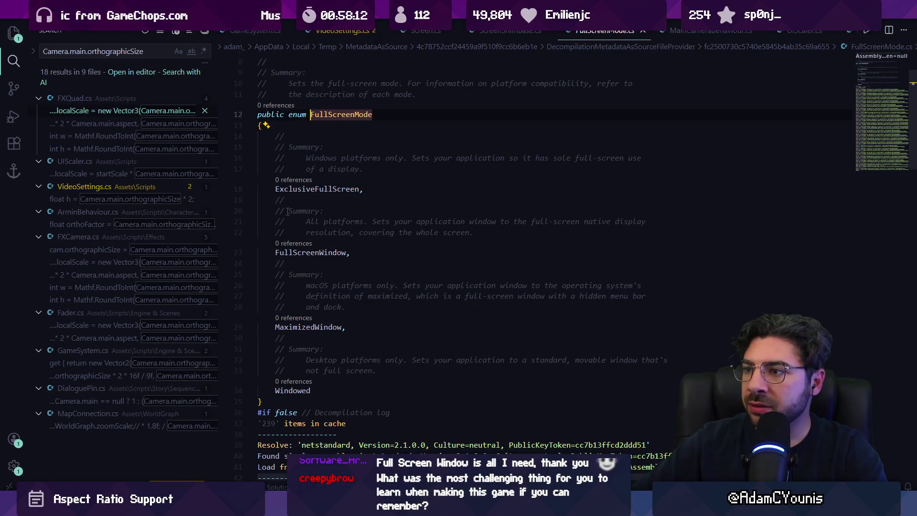
{"action": "left_click_drag", "start_coordinate": [288, 210], "coordinate": [490, 234]}
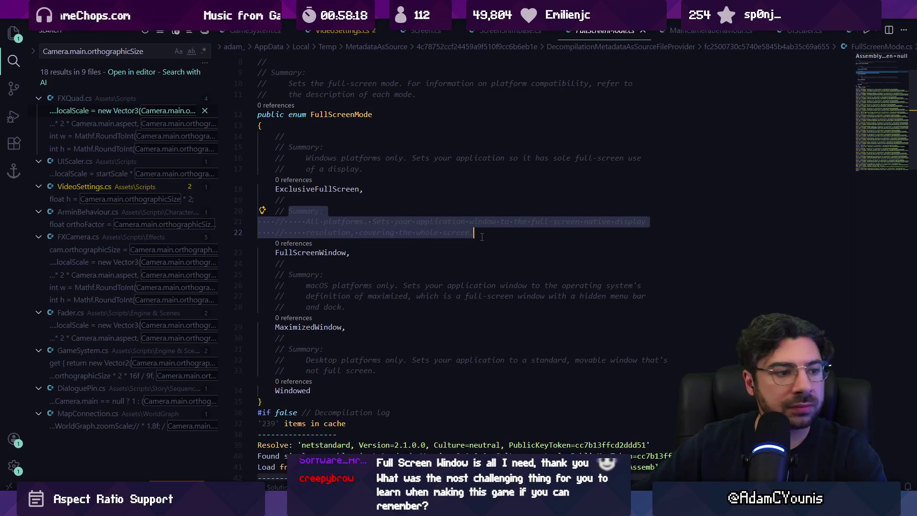
{"action": "left_click", "coordinate": [312, 198]}
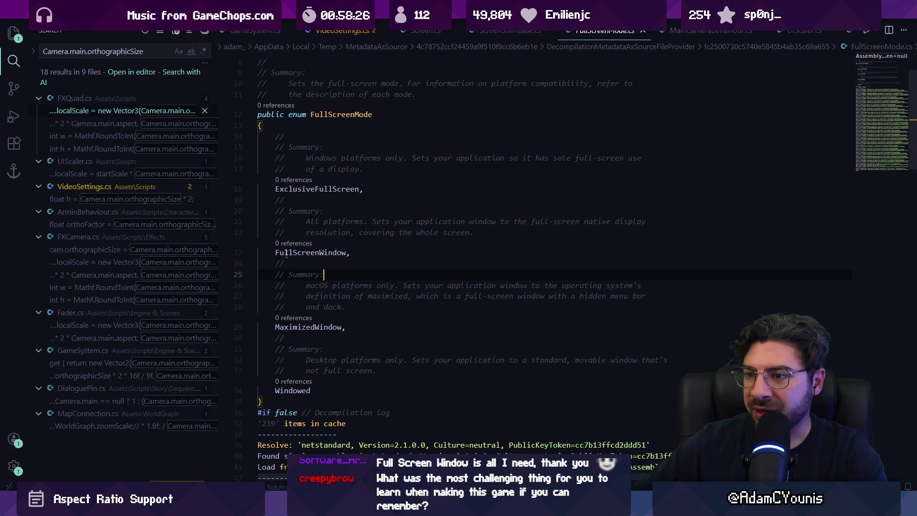
{"action": "left_click", "coordinate": [290, 188]}
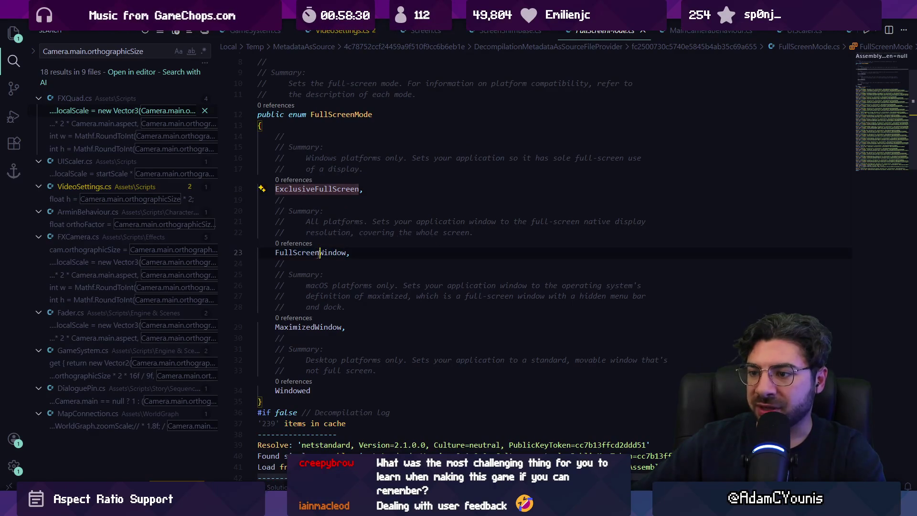
- Compare the MaximizedWindow, FullScreenWindow and ExclusiveFullScreen members, then return to line 165's ternary
{"action": "left_click", "coordinate": [320, 252]}
{"action": "left_click", "coordinate": [324, 329]}
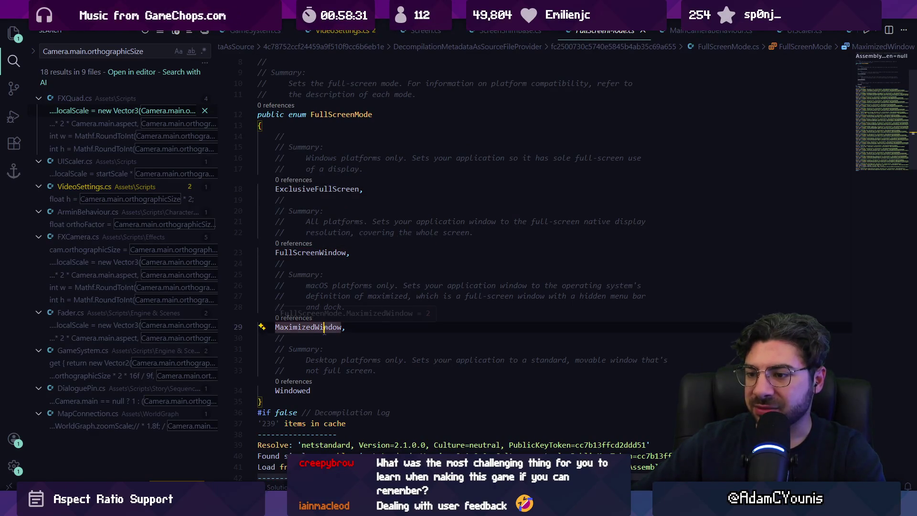
{"action": "left_click", "coordinate": [320, 253]}
{"action": "left_click", "coordinate": [320, 188]}
{"action": "left_click", "coordinate": [317, 252]}
{"action": "left_click", "coordinate": [314, 326]}
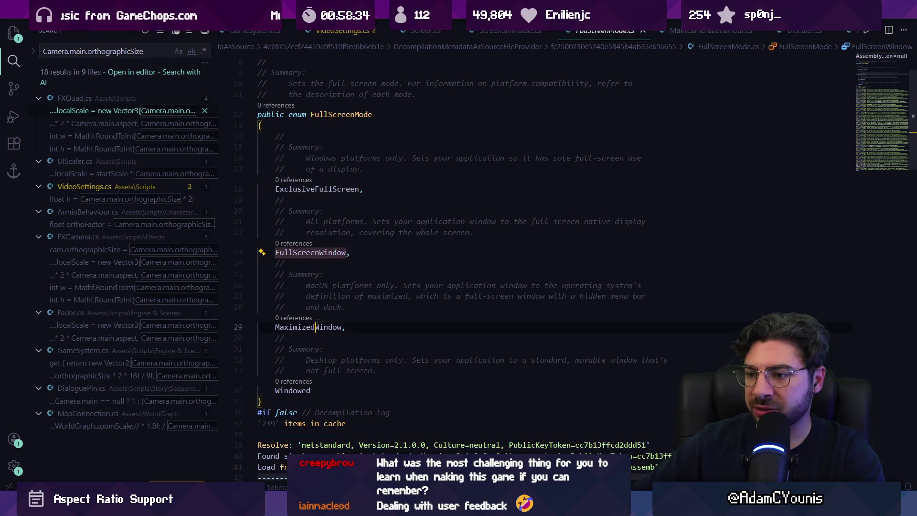
{"action": "left_click", "coordinate": [306, 390]}
{"action": "left_click", "coordinate": [307, 327]}
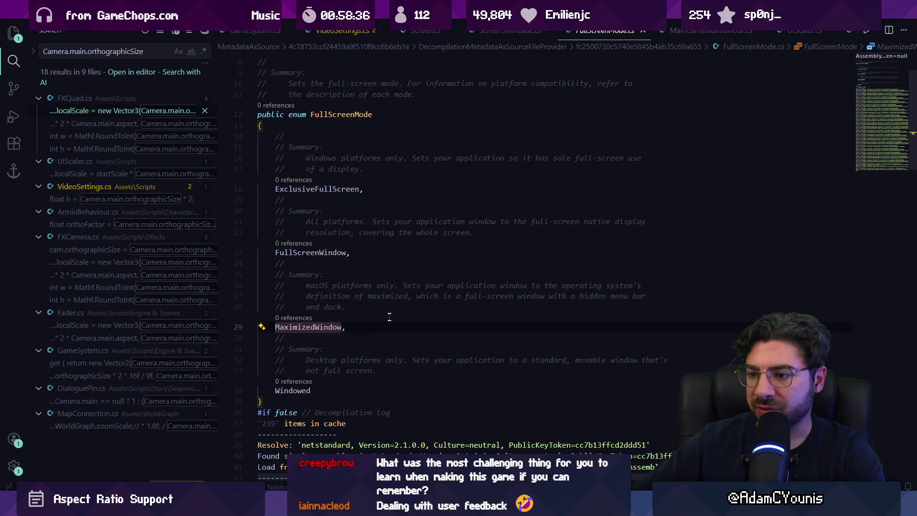
{"action": "scroll", "coordinate": [390, 317], "scroll_direction": "down", "scroll_amount": 3}
{"action": "key", "text": "alt+Left"}
{"action": "key", "text": "alt+Left"}
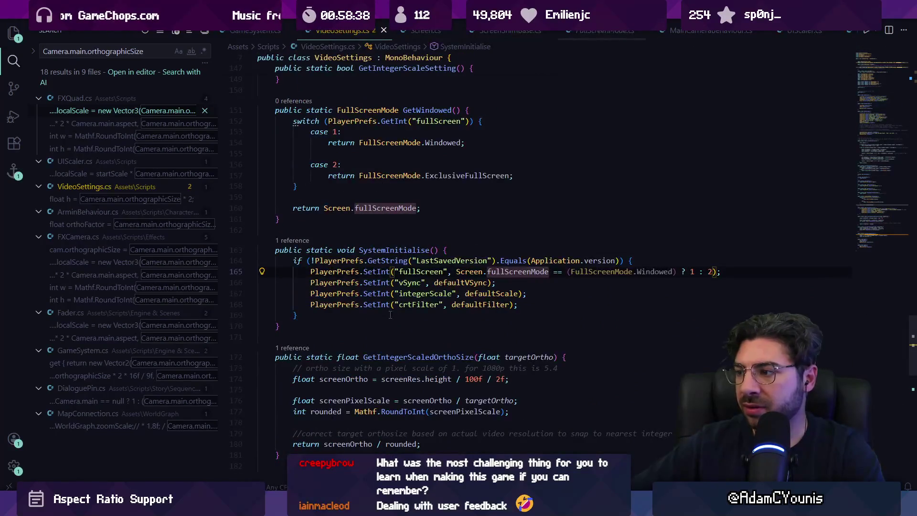
{"action": "left_click", "coordinate": [686, 271]}
{"action": "mouse_move", "coordinate": [710, 271]}
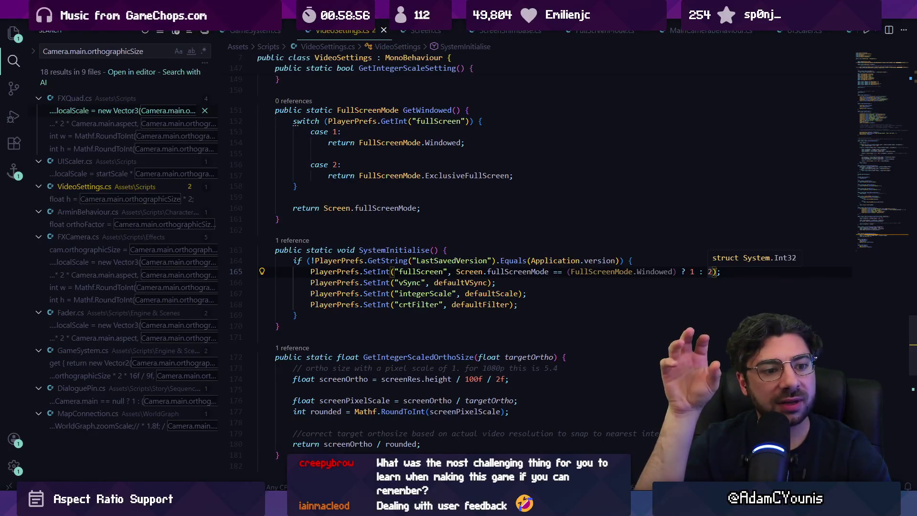
{"action": "left_click", "coordinate": [693, 271]}
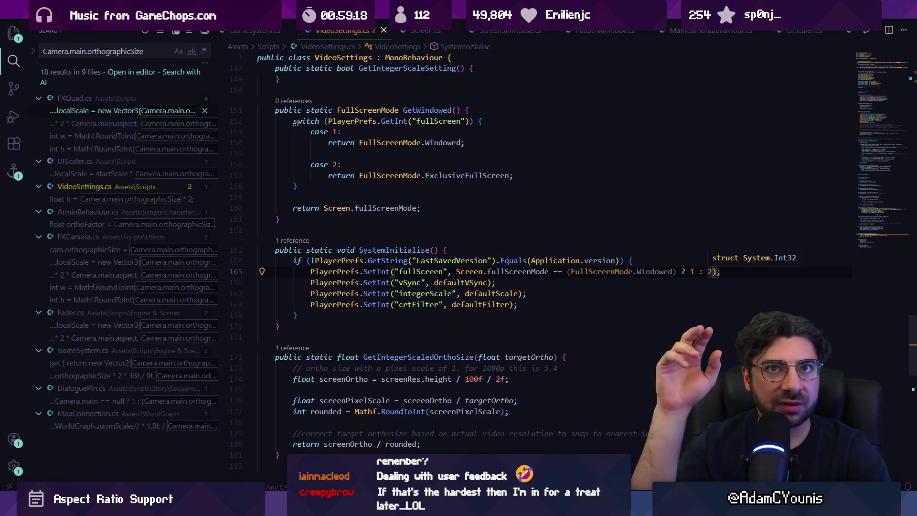
{"action": "left_click", "coordinate": [693, 271]}
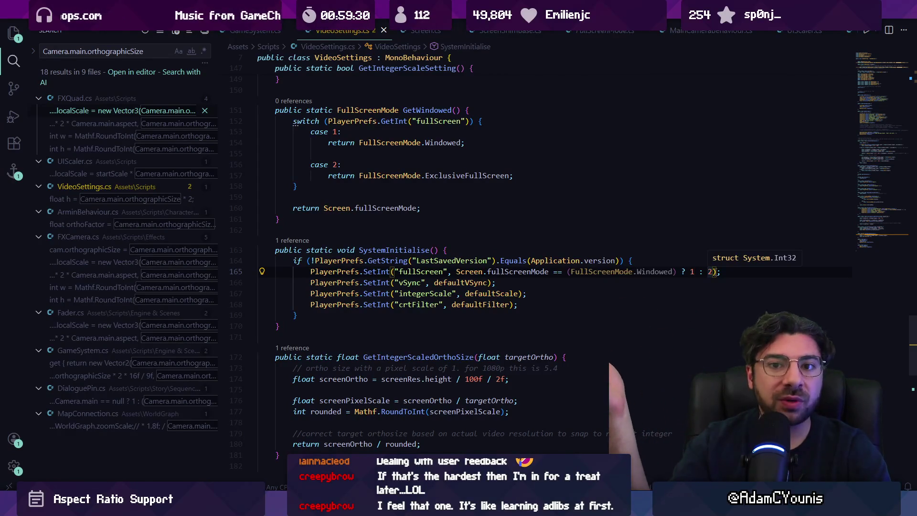
{"action": "left_click", "coordinate": [692, 271]}
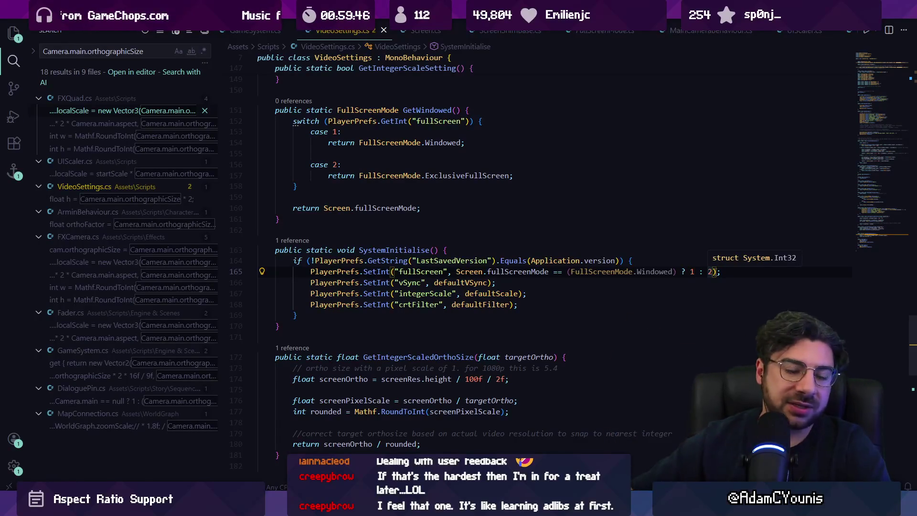
{"action": "left_click", "coordinate": [575, 305]}
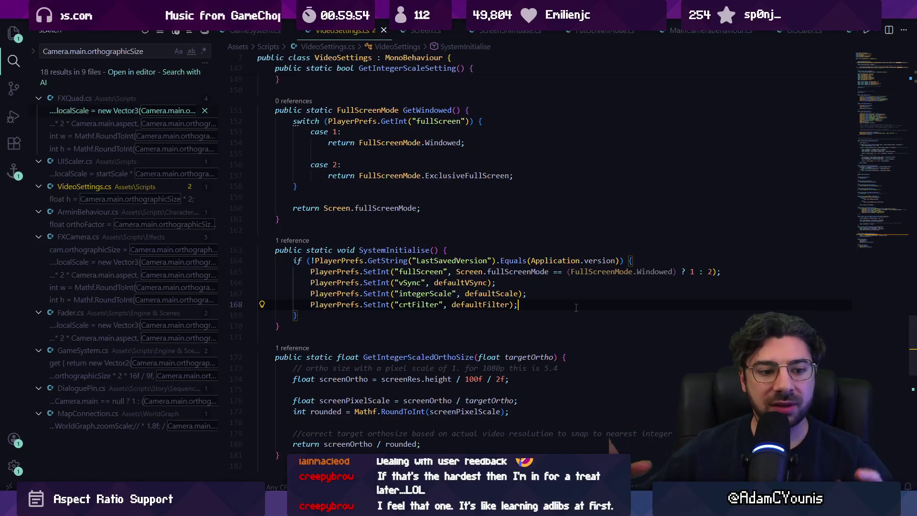
{"action": "left_click", "coordinate": [575, 297]}
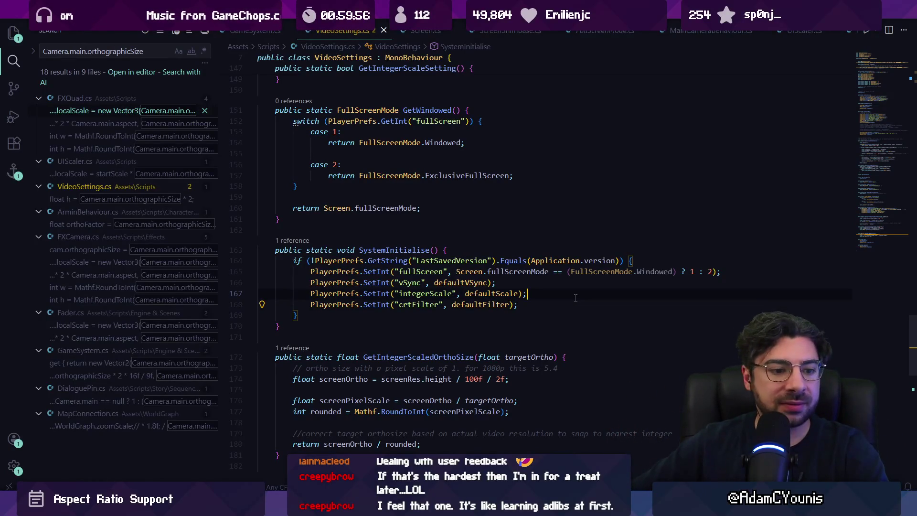
{"action": "key", "text": "Up"}
{"action": "key", "text": "Down"}
{"action": "key", "text": "Down"}
{"action": "key", "text": "Home"}
{"action": "key", "text": "Up"}
{"action": "key", "text": "Up"}
{"action": "key", "text": "Up"}
{"action": "key", "text": "shift+Down"}
{"action": "key", "text": "shift+Down"}
{"action": "key", "text": "shift+Down"}
{"action": "key", "text": "shift+End"}
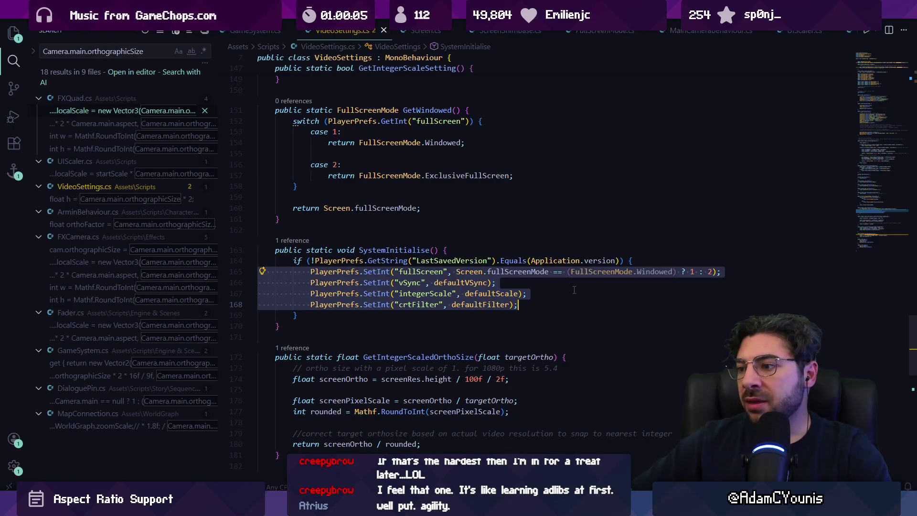
{"action": "key", "text": "Left"}
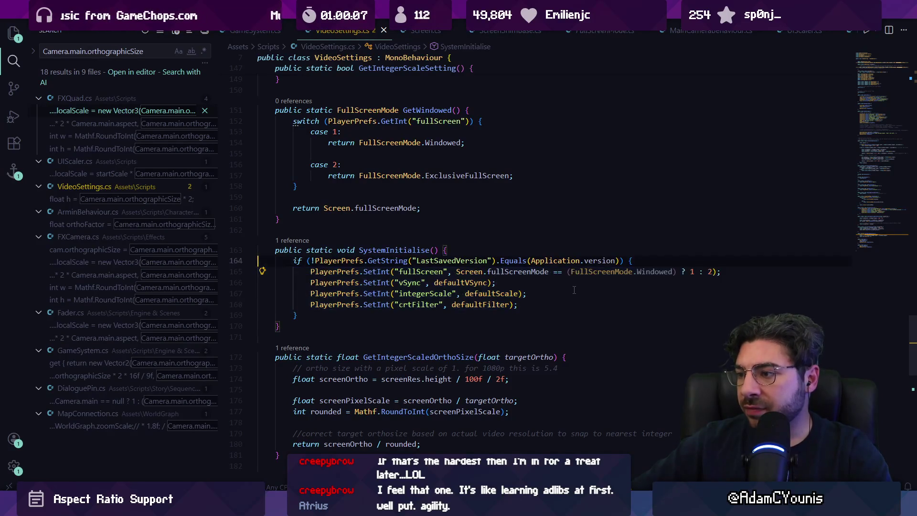
{"action": "key", "text": "ctrl+Right"}
{"action": "key", "text": "ctrl+Right"}
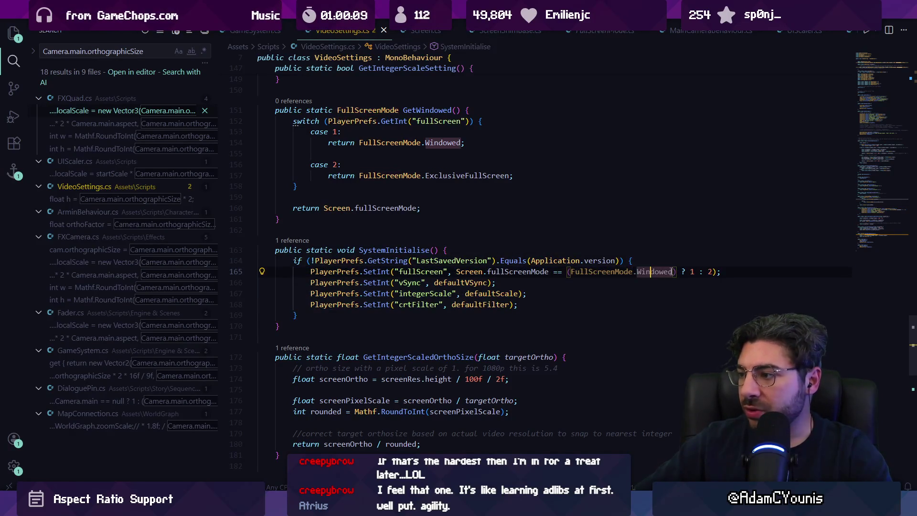
{"action": "left_click", "coordinate": [651, 272], "text": "ctrl"}
{"action": "scroll", "coordinate": [488, 242], "scroll_direction": "up", "scroll_amount": 3}
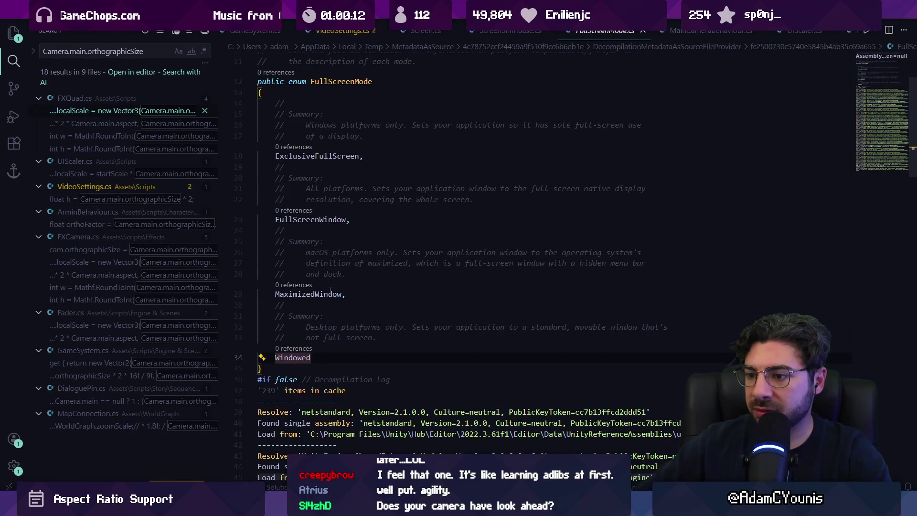
{"action": "key", "text": "alt+Left"}
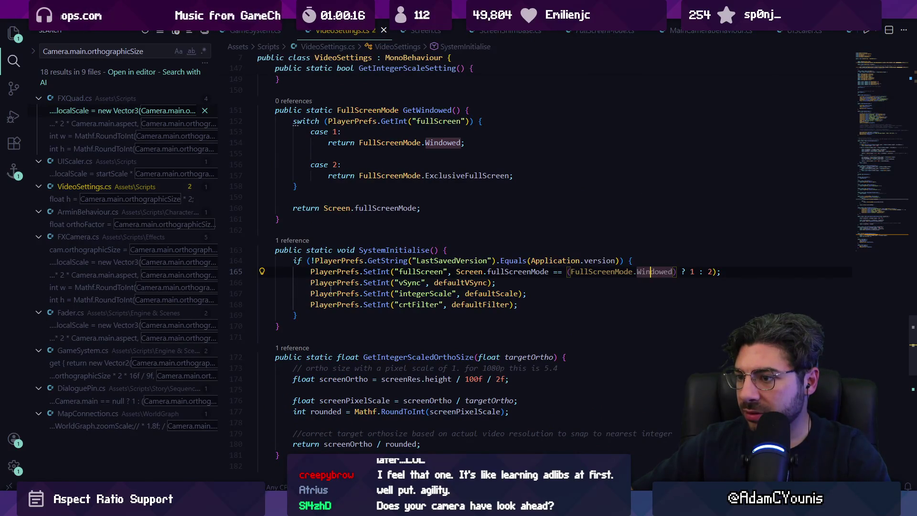
{"action": "mouse_move", "coordinate": [529, 271]}
{"action": "left_click", "coordinate": [534, 272]}
{"action": "left_click", "coordinate": [602, 271]}
{"action": "scroll", "coordinate": [345, 246], "scroll_direction": "down", "scroll_amount": 1}
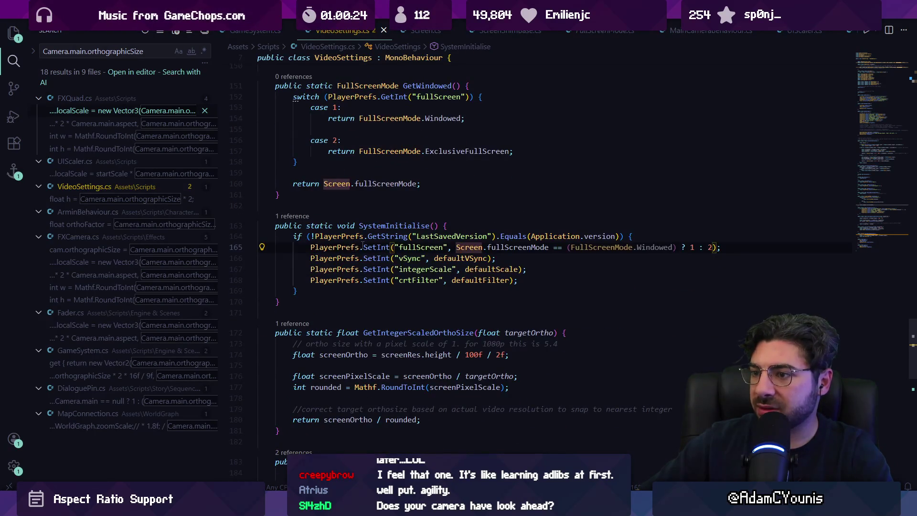
{"action": "left_click", "coordinate": [344, 247]}
- Search VideoSettings.cs for getint("fullscreen and step through both fullScreen lookups
{"action": "key", "text": "ctrl+f"}
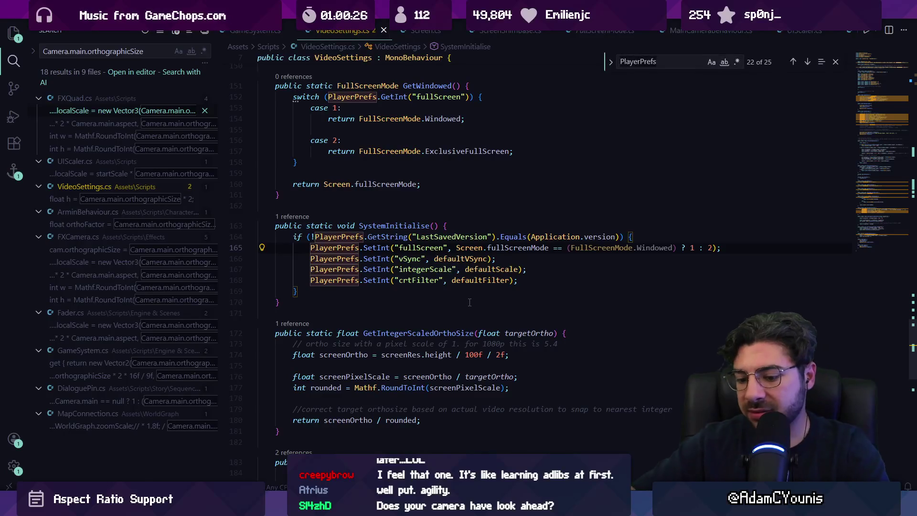
{"action": "type", "text": "geting"}
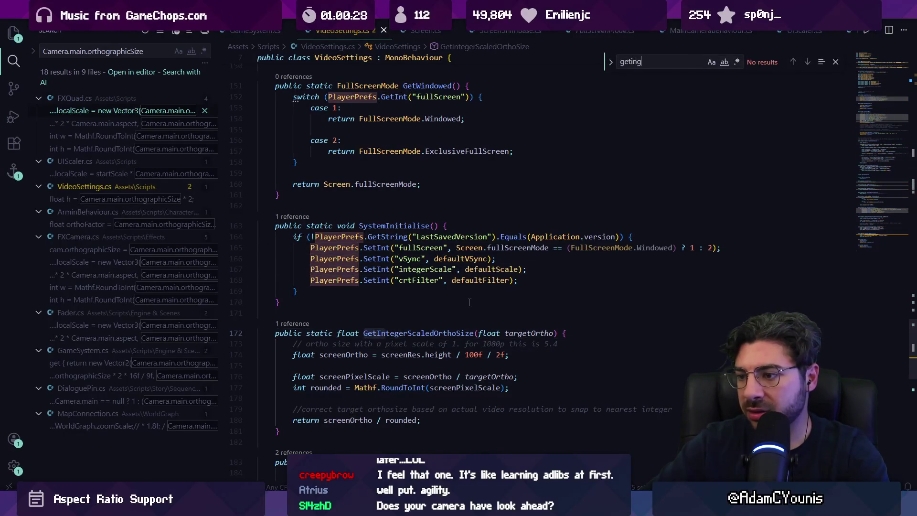
{"action": "key", "text": "BackSpace"}
{"action": "type", "text": "t(\"fu"}
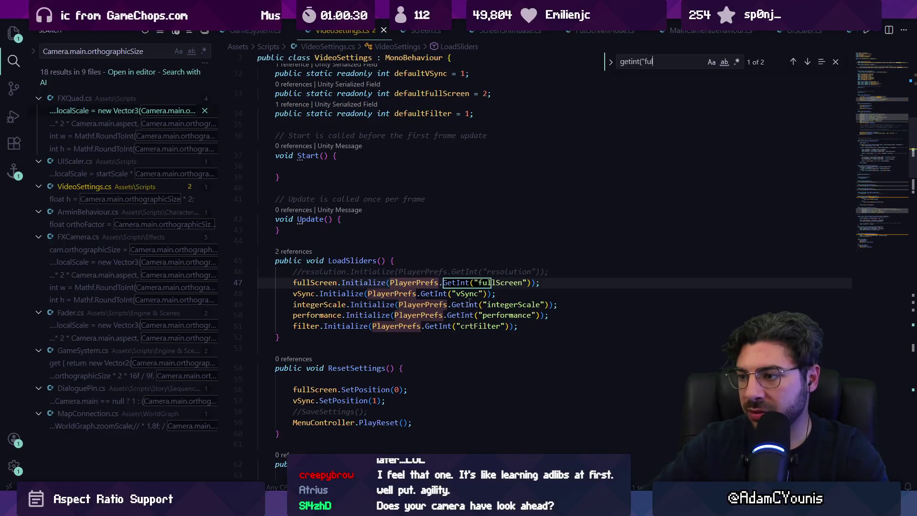
{"action": "type", "text": "llscreen"}
{"action": "key", "text": "Return"}
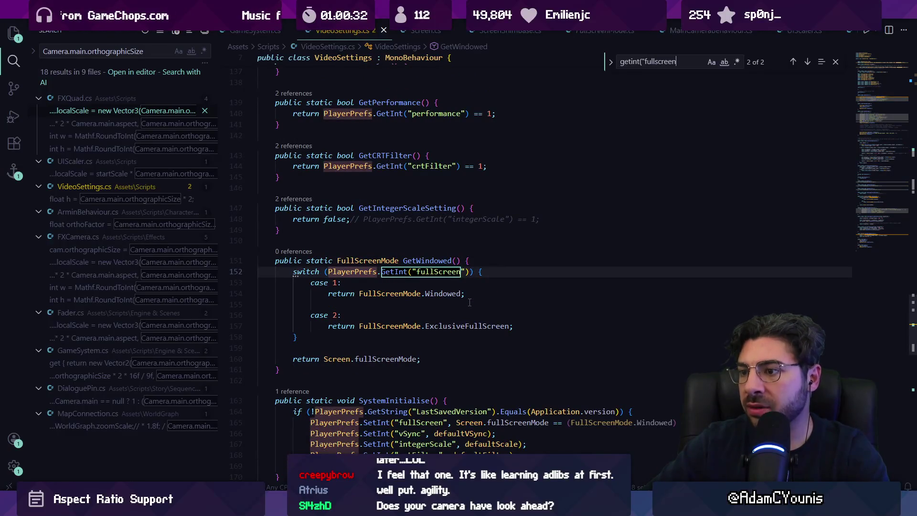
{"action": "key", "text": "Return"}
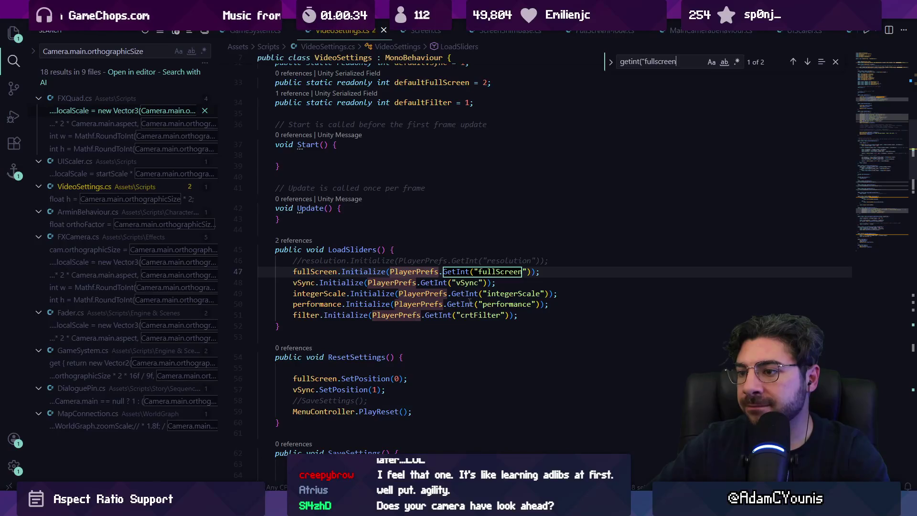
{"action": "key", "text": "Return"}
{"action": "key", "text": "Return"}
{"action": "key", "text": "Escape"}
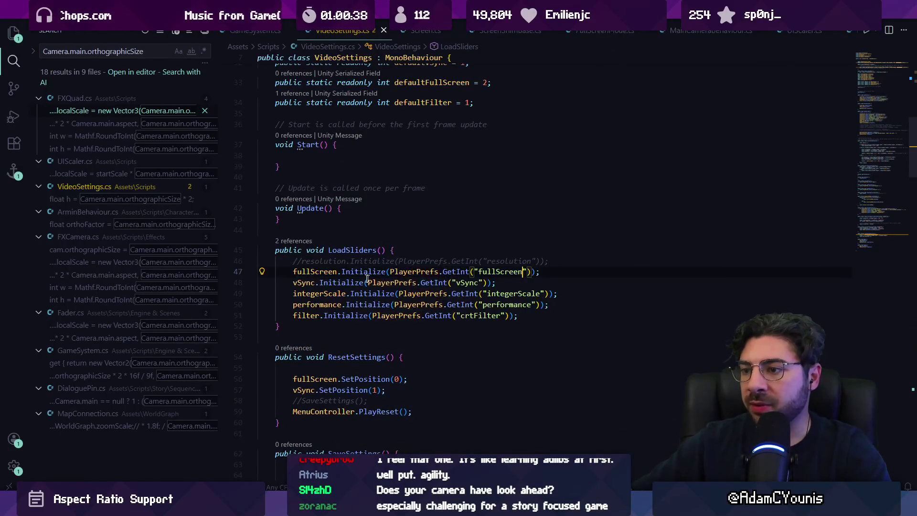
- Peek at the Initialize definition in SettingsSlider, then return to LoadSliders
{"action": "left_click", "coordinate": [367, 276], "text": "ctrl"}
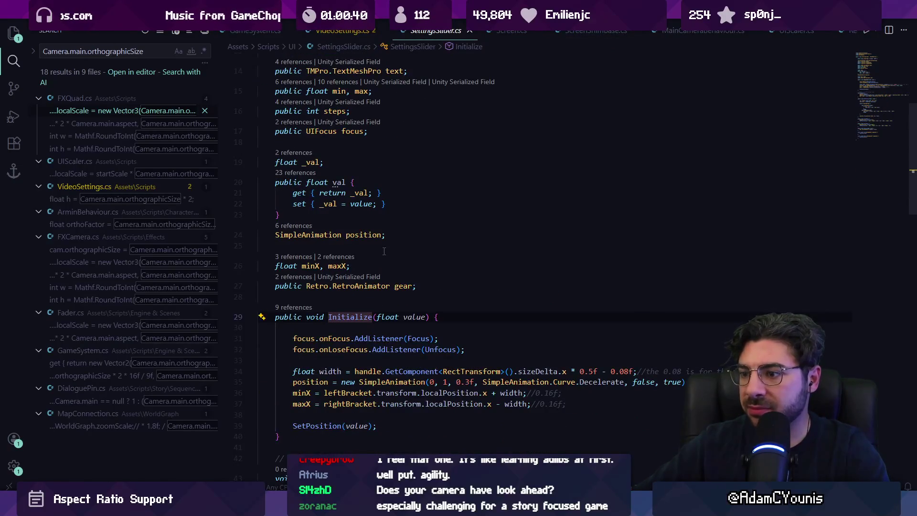
{"action": "scroll", "coordinate": [384, 251], "scroll_direction": "down", "scroll_amount": 2}
{"action": "scroll", "coordinate": [394, 270], "scroll_direction": "down", "scroll_amount": 4}
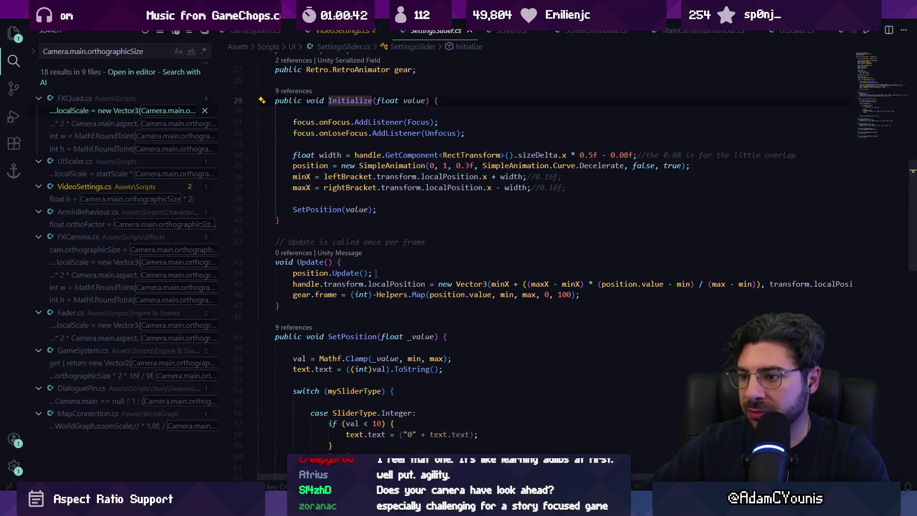
{"action": "key", "text": "alt+Left"}
{"action": "key", "text": "alt+Left"}
{"action": "key", "text": "alt+Right"}
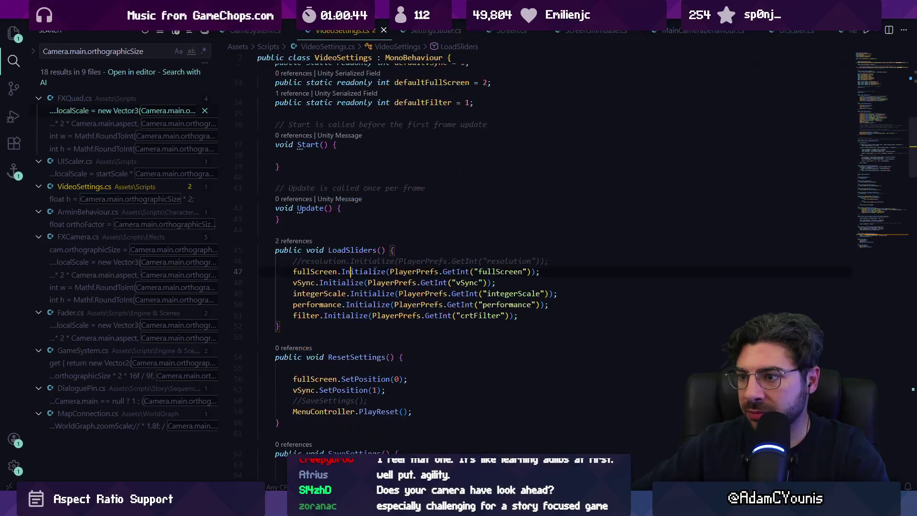
- Search the file for savesettings
{"action": "key", "text": "ctrl+f"}
{"action": "type", "text": "sa"}
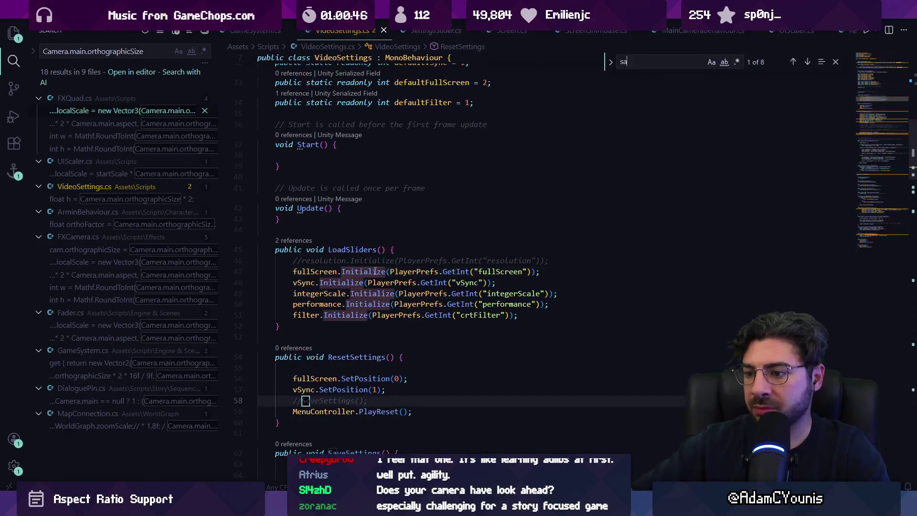
{"action": "type", "text": "vesettings"}
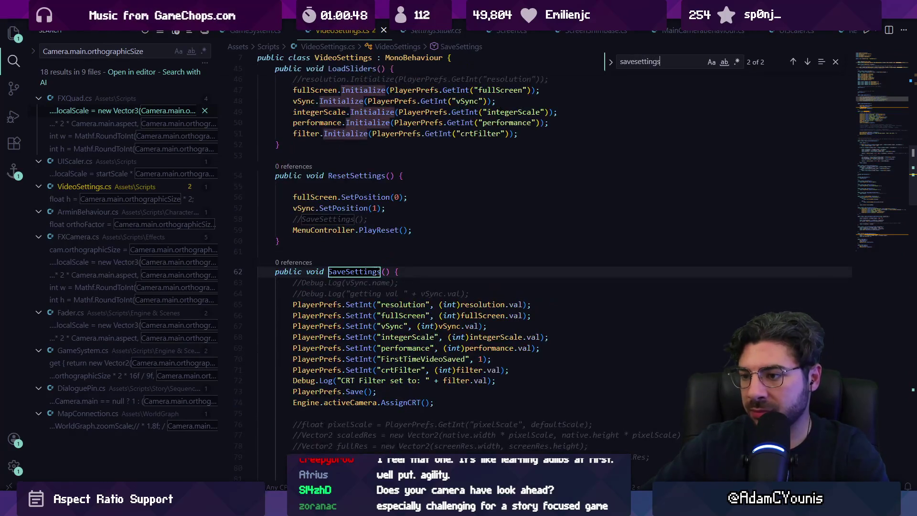
{"action": "scroll", "coordinate": [358, 284], "scroll_direction": "down", "scroll_amount": 7}
- Uncomment the current-resolution Screen.SetResolution call in SaveSettings and add a blank line above it
{"action": "scroll", "coordinate": [358, 284], "scroll_direction": "down", "scroll_amount": 1}
{"action": "left_click", "coordinate": [358, 284]}
{"action": "left_click", "coordinate": [311, 271]}
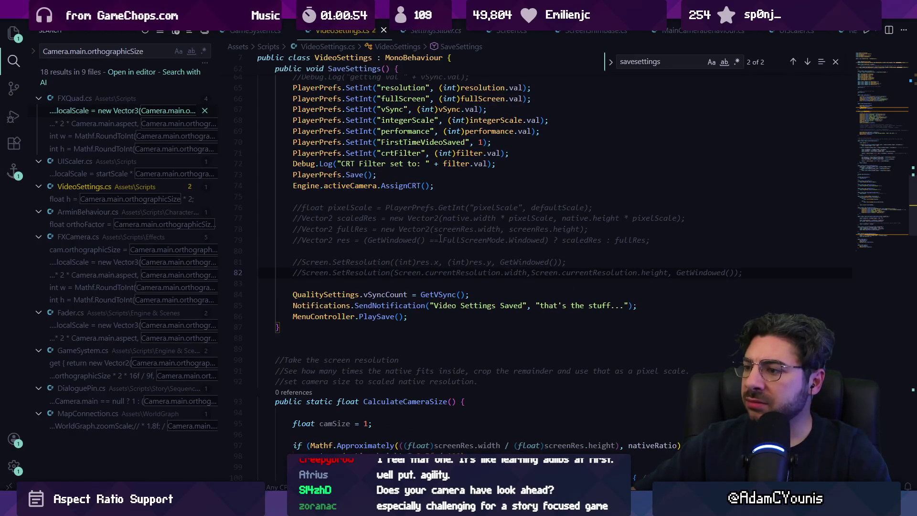
{"action": "key", "text": "BackSpace"}
{"action": "key", "text": "BackSpace"}
{"action": "key", "text": "Return"}
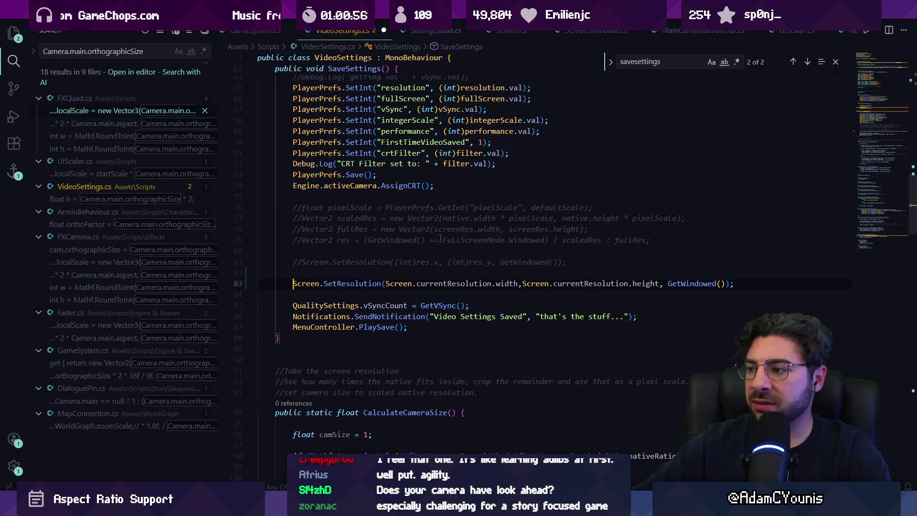
- Check the GetWindowed definition and the FullScreenMode enum, then return to SetResolution
{"action": "left_click", "coordinate": [687, 284], "text": "ctrl"}
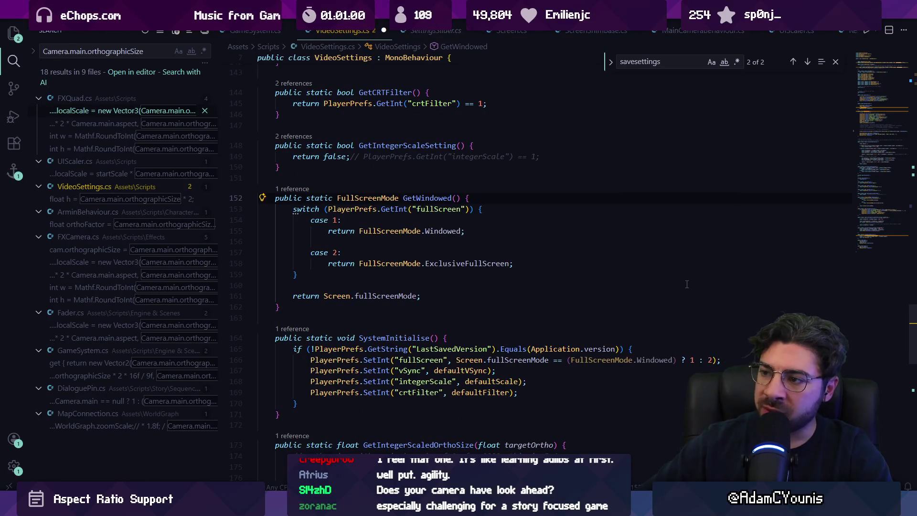
{"action": "left_click", "coordinate": [443, 263], "text": "ctrl"}
{"action": "key", "text": "alt+Left"}
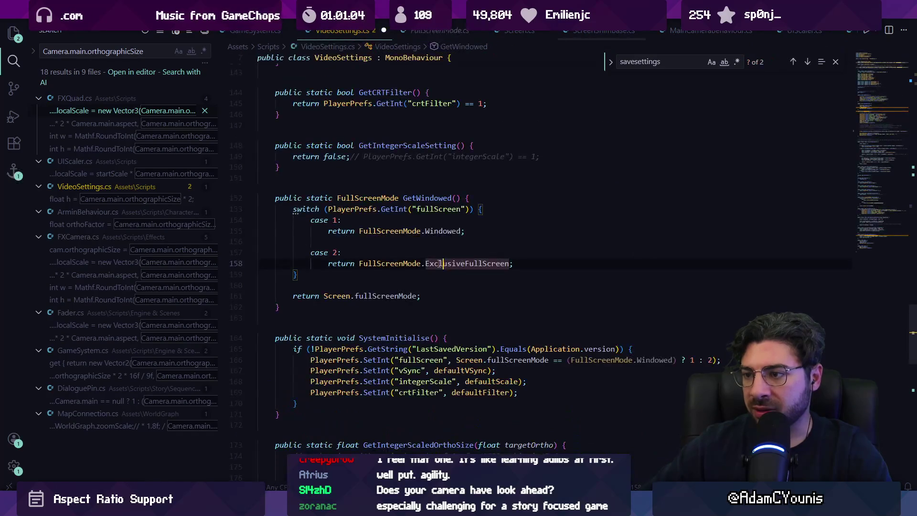
{"action": "key", "text": "Up"}
{"action": "key", "text": "alt+Left"}
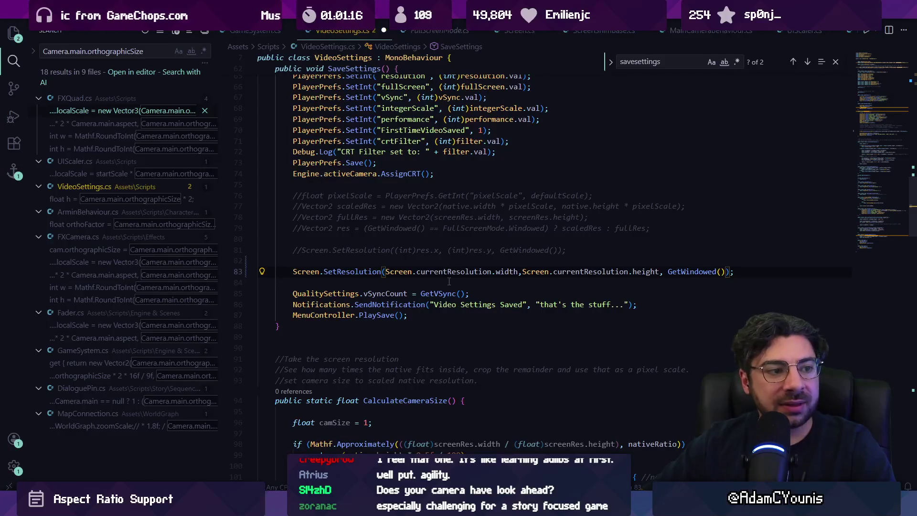
- Save and format VideoSettings.cs with the SetResolution line on line 83
{"action": "left_click", "coordinate": [367, 271]}
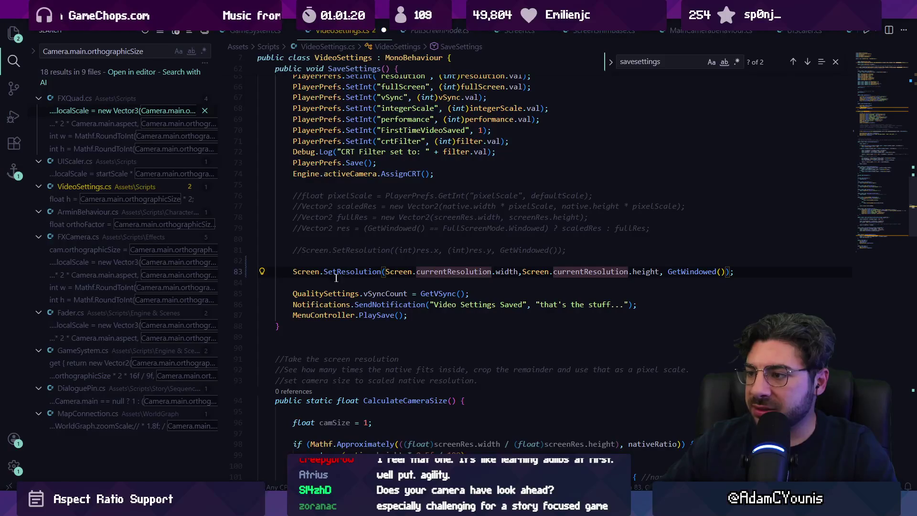
{"action": "triple_click", "coordinate": [305, 271]}
{"action": "left_click", "coordinate": [743, 272]}
{"action": "key", "text": "ctrl+s"}
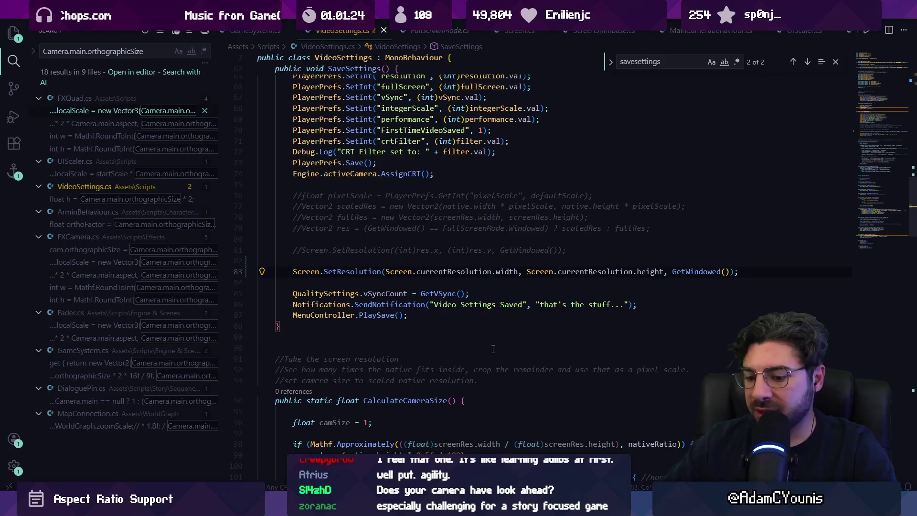
{"action": "left_click", "coordinate": [477, 260]}
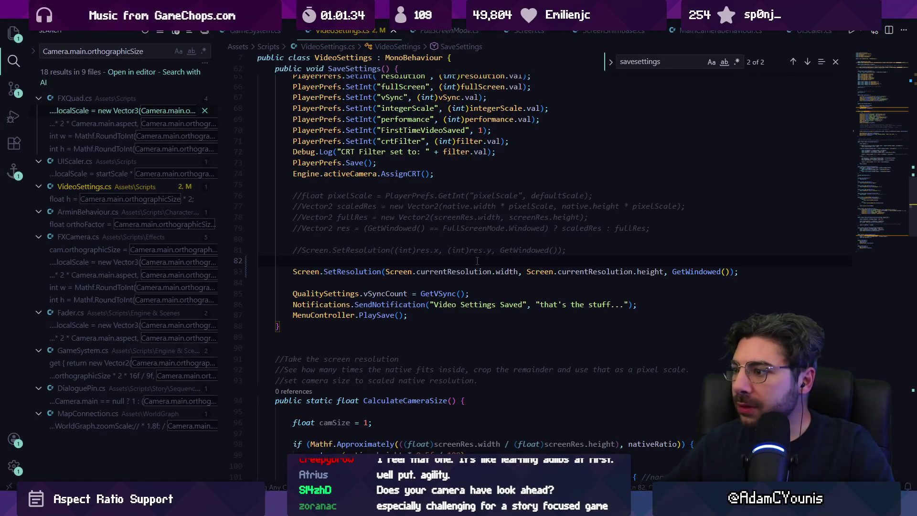
- Review the currentResolution occurrences in SetResolution and glance at Unity
{"action": "left_click", "coordinate": [425, 271]}
{"action": "left_click", "coordinate": [572, 271]}
{"action": "left_click", "coordinate": [437, 261]}
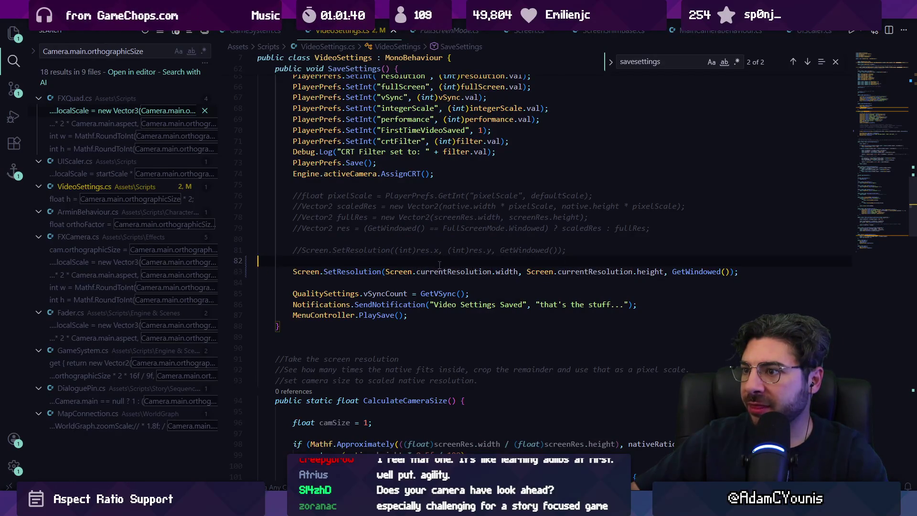
{"action": "key", "text": "alt+Tab"}
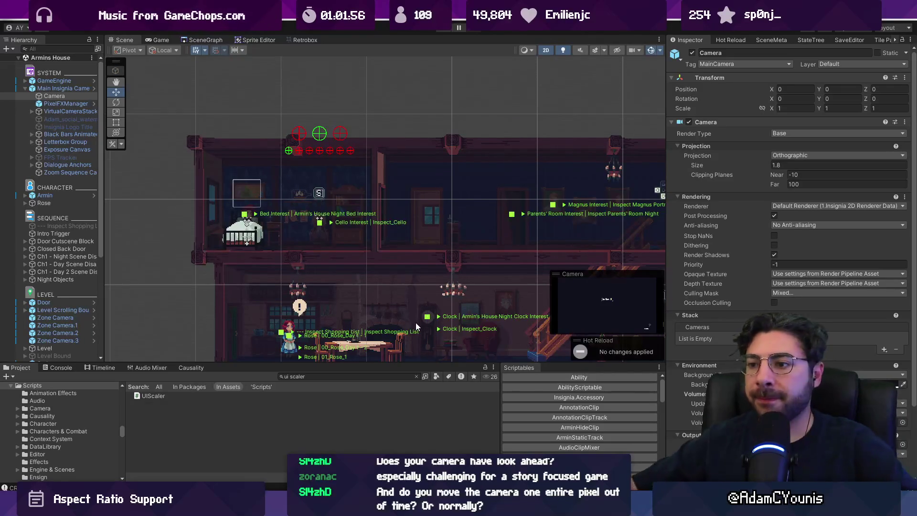
{"action": "key", "text": "alt+Tab"}
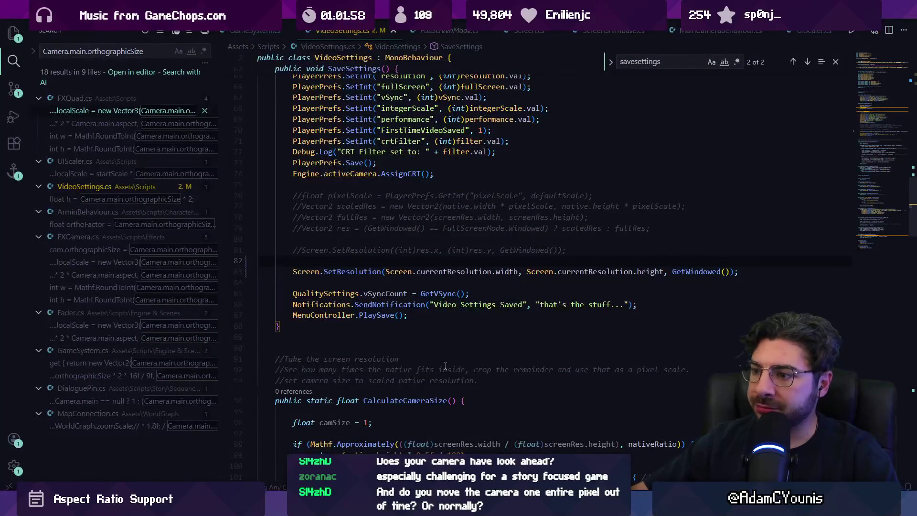
- Clear the workspace search query, review commented lines 76–81, then start Unity's play mode
{"action": "left_click", "coordinate": [420, 282]}
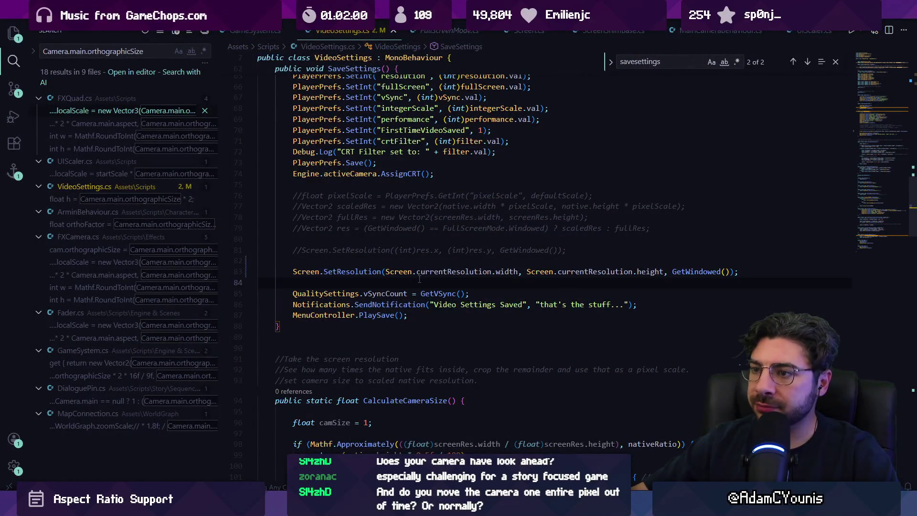
{"action": "triple_click", "coordinate": [50, 51]}
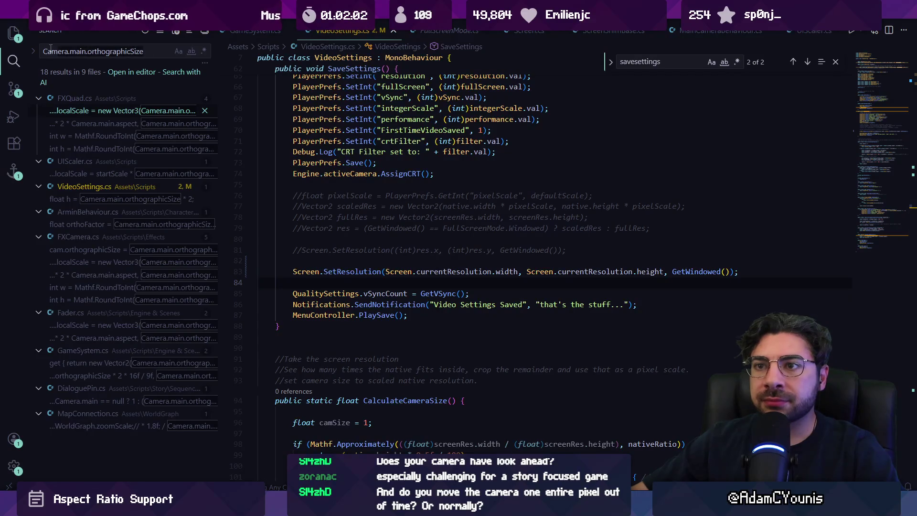
{"action": "type", "text": "Ca"}
{"action": "key", "text": "BackSpace"}
{"action": "key", "text": "BackSpace"}
{"action": "left_click", "coordinate": [372, 266]}
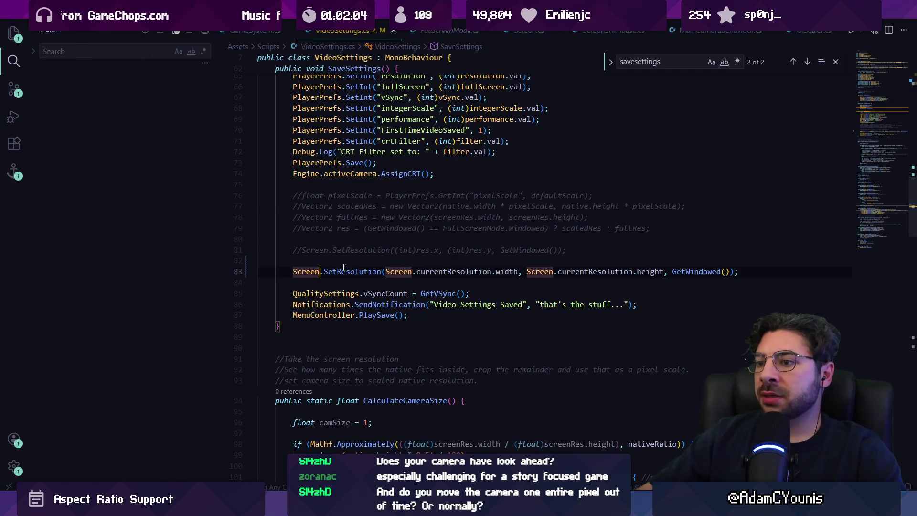
{"action": "key", "text": "shift+Up"}
{"action": "key", "text": "shift+Up"}
{"action": "key", "text": "shift+Up"}
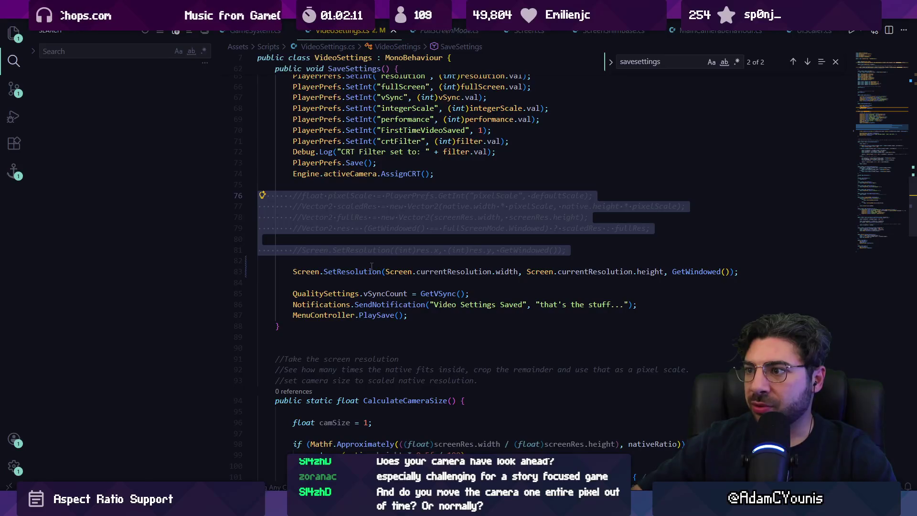
{"action": "left_click", "coordinate": [371, 266]}
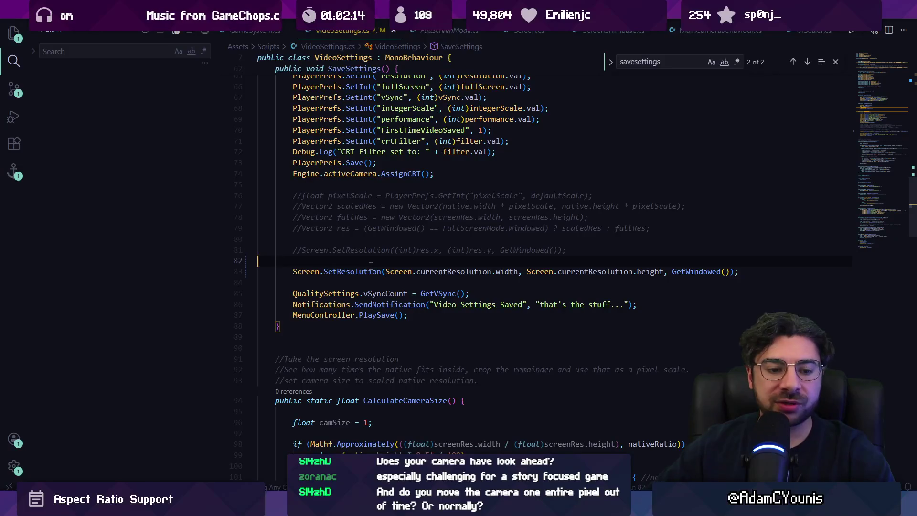
{"action": "key", "text": "alt+Tab"}
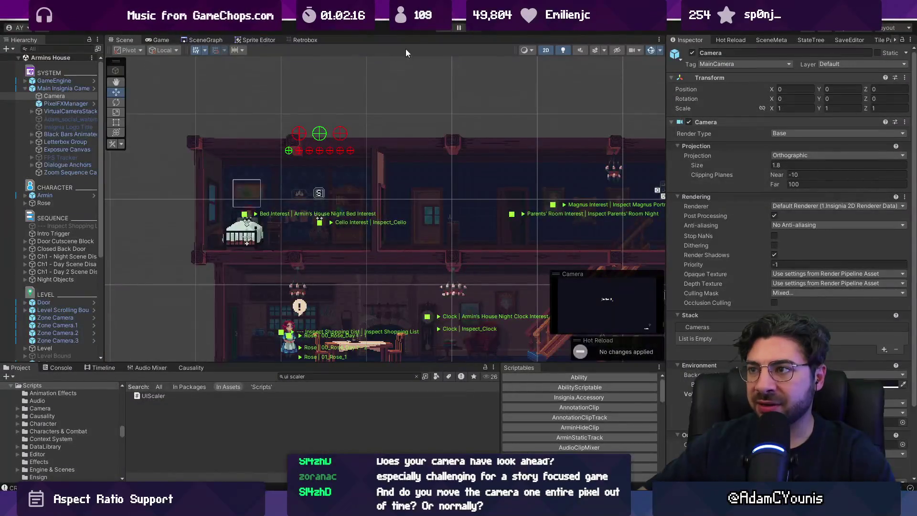
{"action": "left_click", "coordinate": [445, 29]}
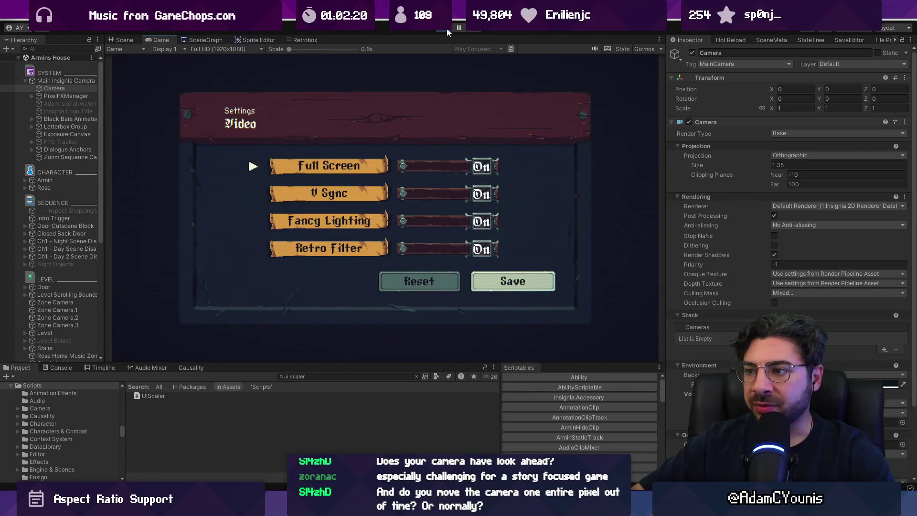
- Move the Video settings selection between Full Screen and V Sync, then stop play mode
{"action": "key", "text": "Down"}
{"action": "key", "text": "Down"}
{"action": "key", "text": "Down"}
{"action": "key", "text": "Up"}
{"action": "key", "text": "Up"}
{"action": "key", "text": "Up"}
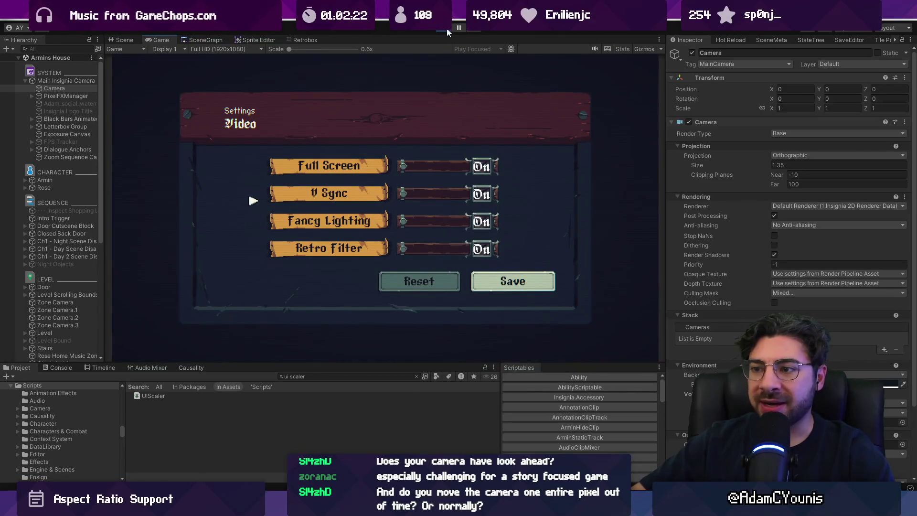
{"action": "key", "text": "Up"}
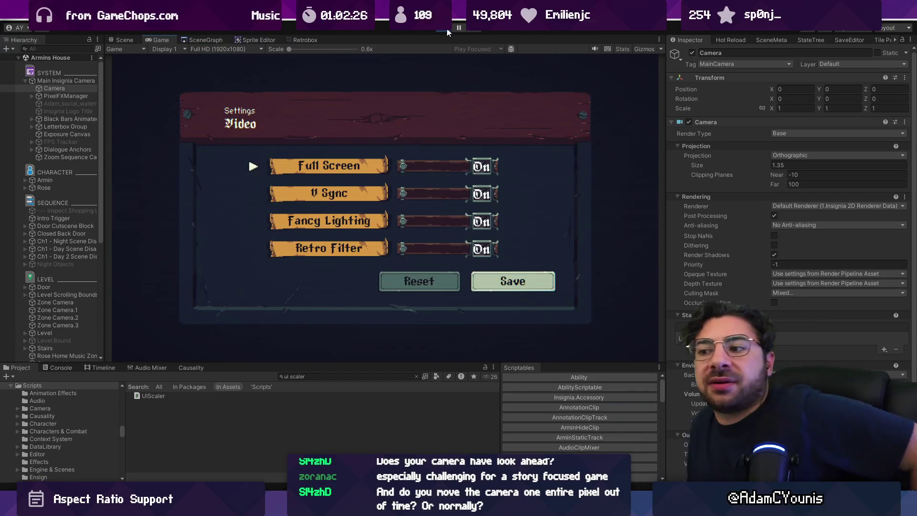
{"action": "key", "text": "Down"}
{"action": "key", "text": "Down"}
{"action": "key", "text": "Down"}
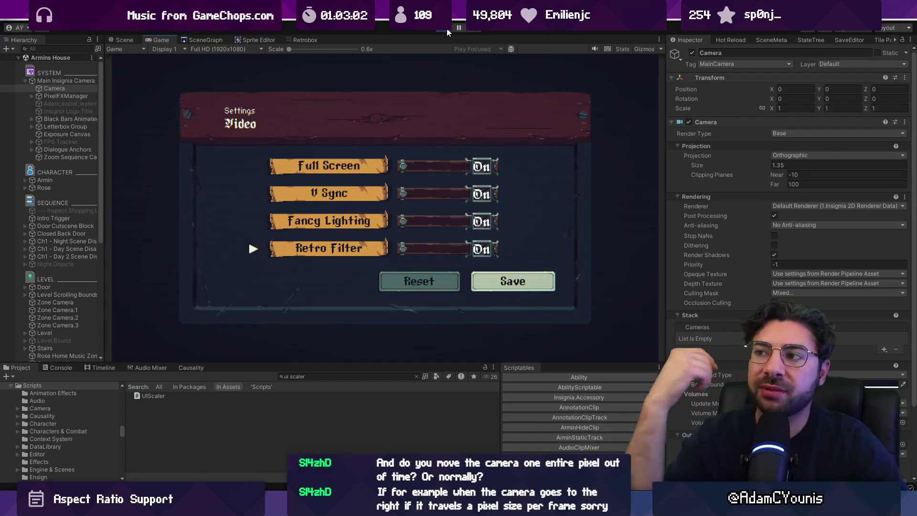
{"action": "left_click", "coordinate": [447, 31]}
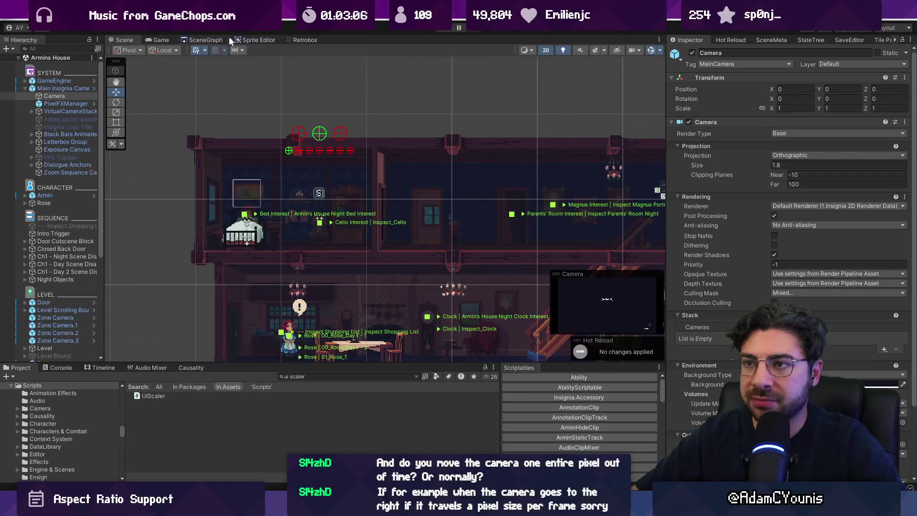
- Open the SceneGraph to reach Ohrenstead Foothills 2 and restore the normal editor layout
{"action": "left_click", "coordinate": [205, 39]}
{"action": "scroll", "coordinate": [396, 204], "scroll_direction": "up", "scroll_amount": 5}
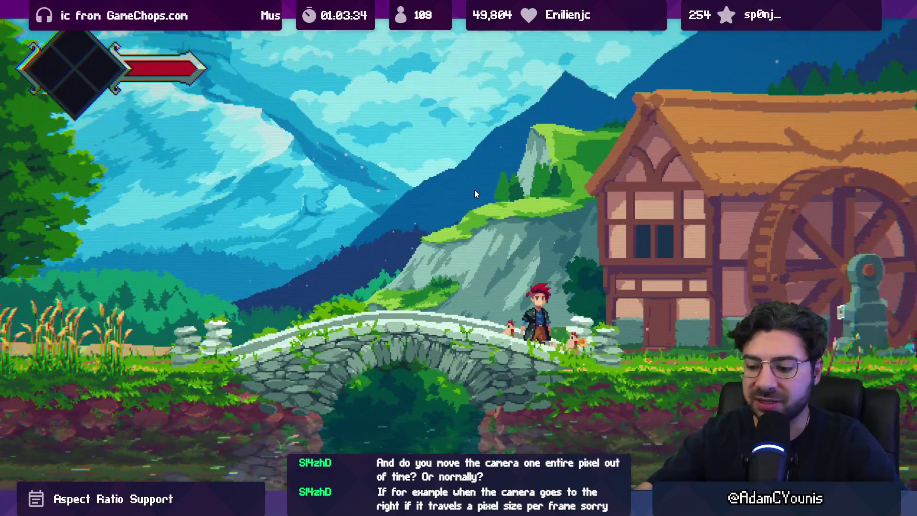
{"action": "key", "text": "shift+space"}
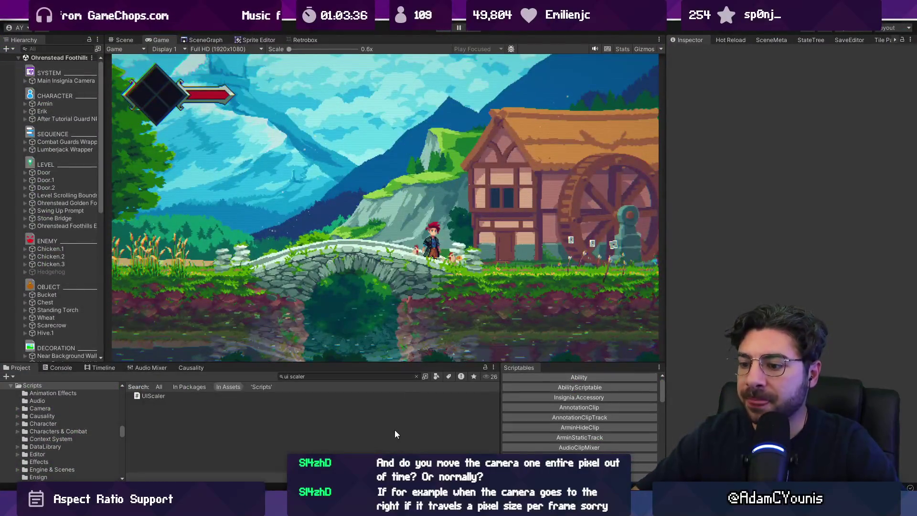
- Stop Play mode, scan the Scene view, and bring up VideoSettings.cs in VS Code
{"action": "key", "text": "ctrl+p"}
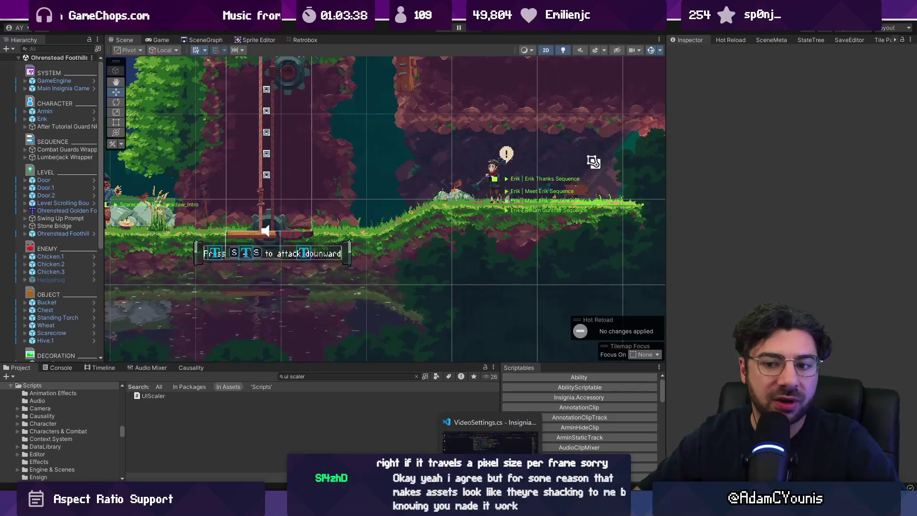
{"action": "scroll", "coordinate": [314, 224], "scroll_direction": "up", "scroll_amount": 3}
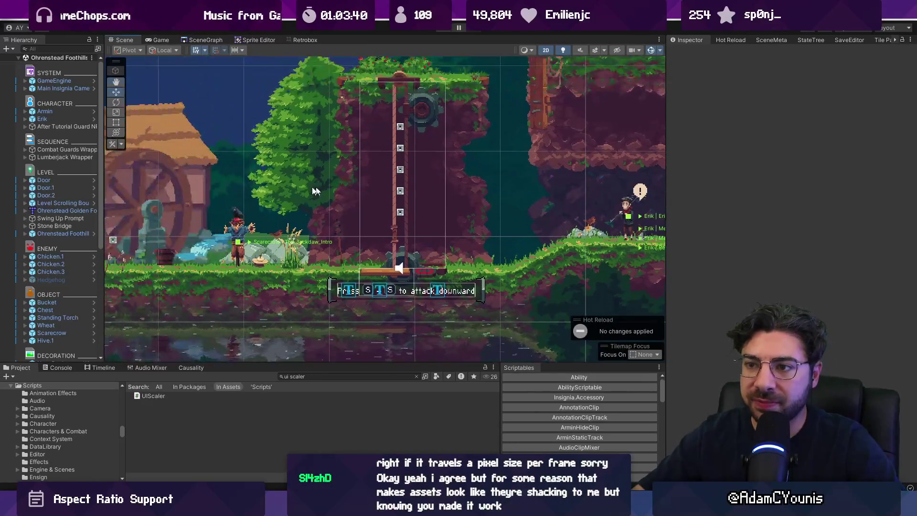
{"action": "scroll", "coordinate": [314, 224], "scroll_direction": "down", "scroll_amount": 3}
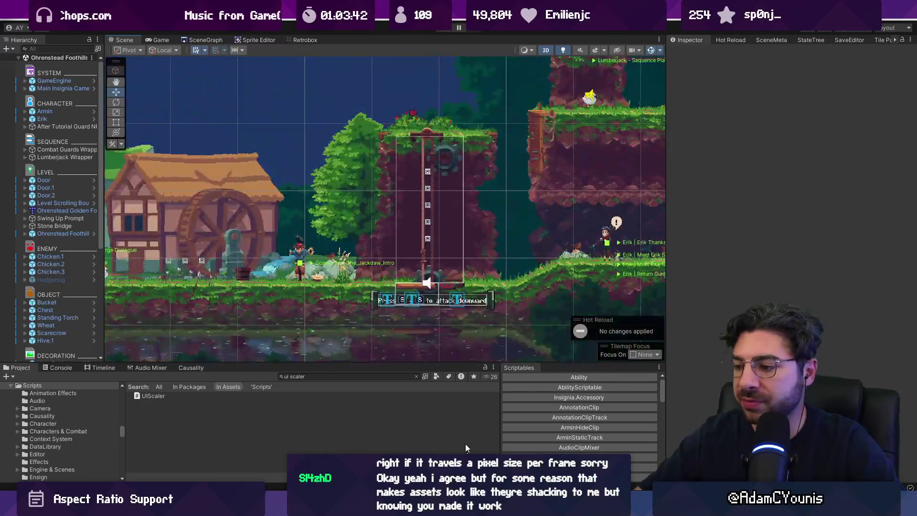
{"action": "key", "text": "alt+Tab"}
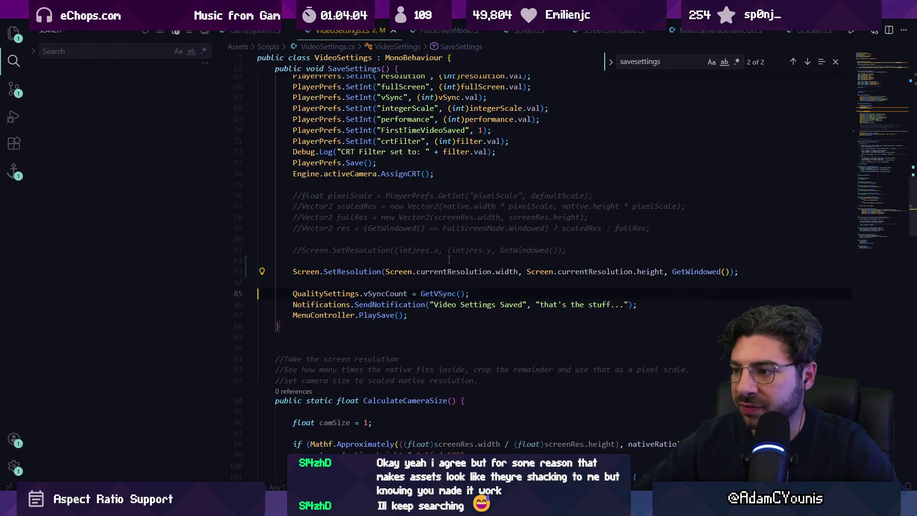
- Check the GetVSync definition, return to SaveSettings, then restart Play mode in Unity
{"action": "left_click", "coordinate": [438, 293], "text": "ctrl"}
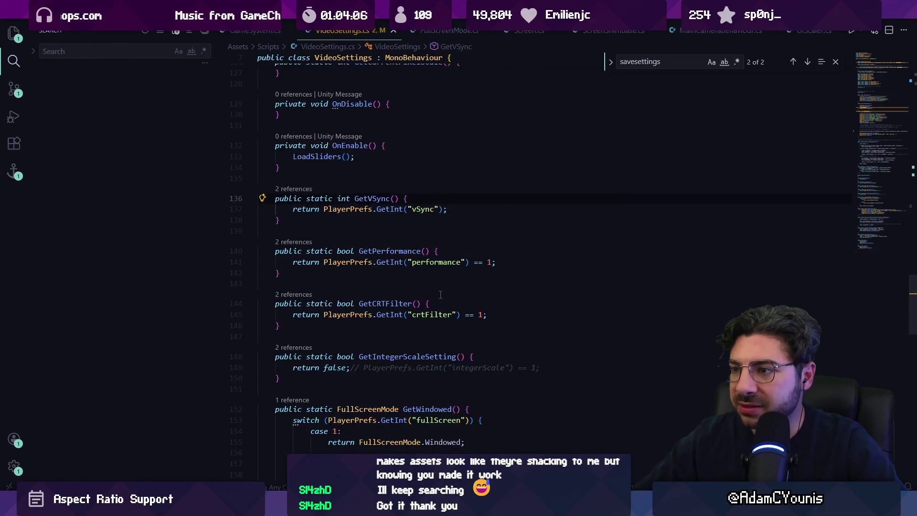
{"action": "key", "text": "alt+Left"}
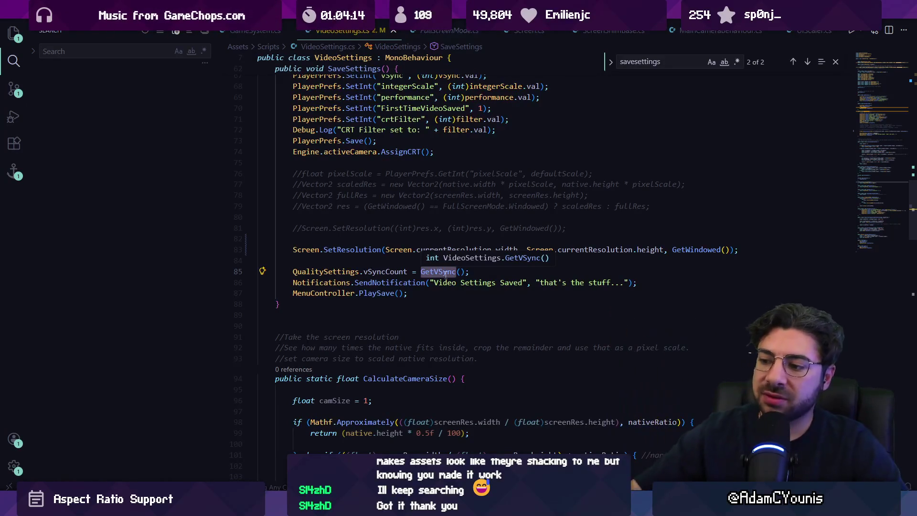
{"action": "key", "text": "alt+Tab"}
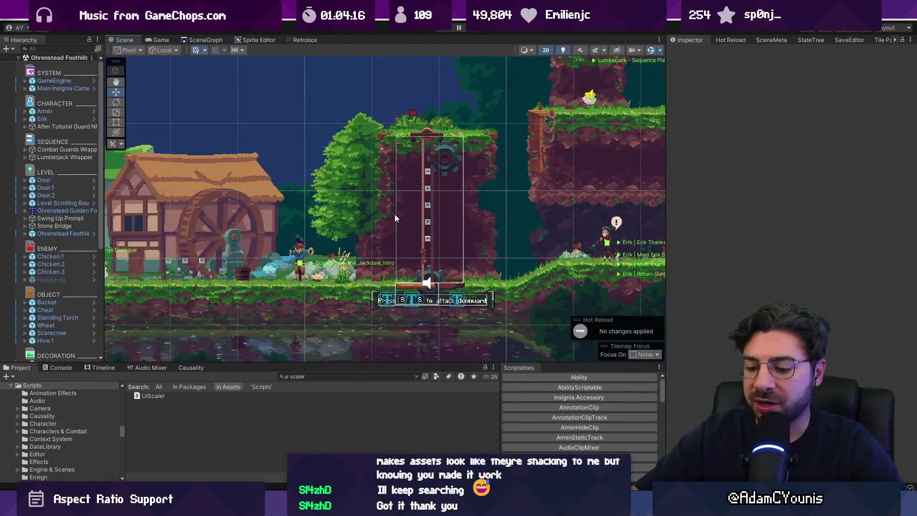
{"action": "key", "text": "ctrl+p"}
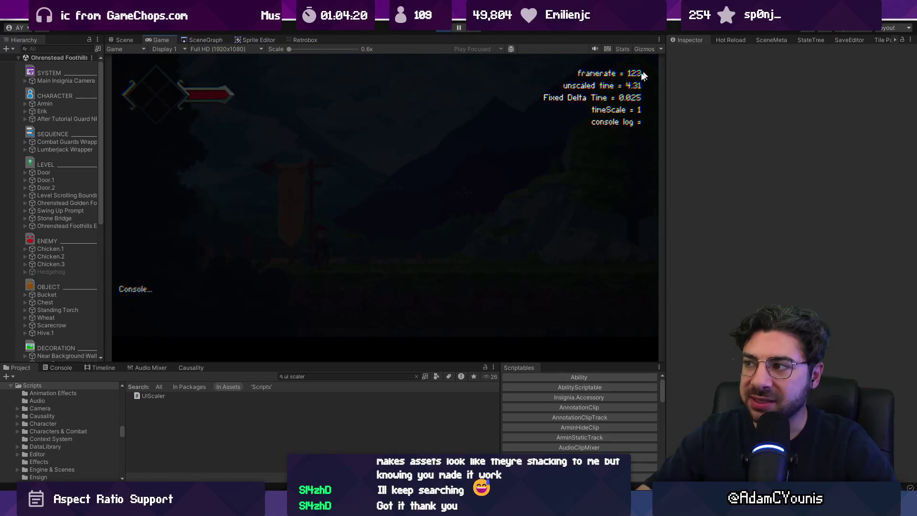
{"action": "key", "text": "Escape"}
{"action": "key", "text": "Down"}
{"action": "key", "text": "Right"}
{"action": "key", "text": "z"}
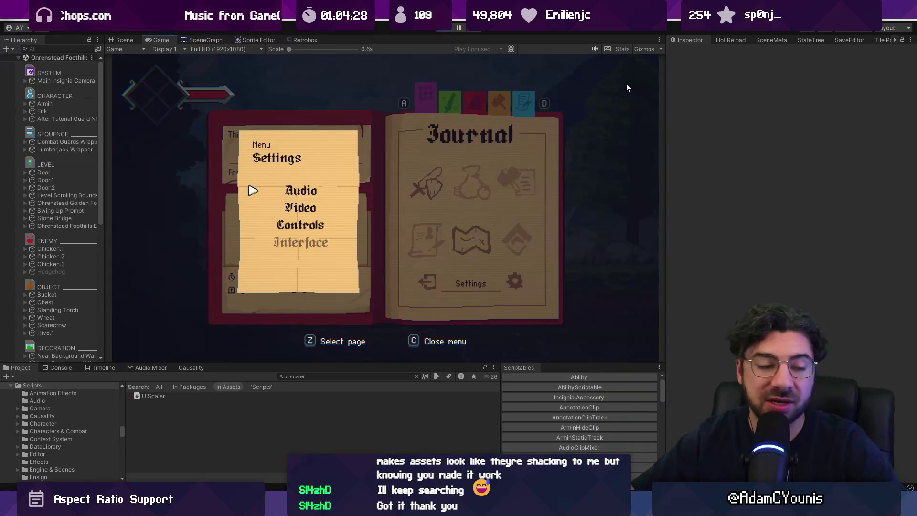
{"action": "key", "text": "Down"}
{"action": "key", "text": "z"}
{"action": "key", "text": "x"}
{"action": "key", "text": "Up"}
{"action": "key", "text": "z"}
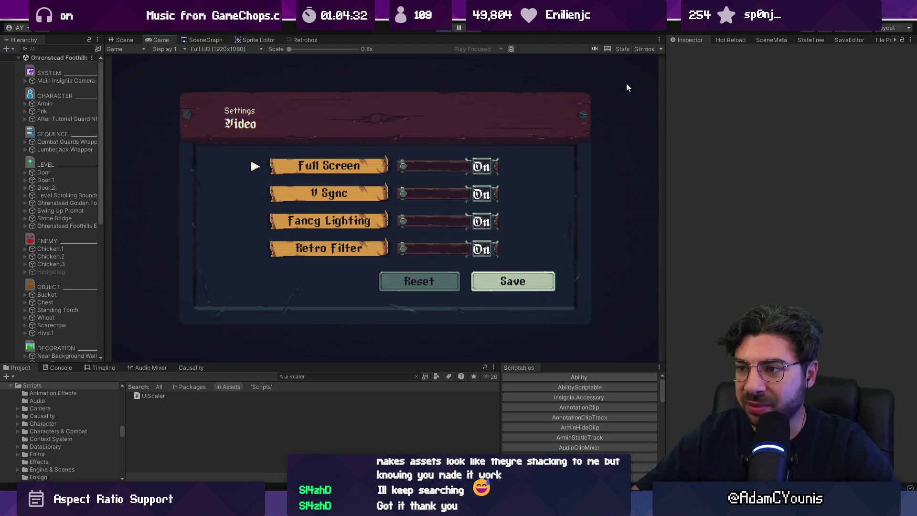
{"action": "key", "text": "Down"}
{"action": "key", "text": "z"}
{"action": "key", "text": "z"}
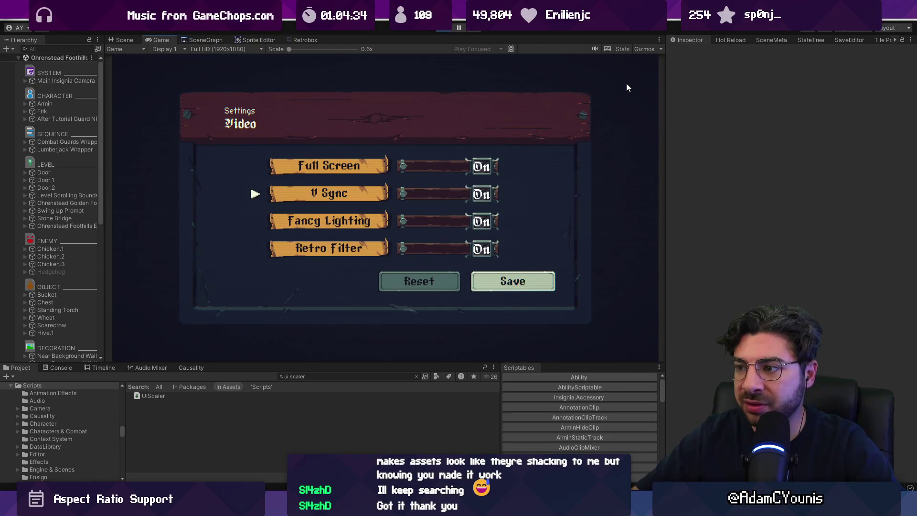
{"action": "key", "text": "x"}
{"action": "key", "text": "x"}
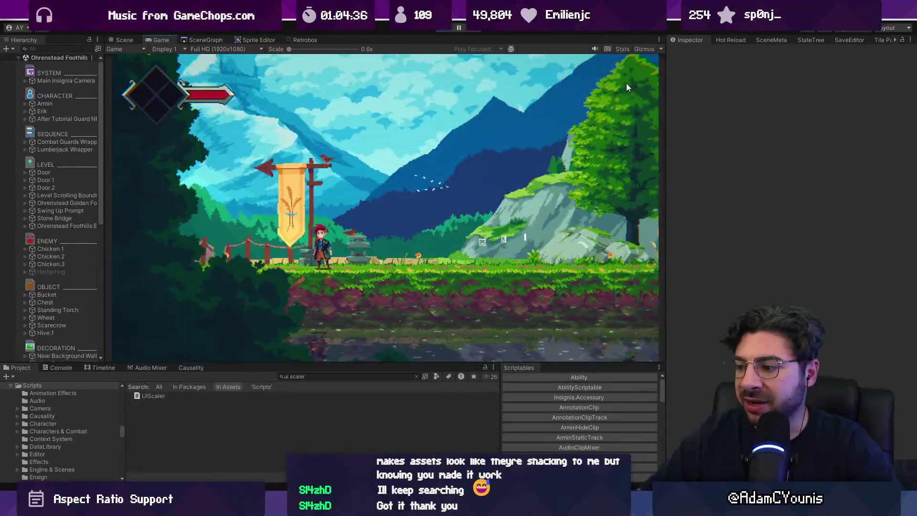
{"action": "mouse_move", "coordinate": [334, 506]}
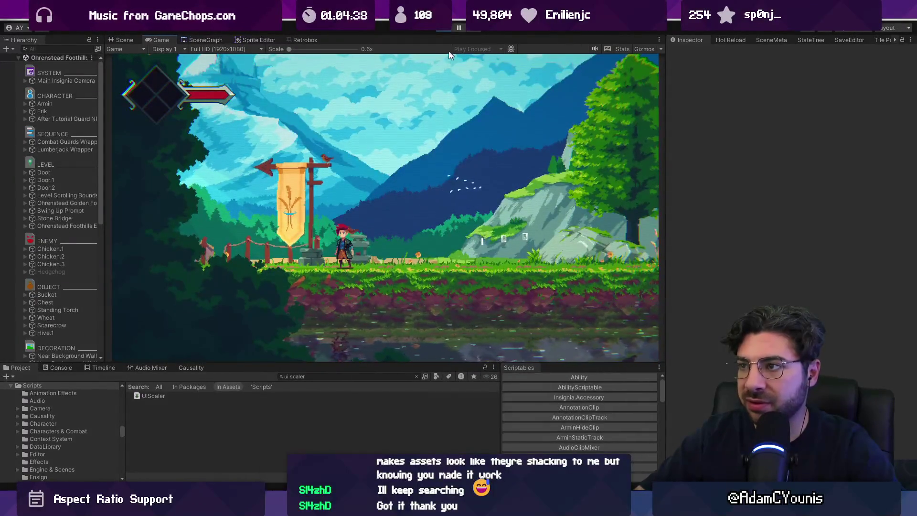
{"action": "key", "text": "ctrl+p"}
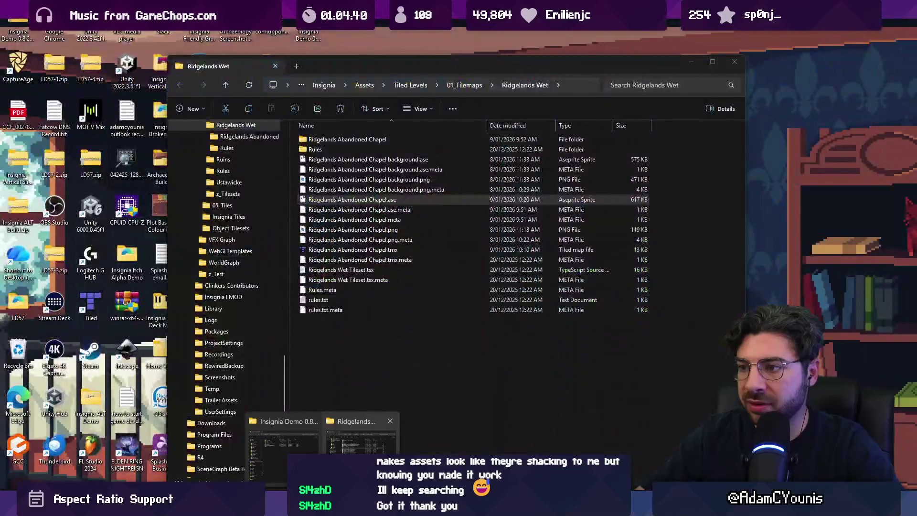
{"action": "left_click", "coordinate": [291, 433]}
- Launch Insignia.exe from the Insignia Demo 0.8.4-alpha build folder
{"action": "left_click", "coordinate": [340, 169]}
{"action": "double_click", "coordinate": [339, 169]}
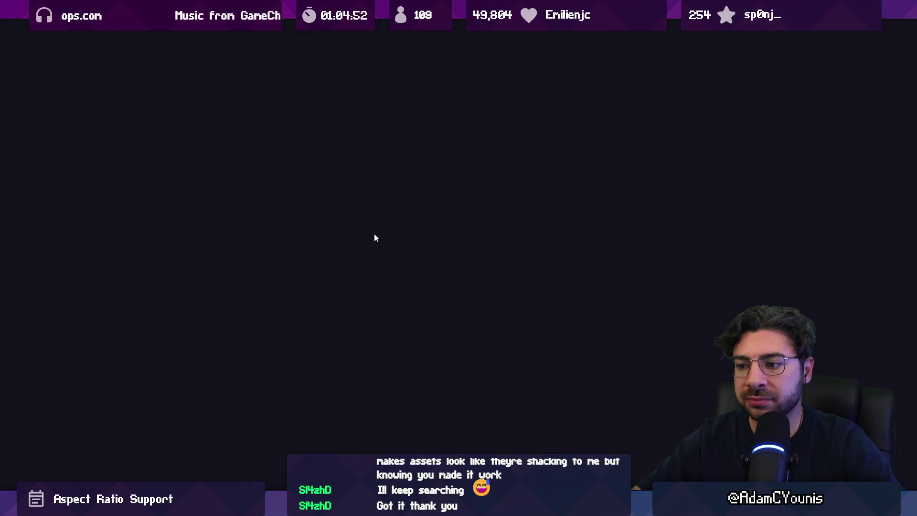
- Load a save, turn V Sync off in Journal > Settings > Video, and save
{"action": "key", "text": "z"}
{"action": "key", "text": "Escape"}
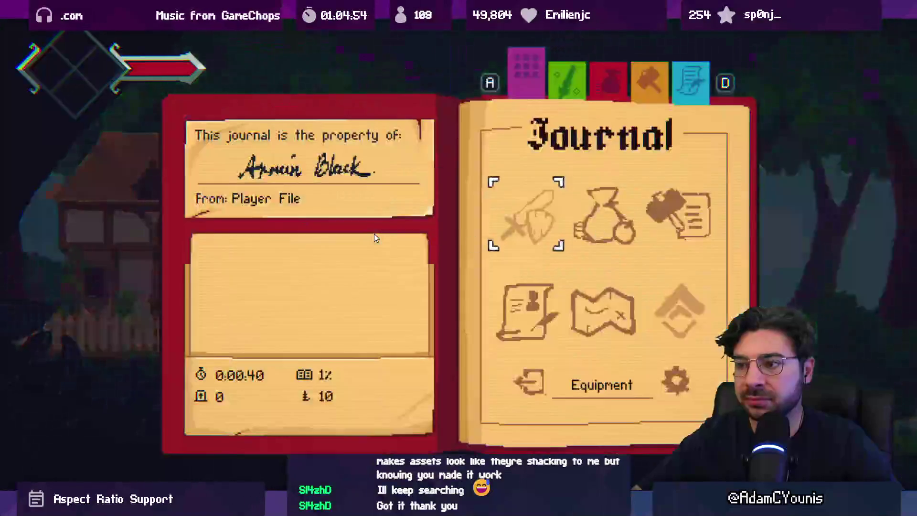
{"action": "key", "text": "Left"}
{"action": "key", "text": "z"}
{"action": "key", "text": "Down"}
{"action": "key", "text": "z"}
{"action": "key", "text": "Down"}
{"action": "key", "text": "z"}
{"action": "key", "text": "Down"}
{"action": "key", "text": "Down"}
{"action": "key", "text": "z"}
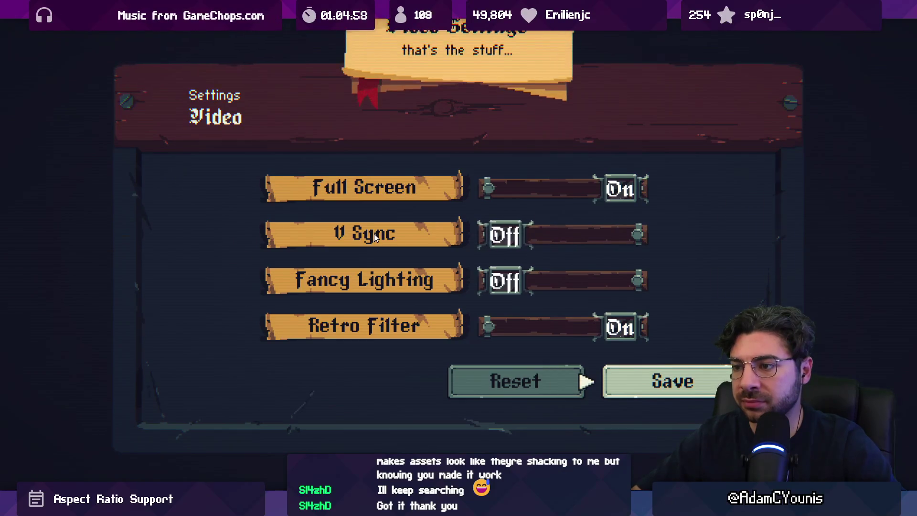
{"action": "key", "text": "grave"}
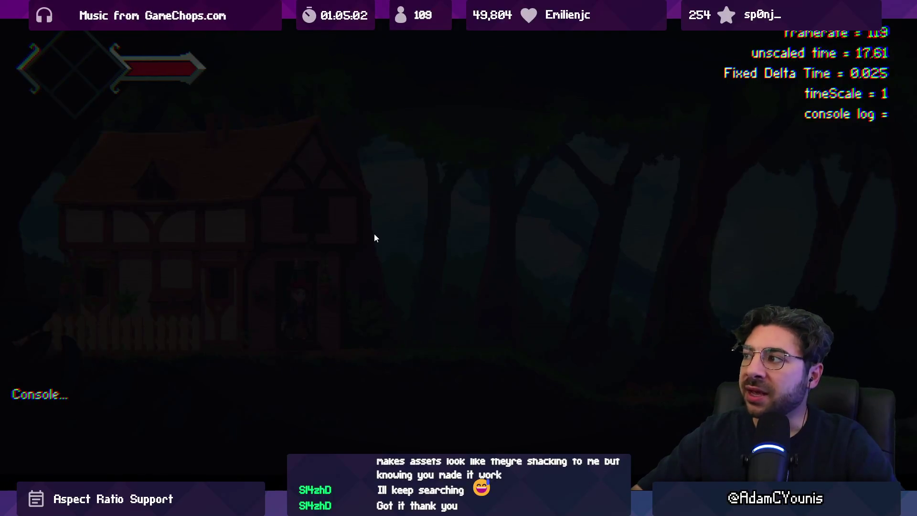
- Set the Music volume to 00 in the Audio settings and save
{"action": "key", "text": "Escape"}
{"action": "key", "text": "Down"}
{"action": "key", "text": "Down"}
{"action": "key", "text": "z"}
{"action": "key", "text": "z"}
{"action": "key", "text": "Down"}
{"action": "key", "text": "Left"}
{"action": "key", "text": "Left"}
{"action": "key", "text": "Left"}
{"action": "key", "text": "Left"}
{"action": "key", "text": "Left"}
{"action": "key", "text": "Left"}
{"action": "key", "text": "Left"}
{"action": "key", "text": "Down"}
{"action": "key", "text": "Down"}
{"action": "key", "text": "Down"}
{"action": "key", "text": "Right"}
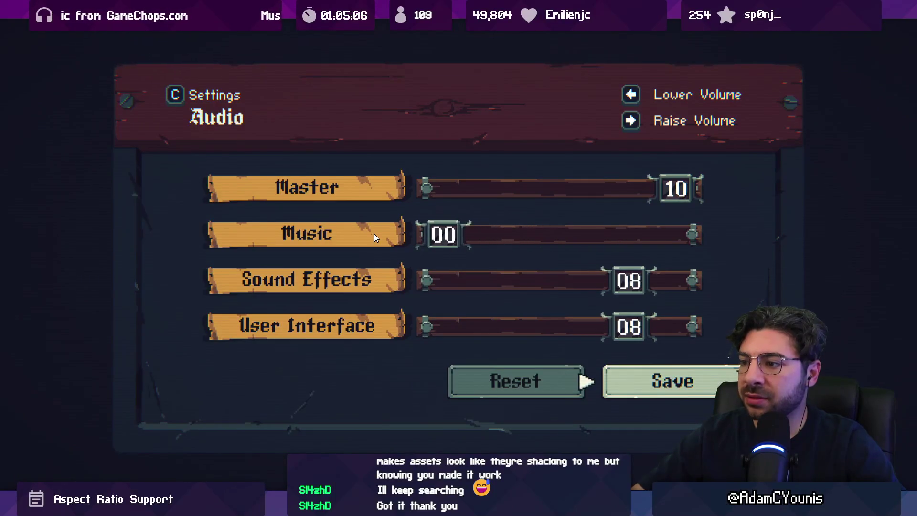
{"action": "key", "text": "z"}
{"action": "key", "text": "grave"}
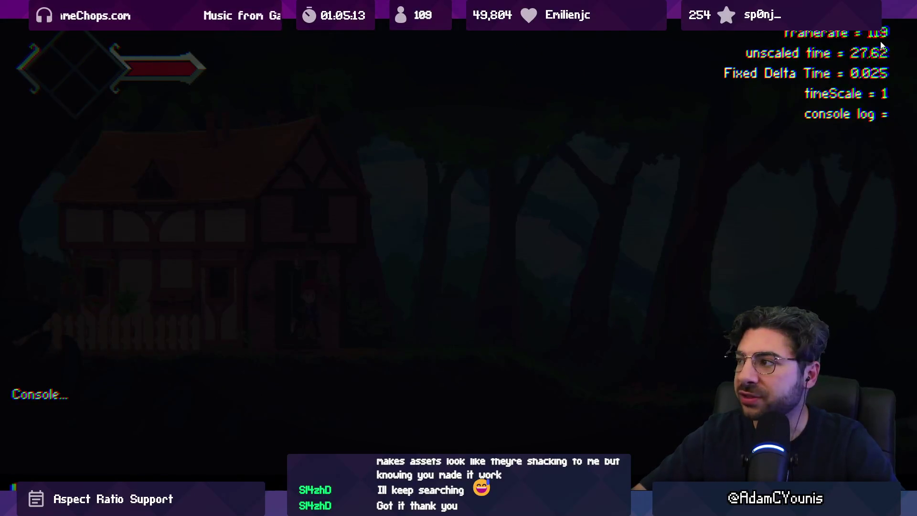
{"action": "key", "text": "grave"}
- Run and jump the character back and forth through the forest toward the armoured boss
{"action": "key", "text": "Right"}
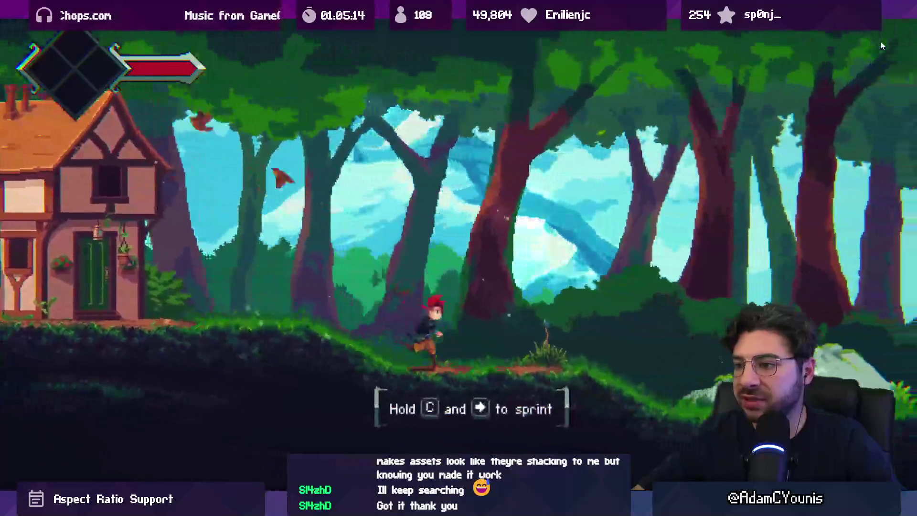
{"action": "key", "text": "Left"}
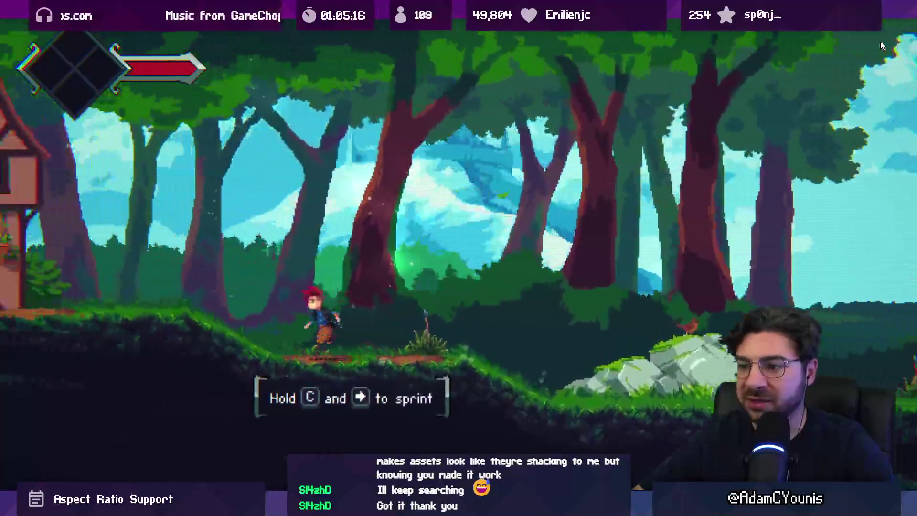
{"action": "key", "text": "space"}
{"action": "key", "text": "Right"}
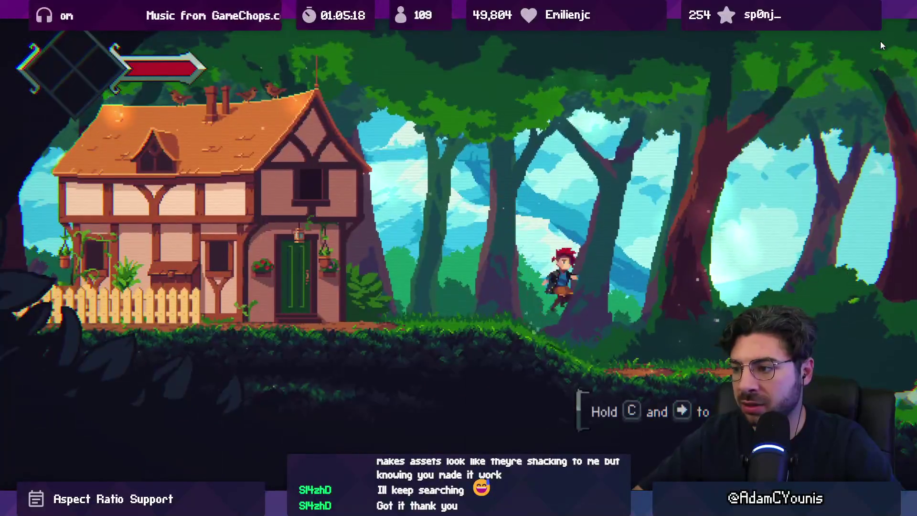
{"action": "key", "text": "Left"}
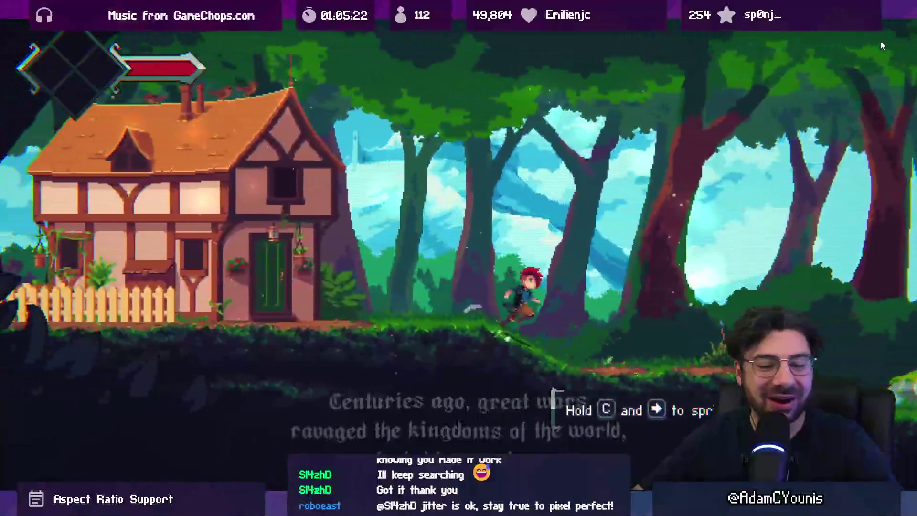
{"action": "key", "text": "Right"}
{"action": "key", "text": "space"}
{"action": "key", "text": "Right"}
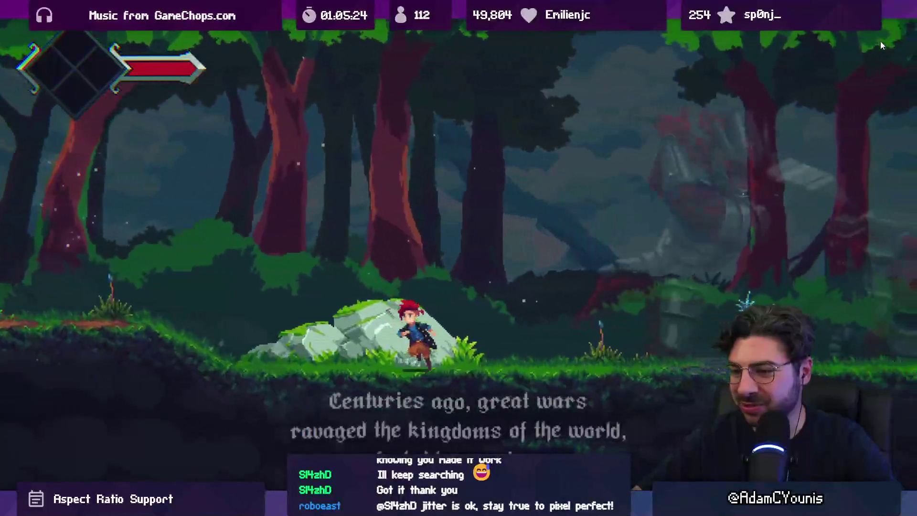
{"action": "key", "text": "Left"}
{"action": "key", "text": "Right"}
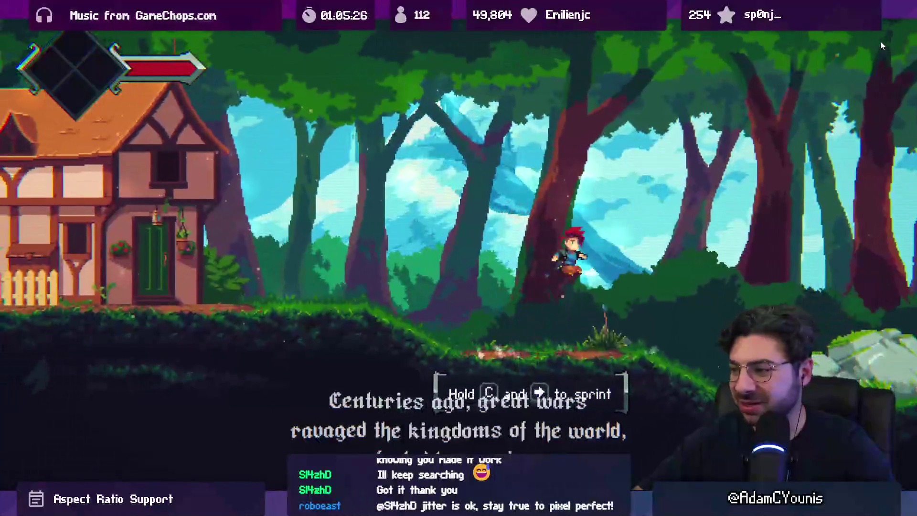
{"action": "key", "text": "space"}
{"action": "key", "text": "Left"}
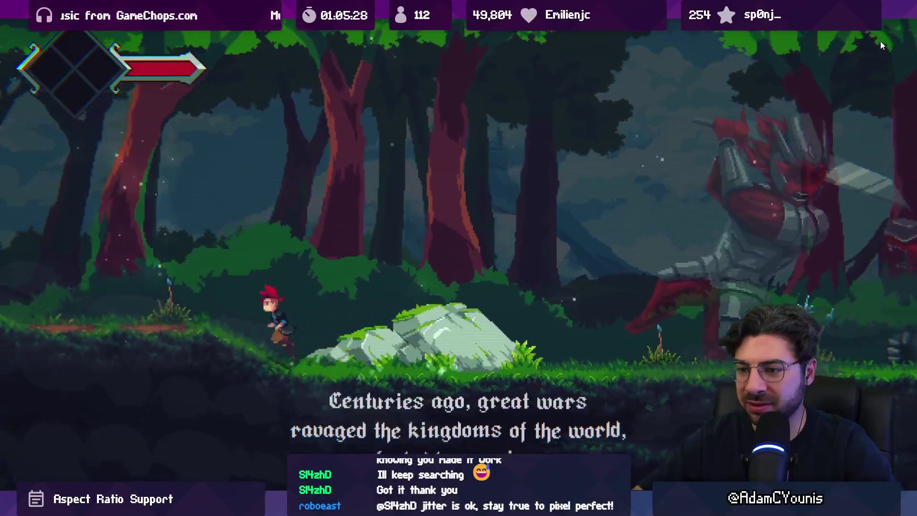
{"action": "key", "text": "Right"}
{"action": "key", "text": "space"}
{"action": "key", "text": "Left"}
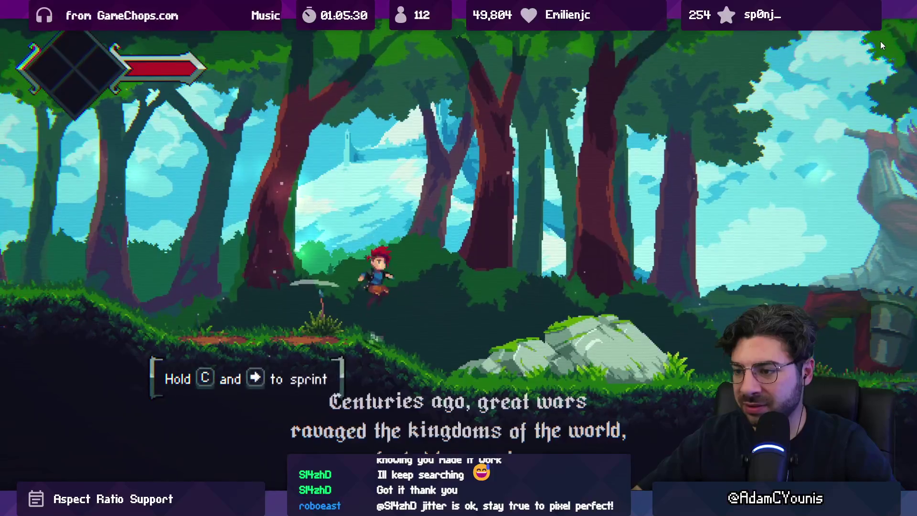
{"action": "key", "text": "Right"}
{"action": "key", "text": "space"}
{"action": "key", "text": "Left"}
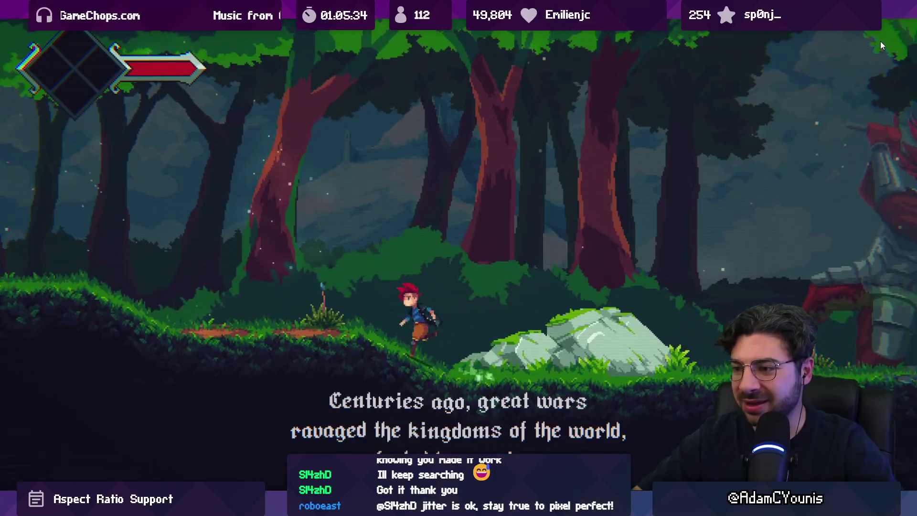
{"action": "key", "text": "Right"}
{"action": "key", "text": "Left"}
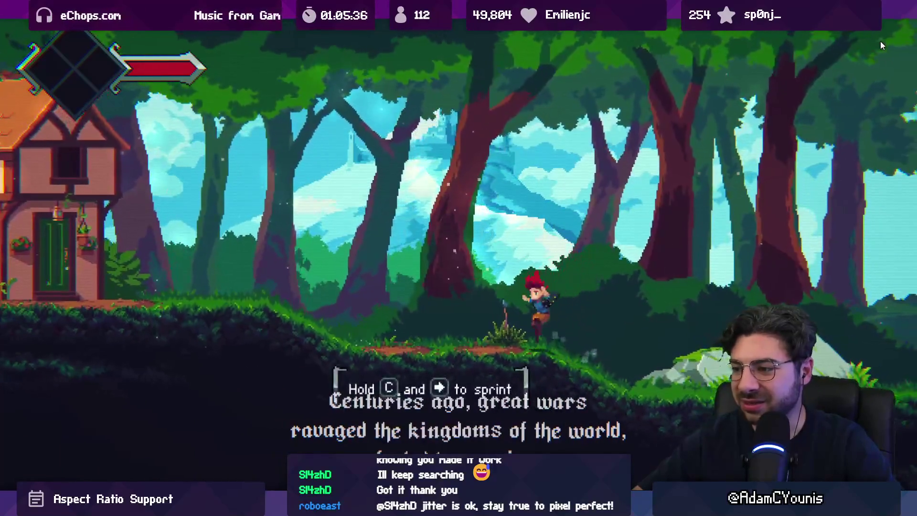
{"action": "key", "text": "space"}
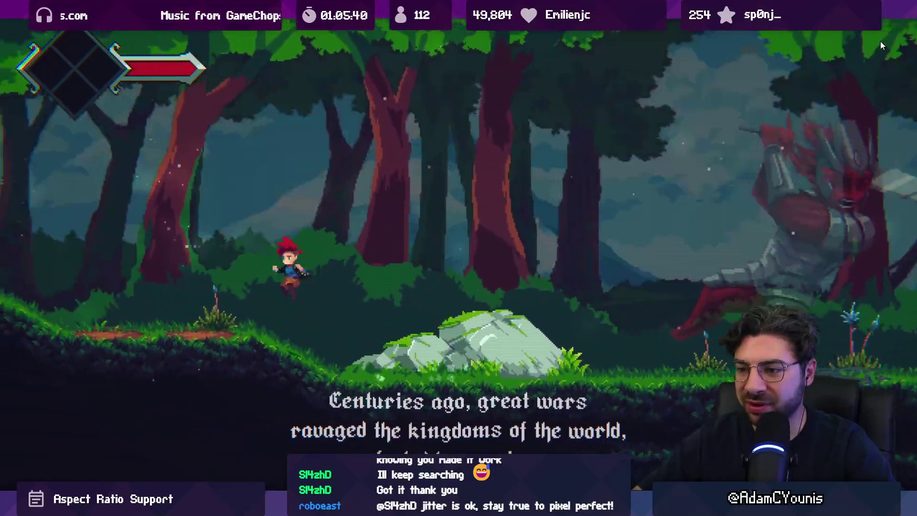
{"action": "key", "text": "Left"}
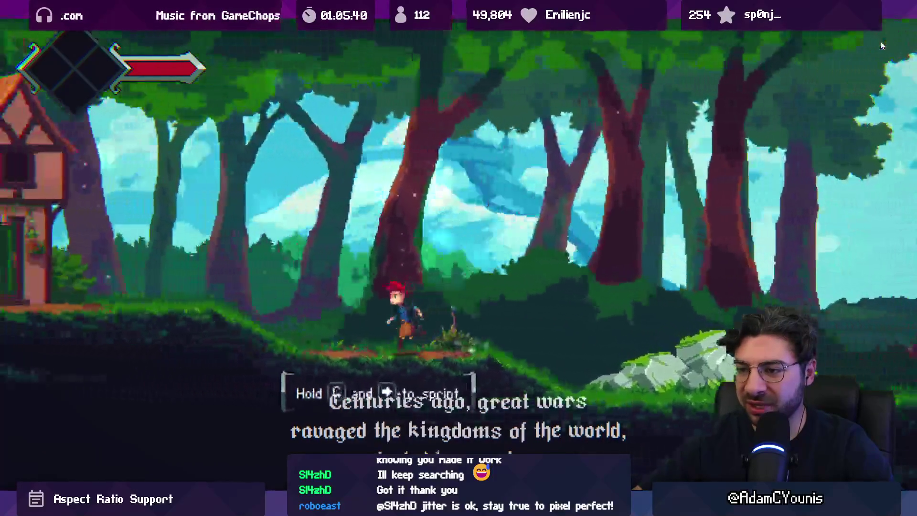
{"action": "key", "text": "Right"}
{"action": "key", "text": "space"}
{"action": "key", "text": "Right"}
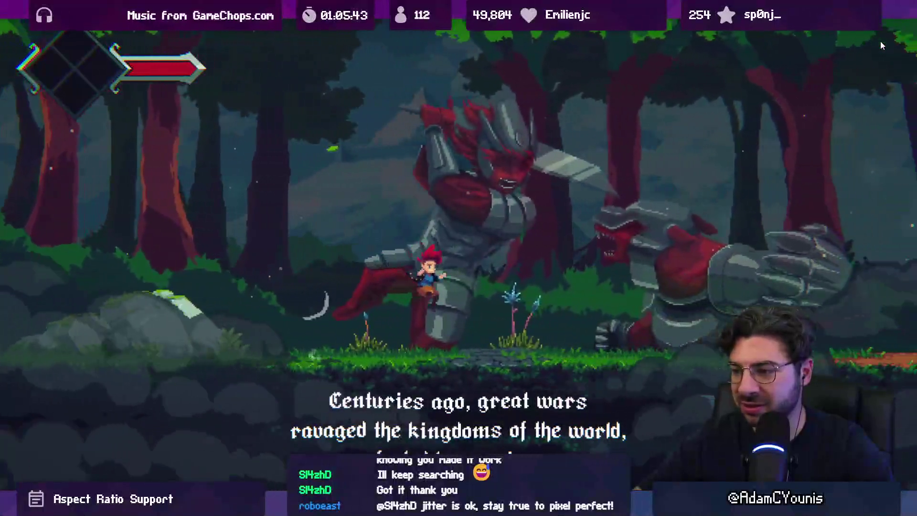
{"action": "key", "text": "space"}
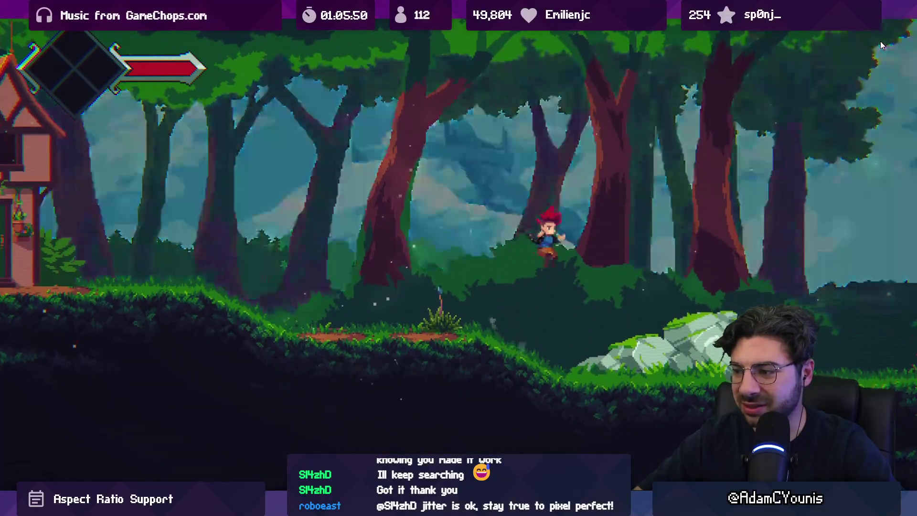
- Check the Video settings screen, then keep jumping across the bushes in the forest
{"action": "key", "text": "Return"}
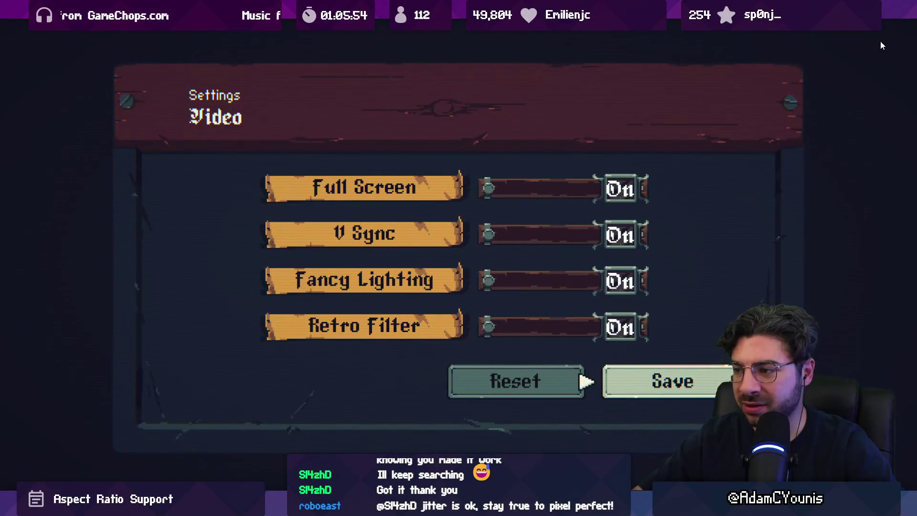
{"action": "key", "text": "Return"}
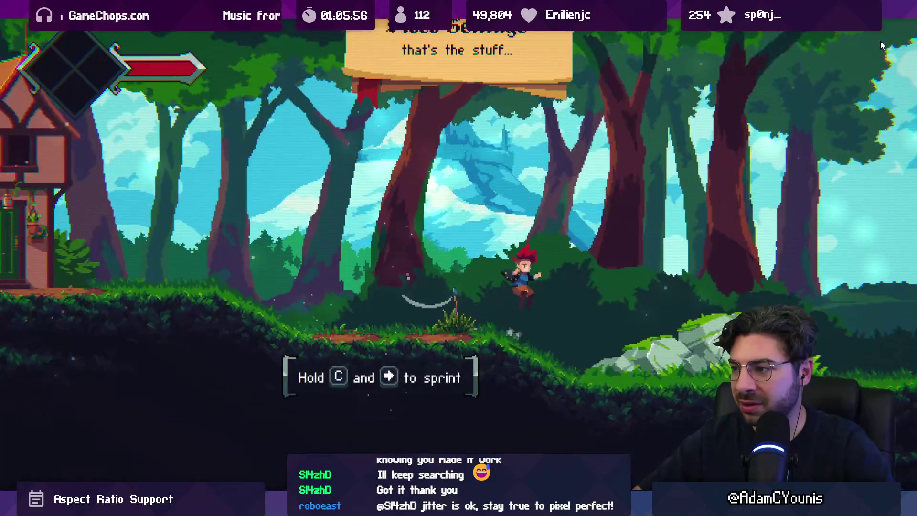
{"action": "key", "text": "grave"}
{"action": "key", "text": "grave"}
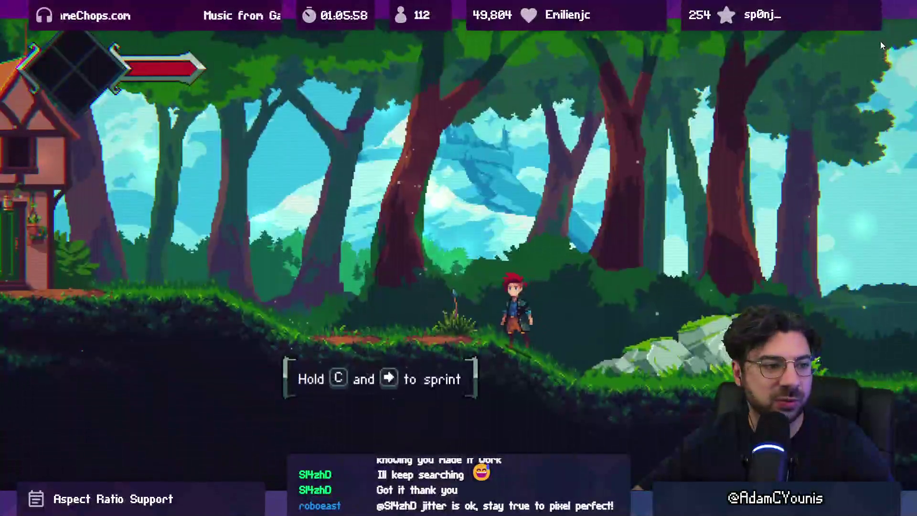
{"action": "key", "text": "space"}
{"action": "key", "text": "Right"}
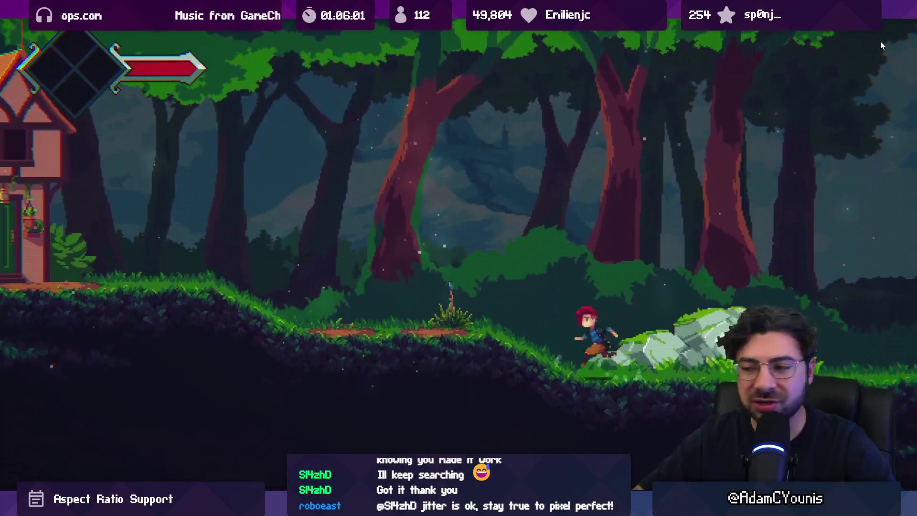
{"action": "key", "text": "Left"}
{"action": "key", "text": "space"}
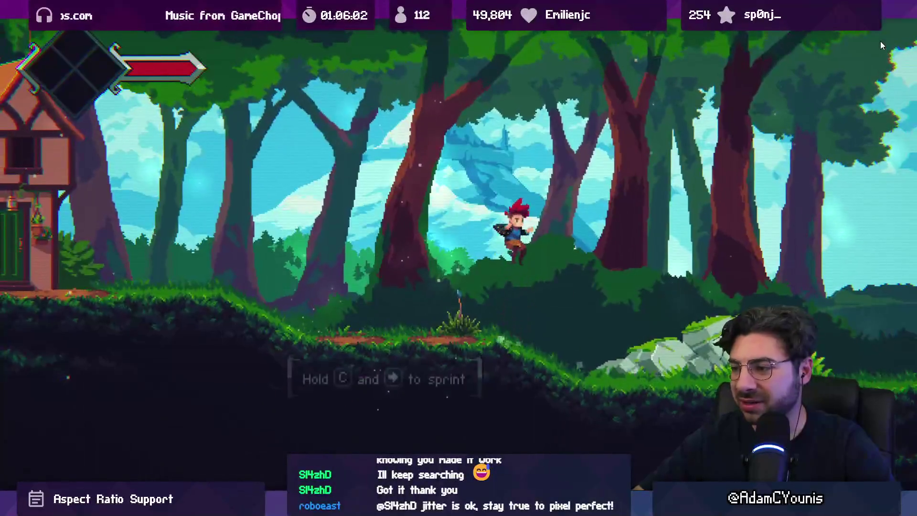
{"action": "key", "text": "Left"}
{"action": "key", "text": "space"}
{"action": "key", "text": "Right"}
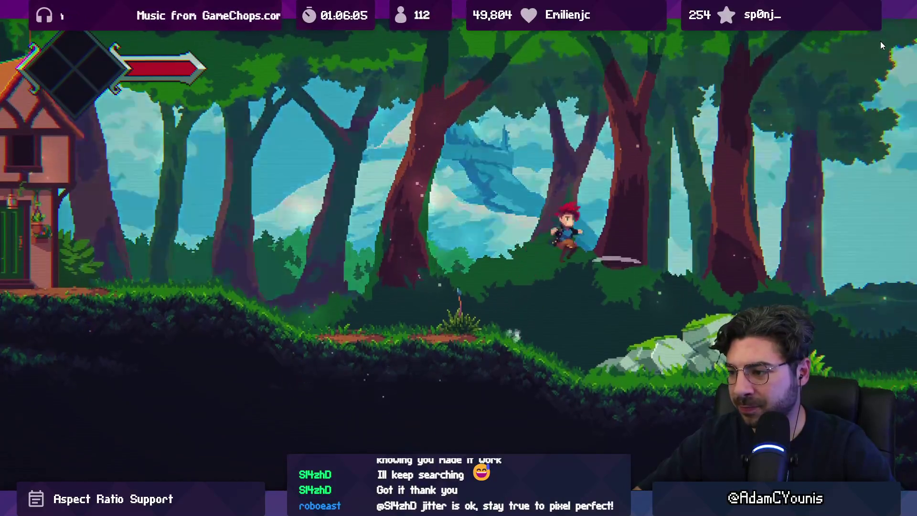
{"action": "key", "text": "Right"}
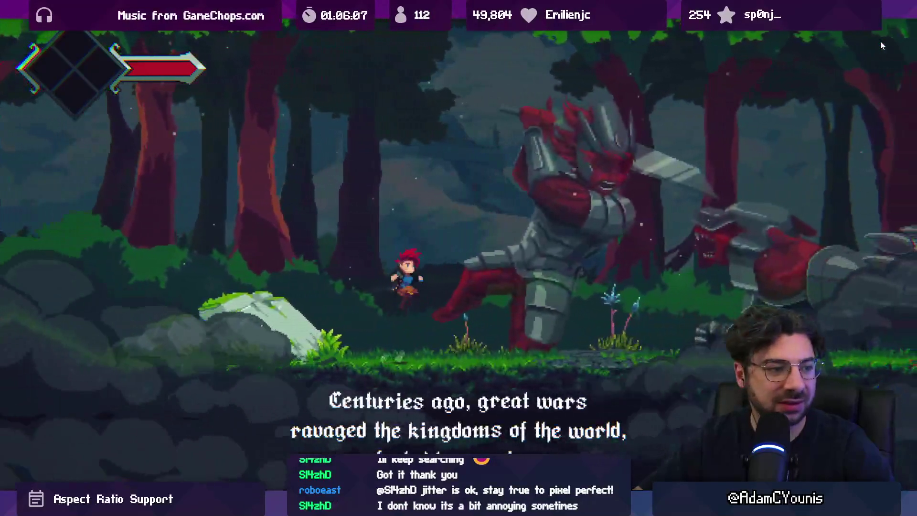
- Run on into the village, then quit the game with Alt+F4
{"action": "key", "text": "Left"}
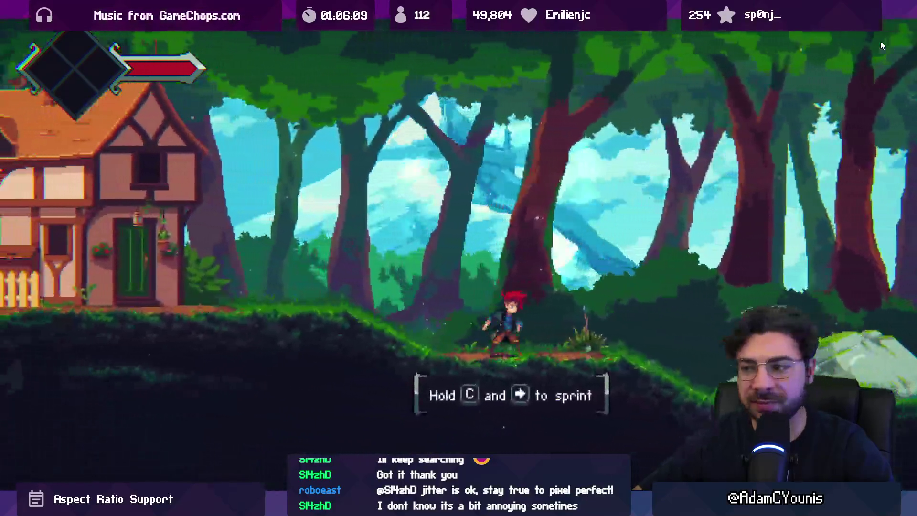
{"action": "key", "text": "Right"}
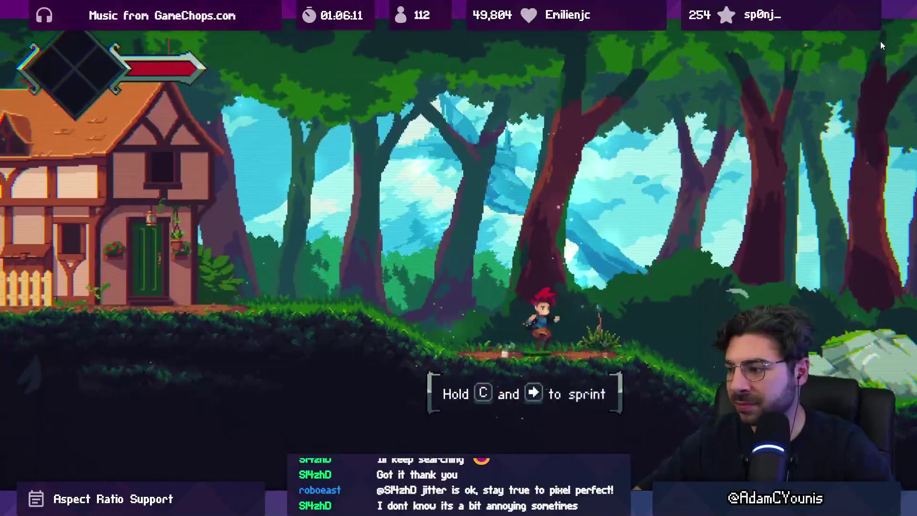
{"action": "key", "text": "space"}
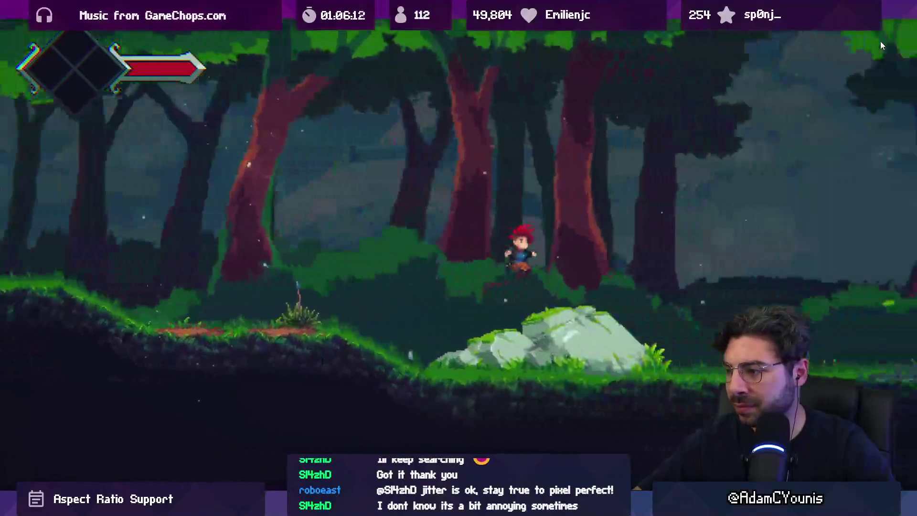
{"action": "key", "text": "Left"}
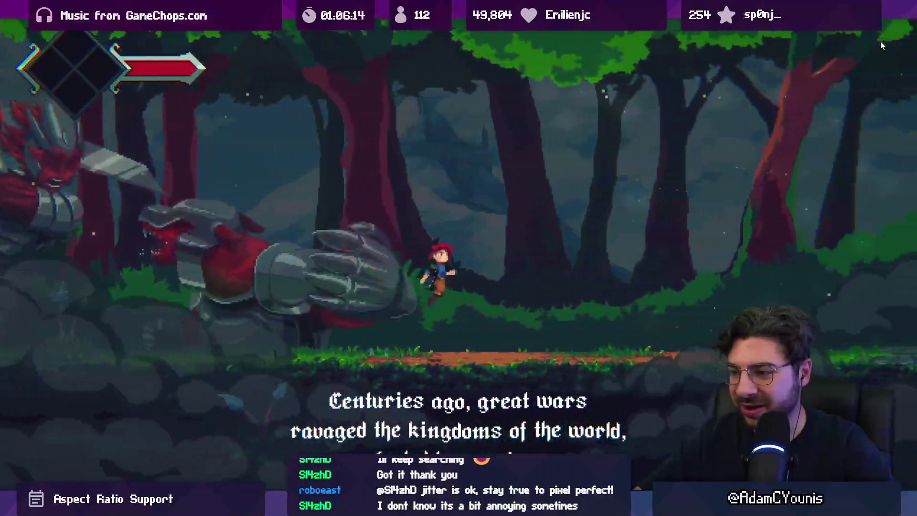
{"action": "key", "text": "Right"}
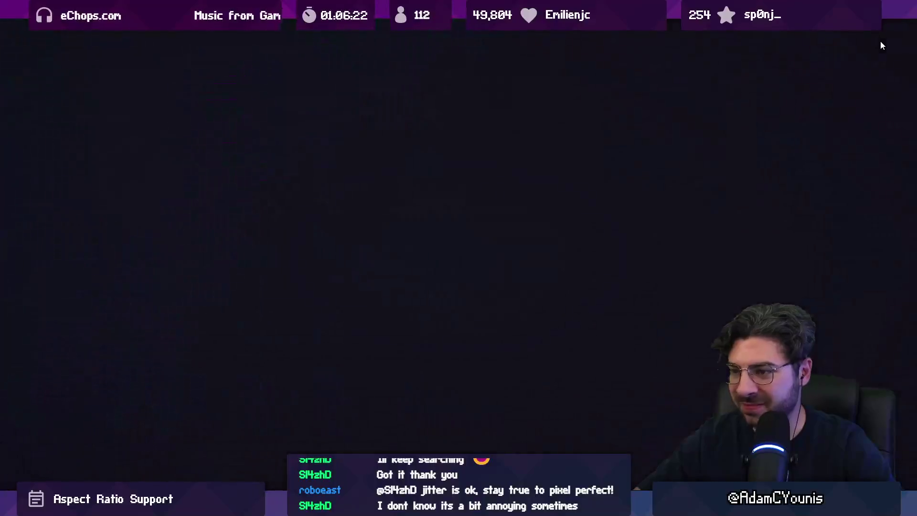
{"action": "key", "text": "Right"}
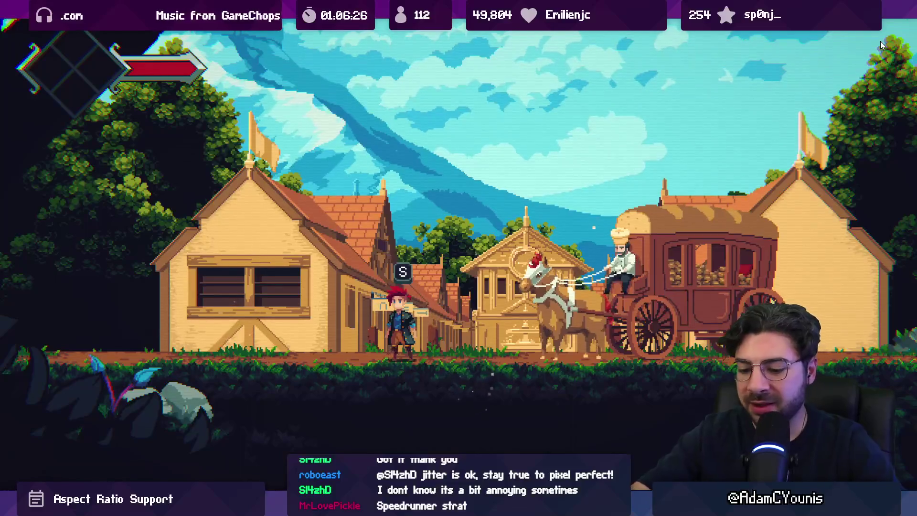
{"action": "key", "text": "alt+F4"}
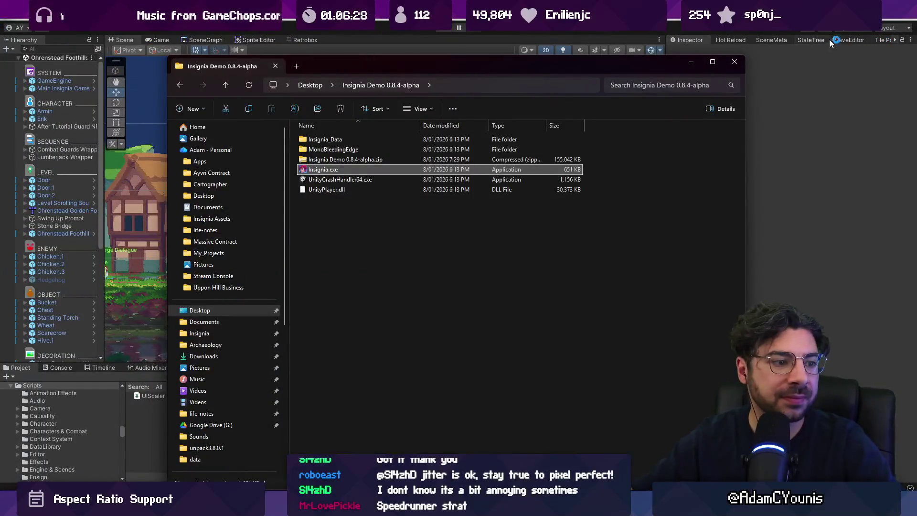
- Close File Explorer, zoom out the Scene view, and open File > Build Settings
{"action": "key", "text": "alt+Tab"}
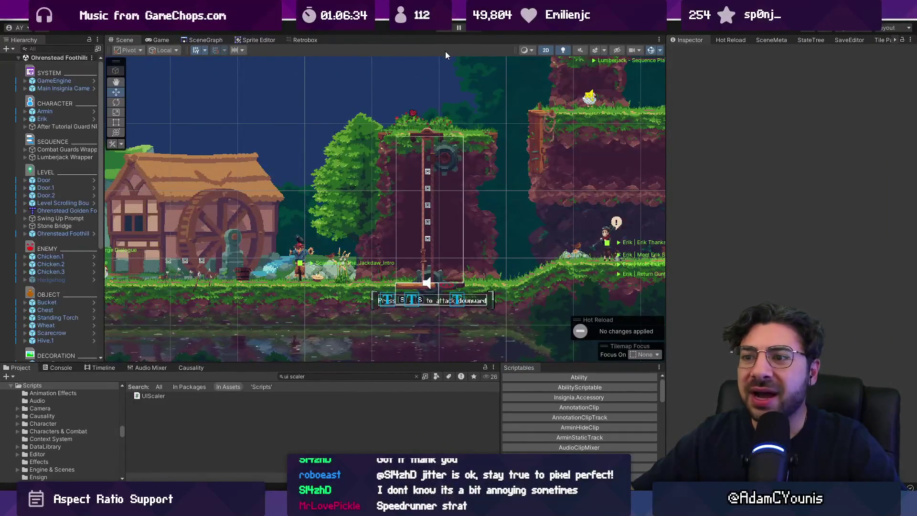
{"action": "scroll", "coordinate": [460, 147], "scroll_direction": "down", "scroll_amount": 3}
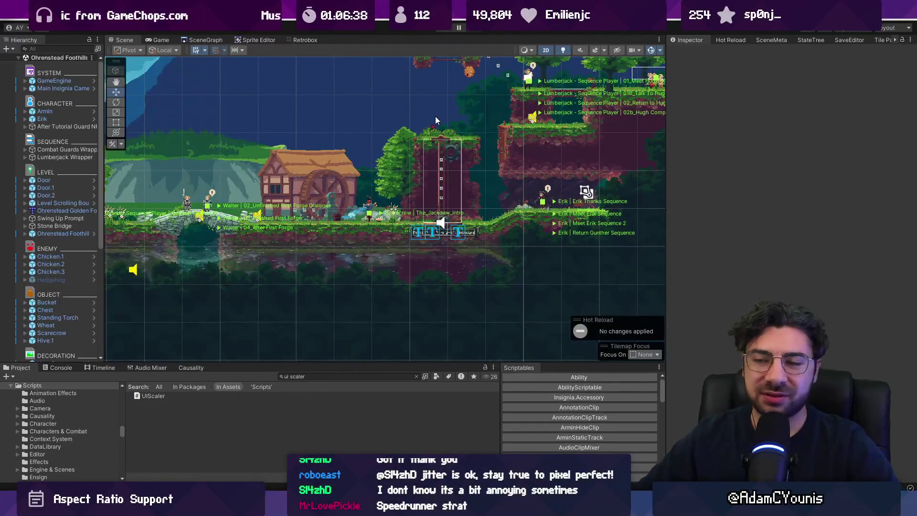
{"action": "left_click", "coordinate": [9, 22]}
{"action": "left_click", "coordinate": [73, 130]}
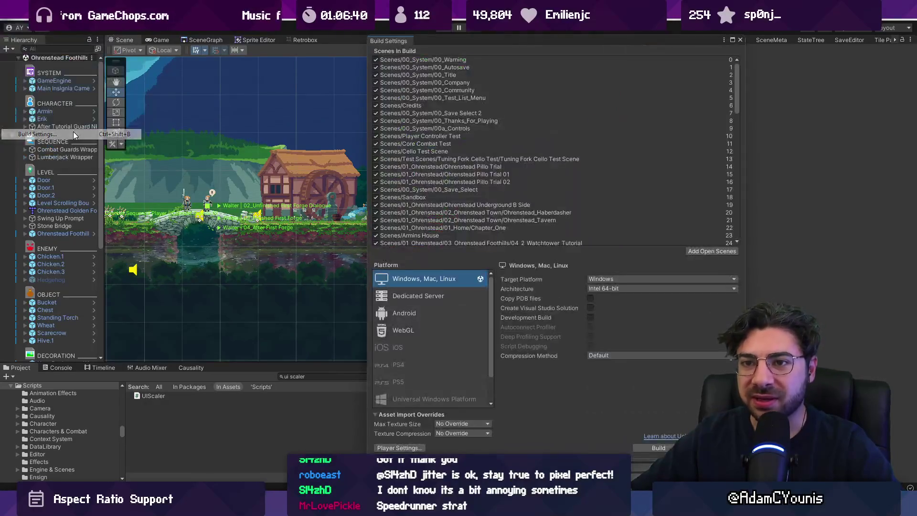
- Open Player Settings and browse the Icon, Resolution and Presentation, and Splash Image sections
{"action": "left_click", "coordinate": [409, 446]}
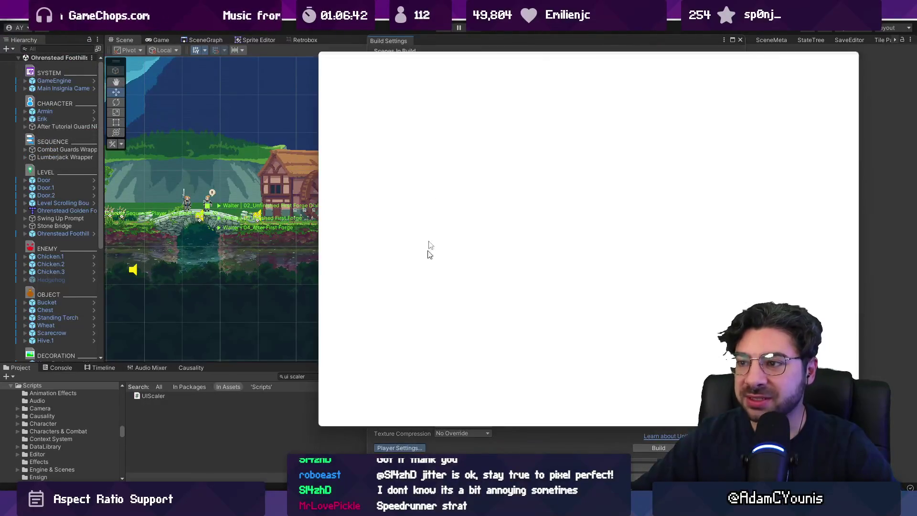
{"action": "left_click_drag", "start_coordinate": [433, 62], "coordinate": [274, 45]}
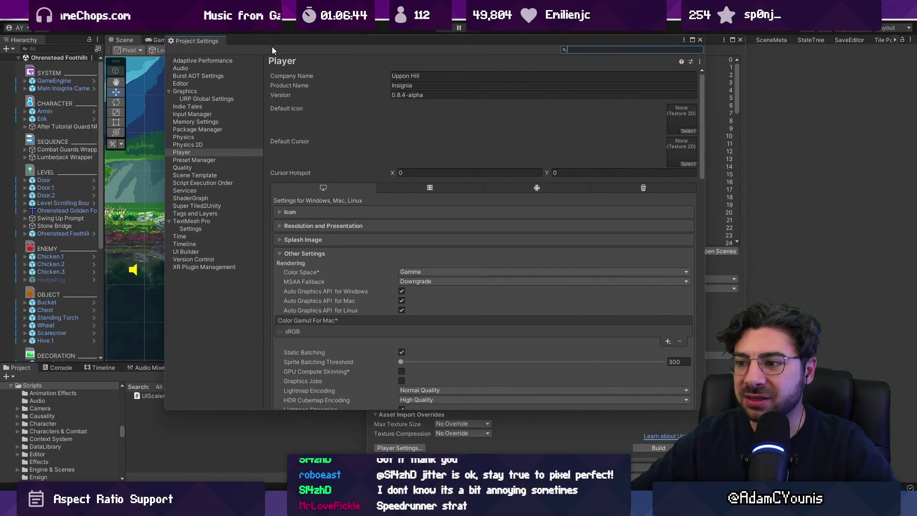
{"action": "scroll", "coordinate": [328, 145], "scroll_direction": "down", "scroll_amount": 8}
{"action": "scroll", "coordinate": [328, 206], "scroll_direction": "down", "scroll_amount": 12}
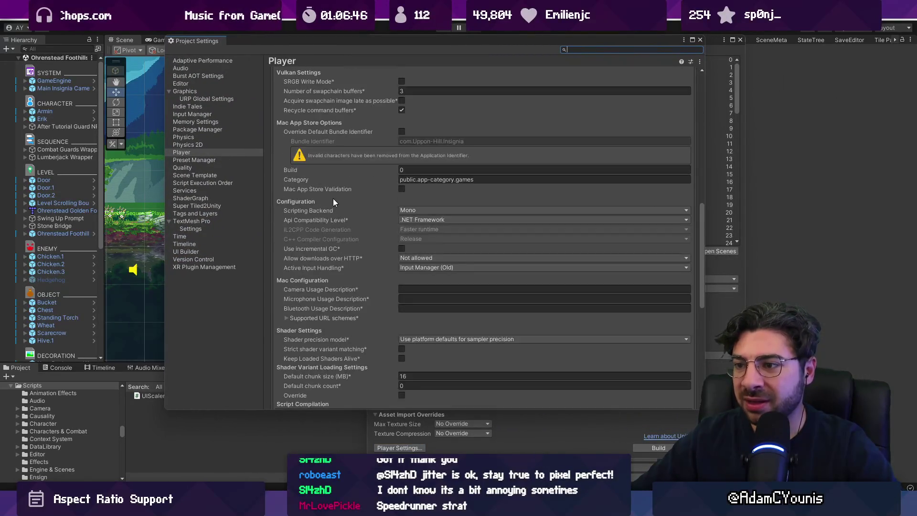
{"action": "scroll", "coordinate": [340, 202], "scroll_direction": "down", "scroll_amount": 5}
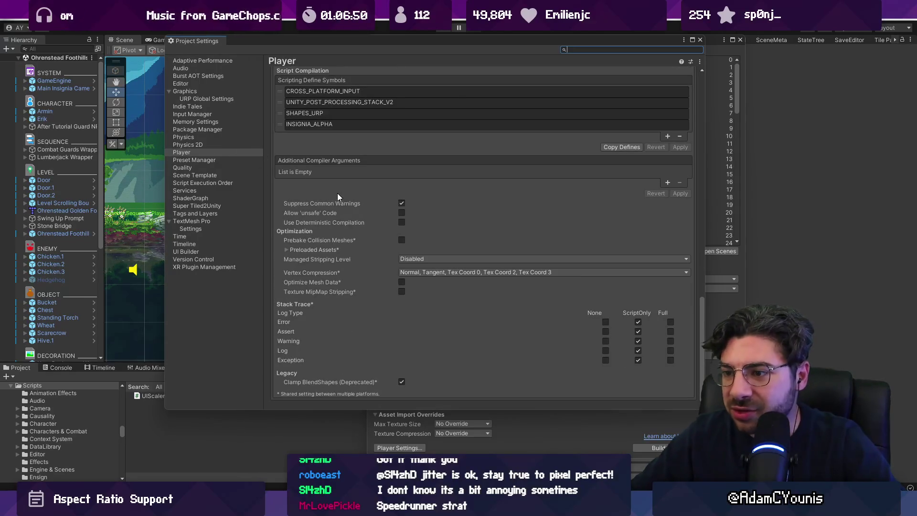
{"action": "scroll", "coordinate": [333, 194], "scroll_direction": "up", "scroll_amount": 20}
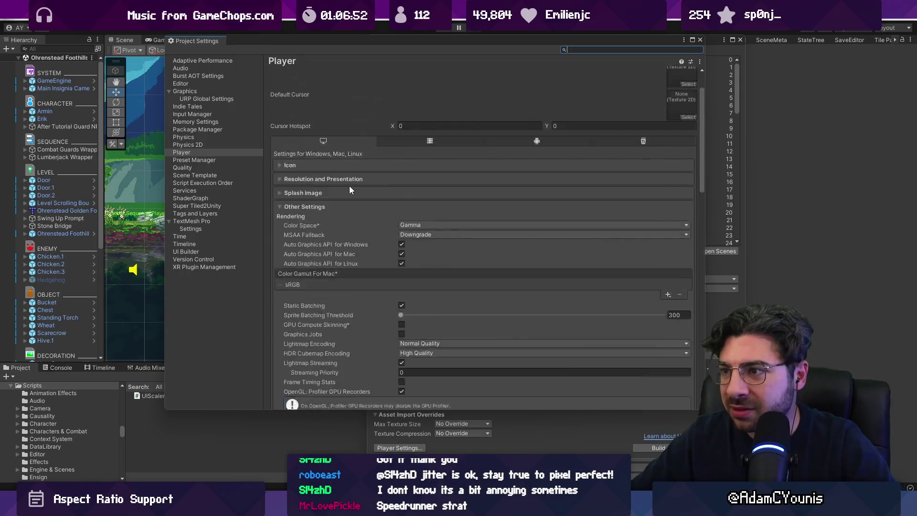
{"action": "left_click", "coordinate": [335, 213]}
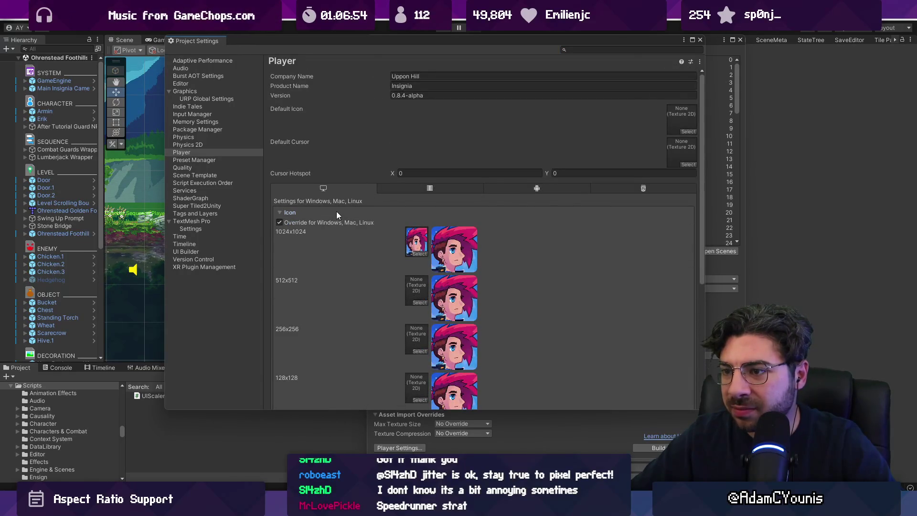
{"action": "left_click", "coordinate": [336, 211]}
{"action": "left_click", "coordinate": [336, 228]}
{"action": "scroll", "coordinate": [346, 231], "scroll_direction": "down", "scroll_amount": 2}
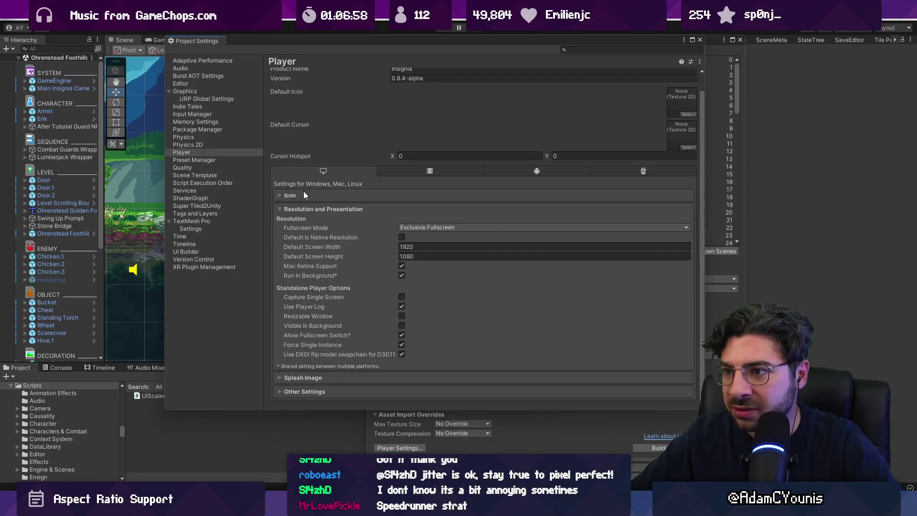
{"action": "left_click", "coordinate": [303, 210]}
{"action": "left_click", "coordinate": [305, 240]}
{"action": "scroll", "coordinate": [343, 248], "scroll_direction": "down", "scroll_amount": 3}
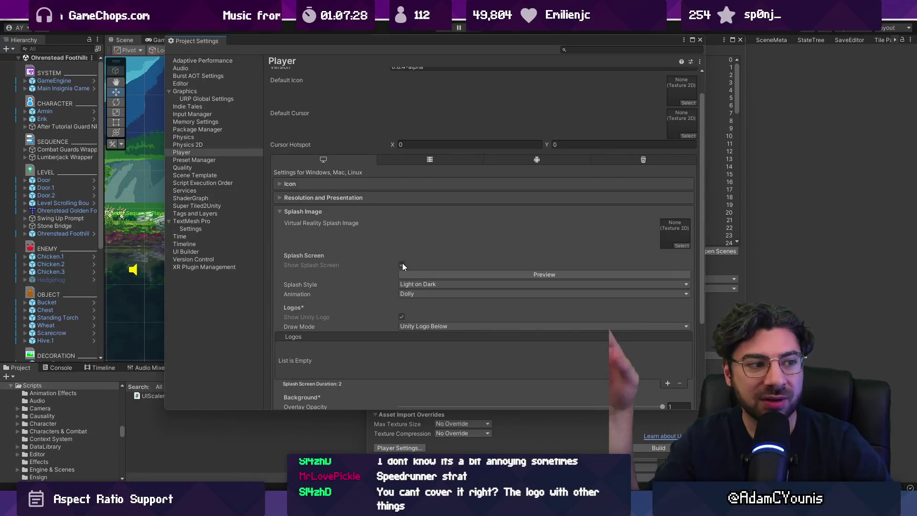
- Close the Project Settings and Build Settings windows
{"action": "left_click", "coordinate": [700, 40]}
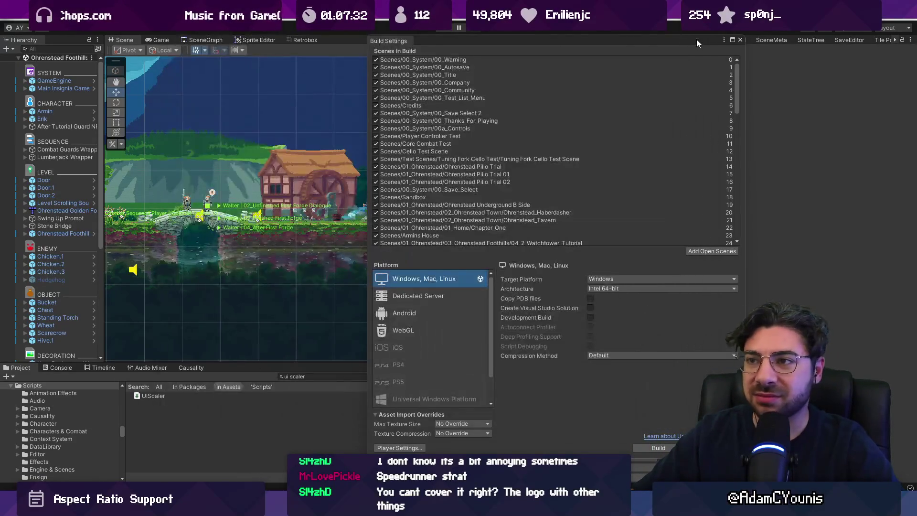
{"action": "left_click", "coordinate": [740, 40]}
{"action": "scroll", "coordinate": [369, 222], "scroll_direction": "down", "scroll_amount": 5}
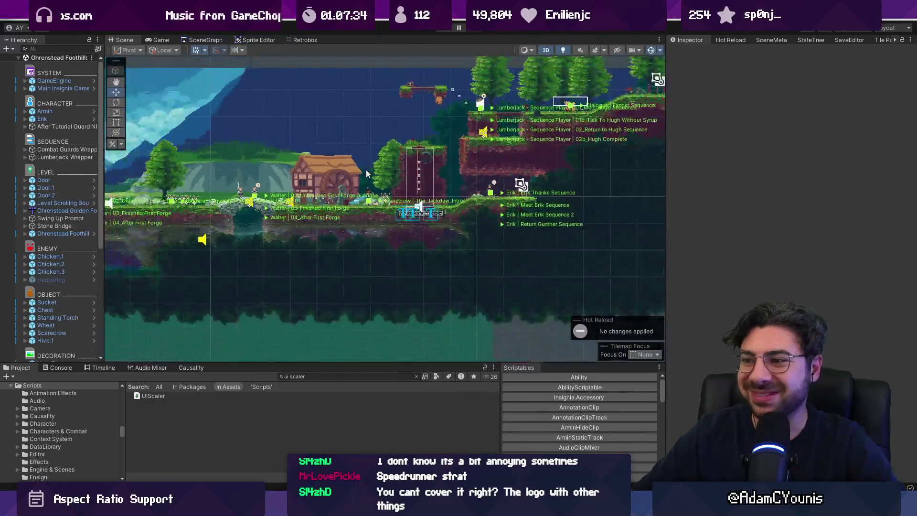
- Pan the Scene view to the level's left part and glance at VideoSettings.cs
{"action": "scroll", "coordinate": [369, 223], "scroll_direction": "up", "scroll_amount": 6}
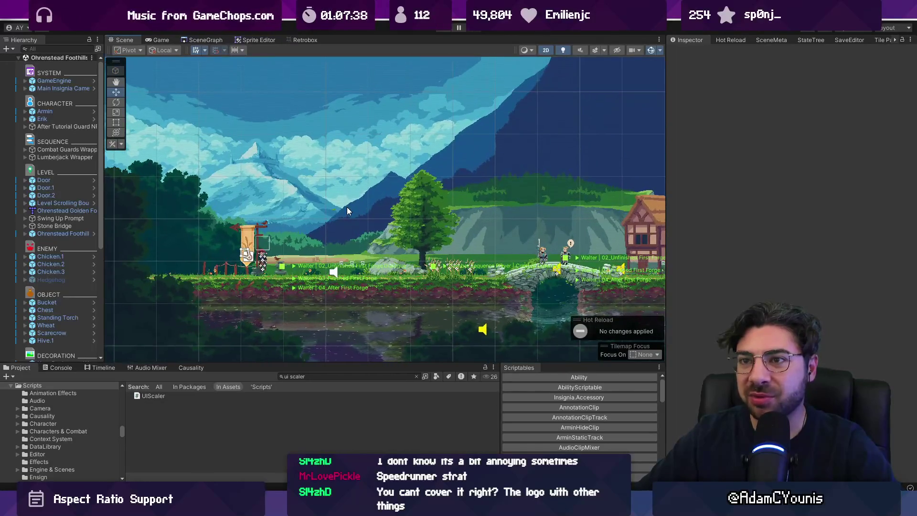
{"action": "left_click_drag", "start_coordinate": [347, 207], "coordinate": [368, 201]}
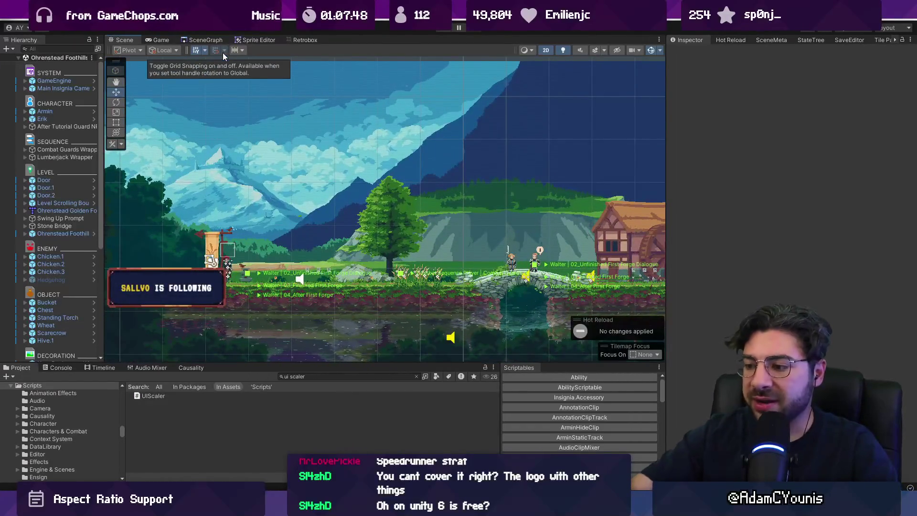
{"action": "key", "text": "alt+Tab"}
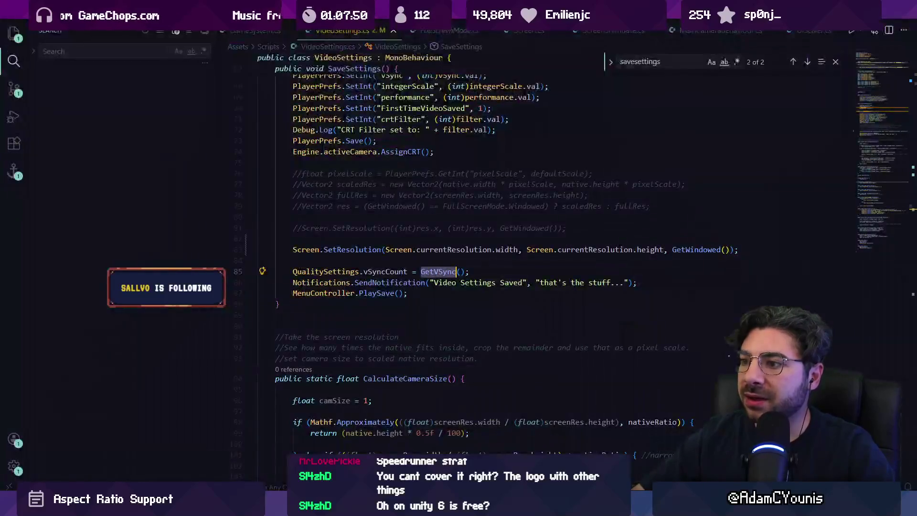
{"action": "key", "text": "alt+Tab"}
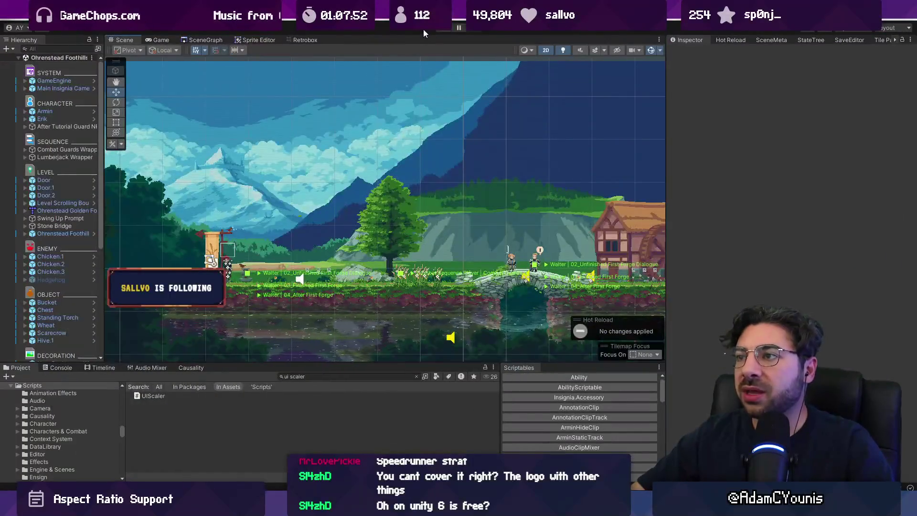
- Play the game and preview it at the SteamDeck (1280x800) Game view resolution
{"action": "left_click", "coordinate": [439, 30]}
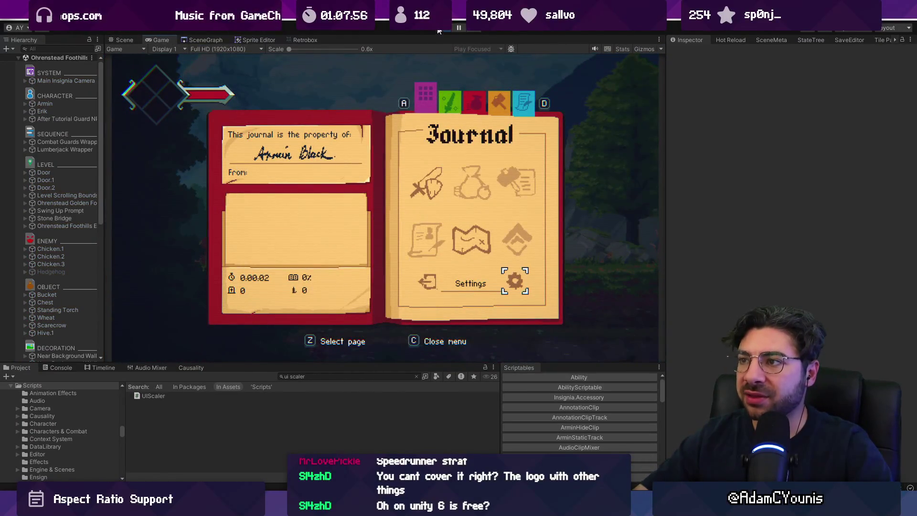
{"action": "key", "text": "c"}
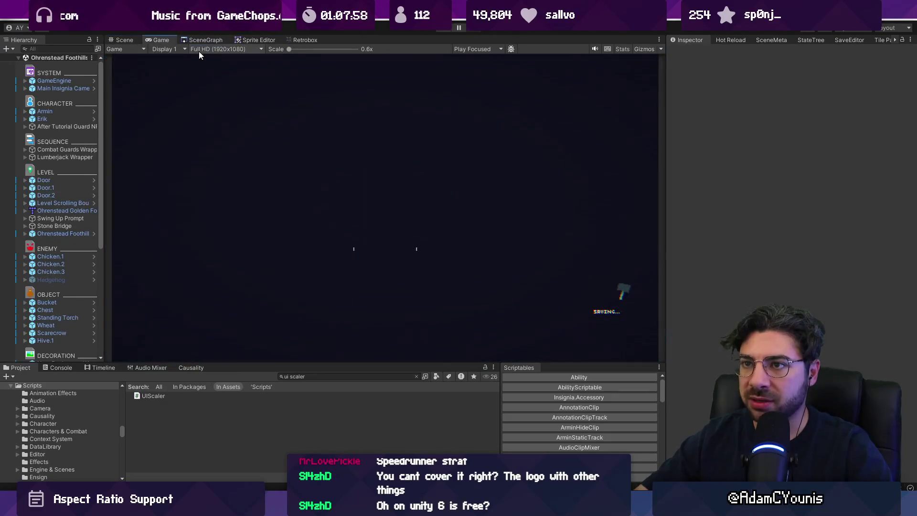
{"action": "left_click", "coordinate": [207, 51]}
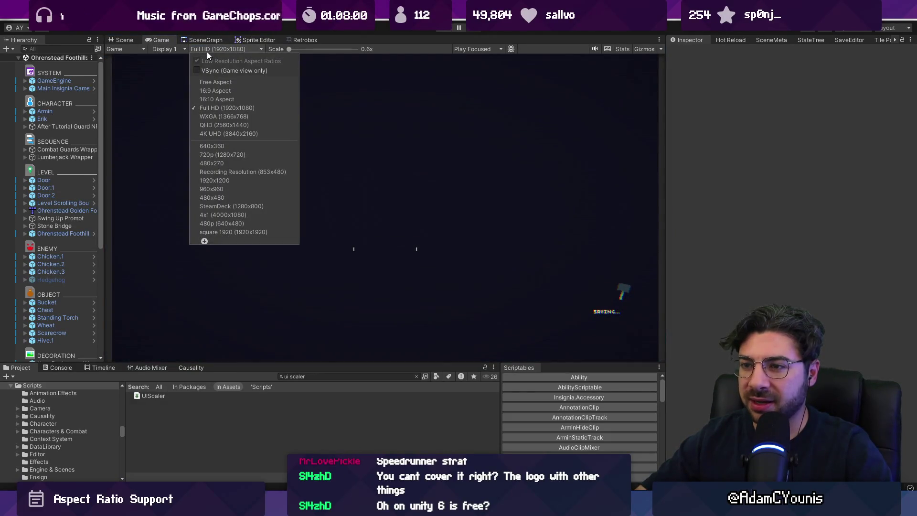
{"action": "left_click", "coordinate": [257, 206]}
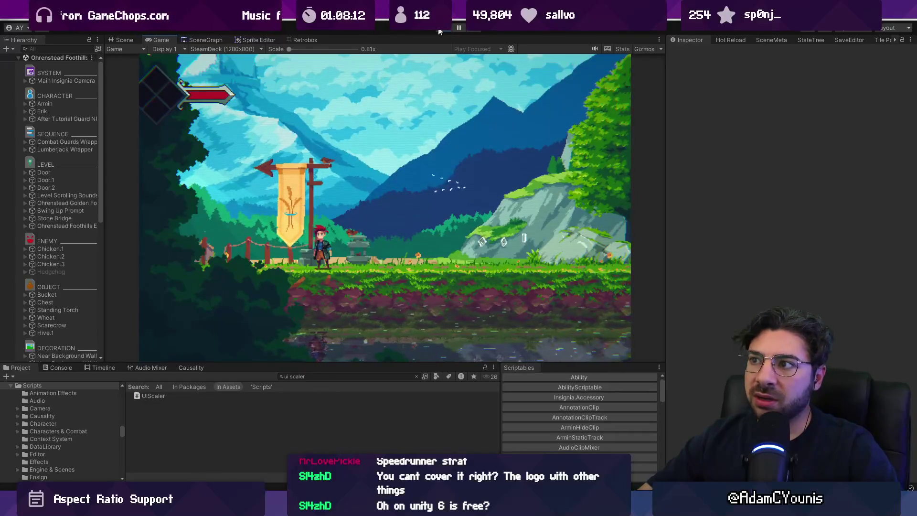
{"action": "left_click", "coordinate": [447, 33]}
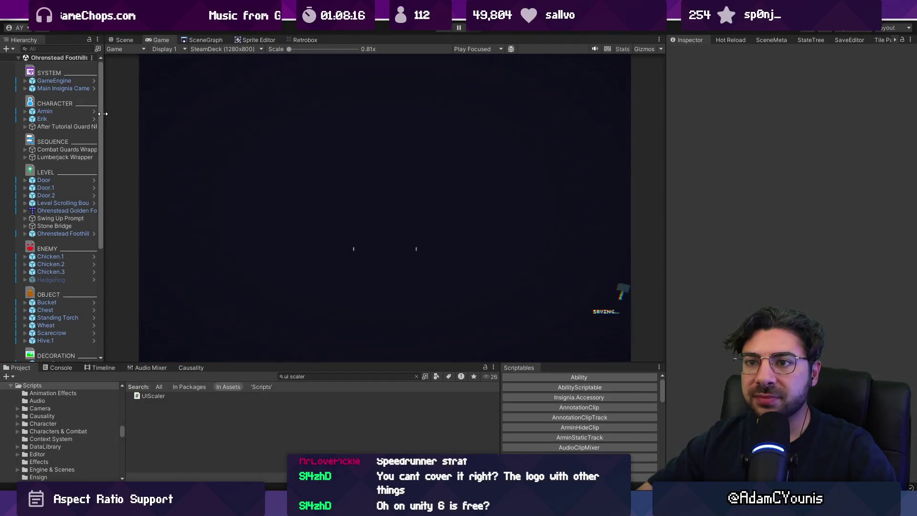
{"action": "left_click_drag", "start_coordinate": [103, 114], "coordinate": [145, 114]}
{"action": "key", "text": "alt+Tab"}
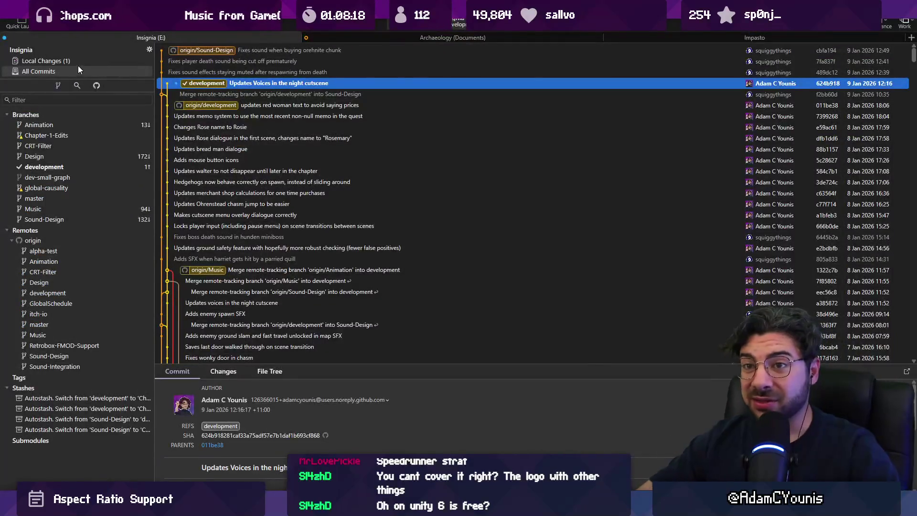
- Stage VideoSettings.cs, commit it as 'Fixes option for windowed mode', and push development to origin
{"action": "left_click", "coordinate": [78, 62]}
{"action": "right_click", "coordinate": [219, 93]}
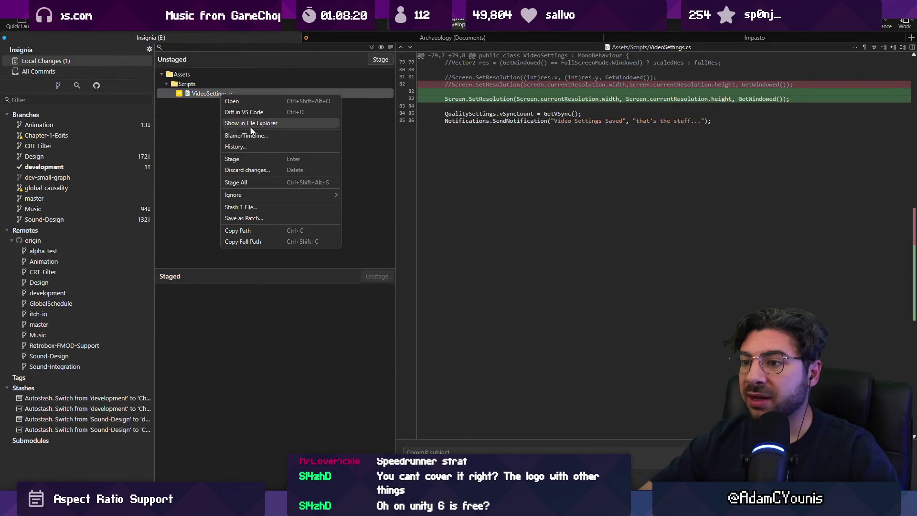
{"action": "left_click", "coordinate": [199, 156]}
{"action": "left_click", "coordinate": [371, 48]}
{"action": "type", "text": "SAffs"}
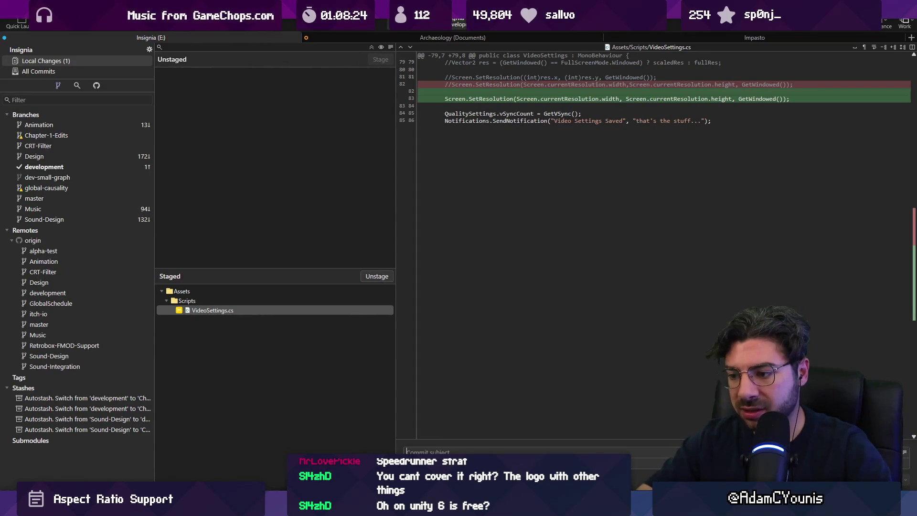
{"action": "left_click", "coordinate": [477, 451]}
{"action": "type", "text": "Adds on"}
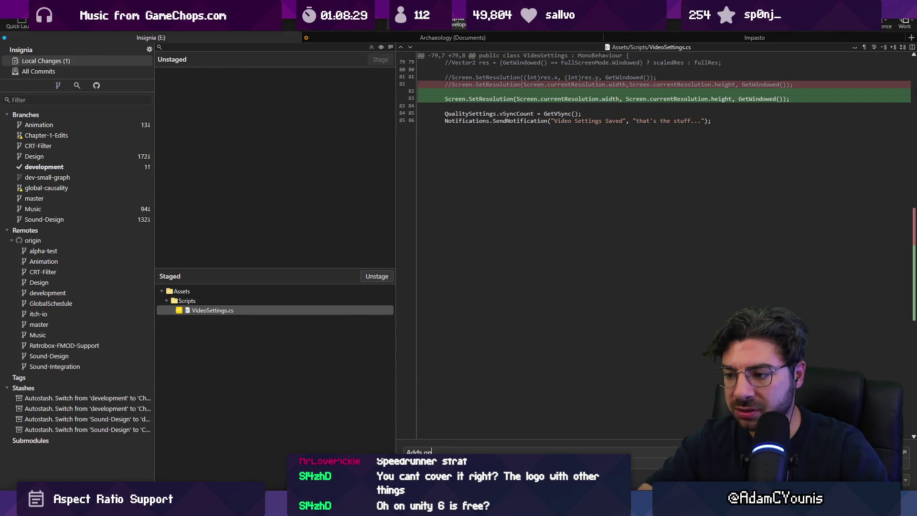
{"action": "type", "text": "tion for wind"}
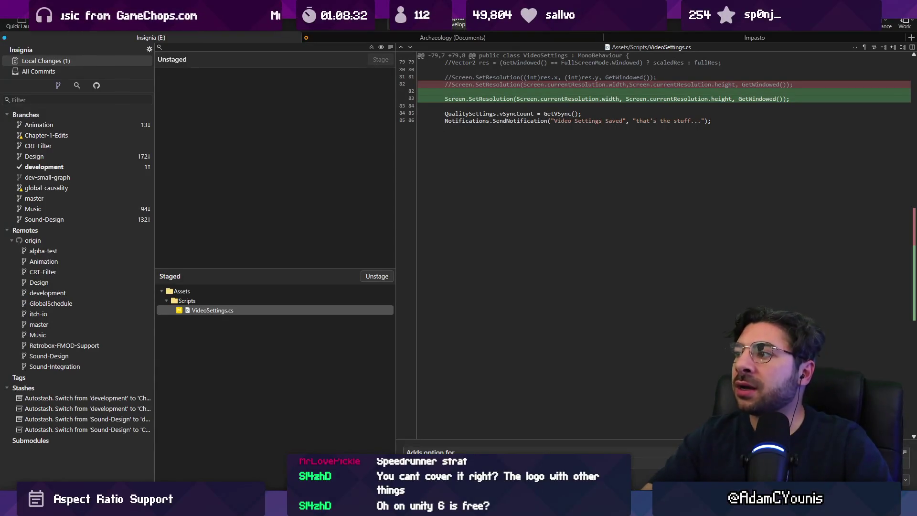
{"action": "type", "text": "owe"}
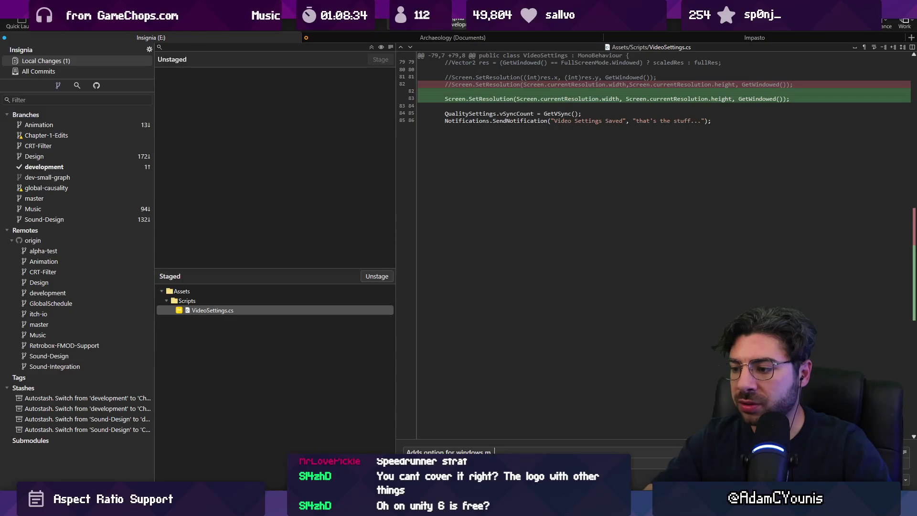
{"action": "type", "text": "d mode"}
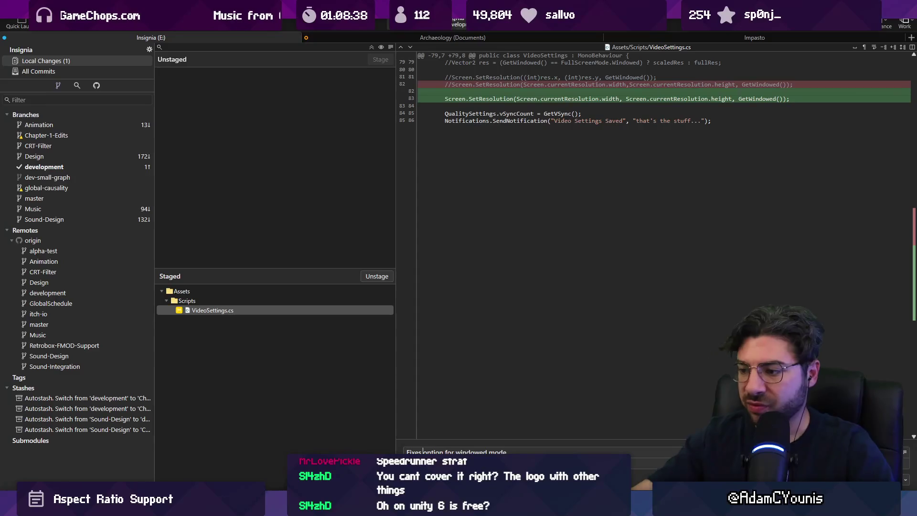
{"action": "key", "text": "ctrl+Return"}
{"action": "key", "text": "ctrl+shift+p"}
{"action": "left_click", "coordinate": [43, 71]}
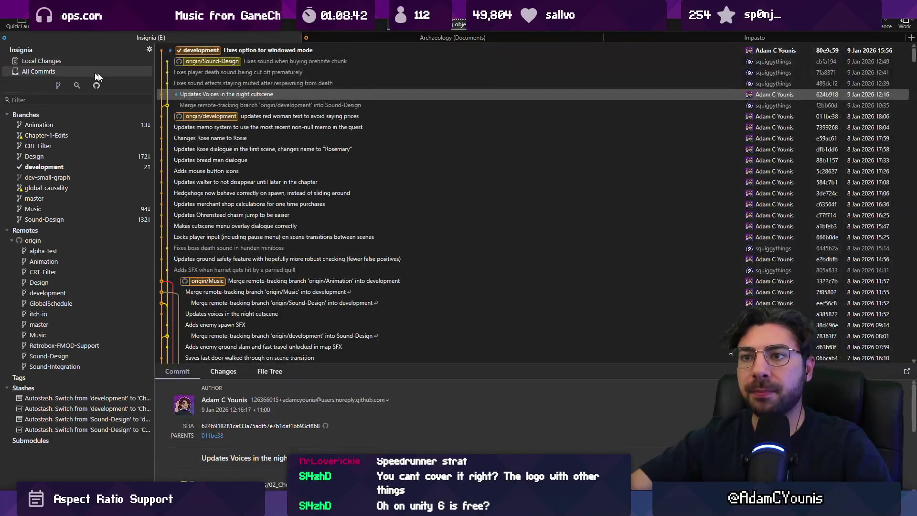
- Merge the origin/Sound-Design commit into development with Don't Commit kept selected
{"action": "left_click_drag", "start_coordinate": [305, 62], "coordinate": [303, 83]}
{"action": "left_click", "coordinate": [299, 51]}
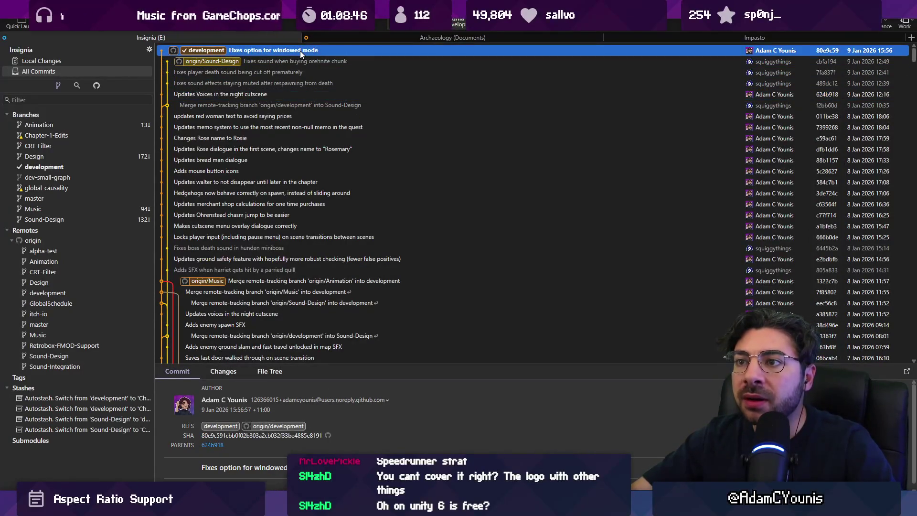
{"action": "right_click", "coordinate": [300, 51]}
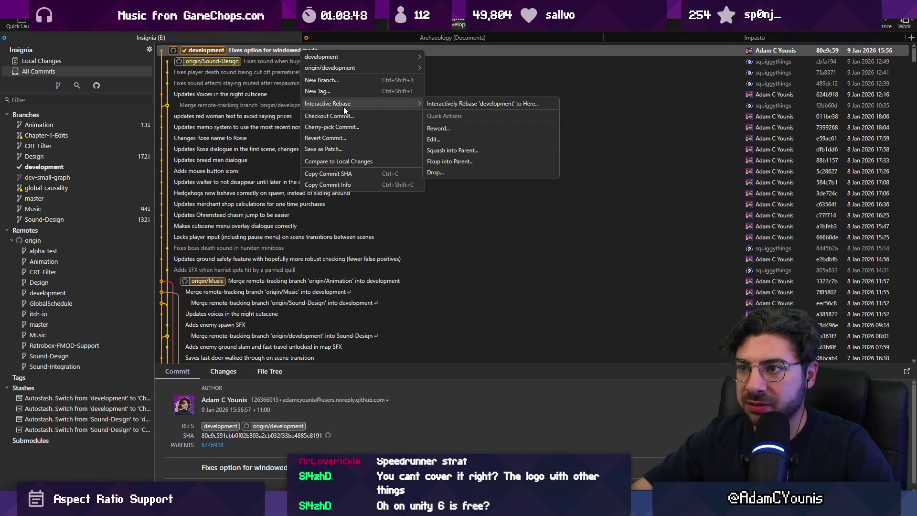
{"action": "left_click", "coordinate": [218, 59]}
{"action": "right_click", "coordinate": [247, 64]}
{"action": "left_click", "coordinate": [338, 107]}
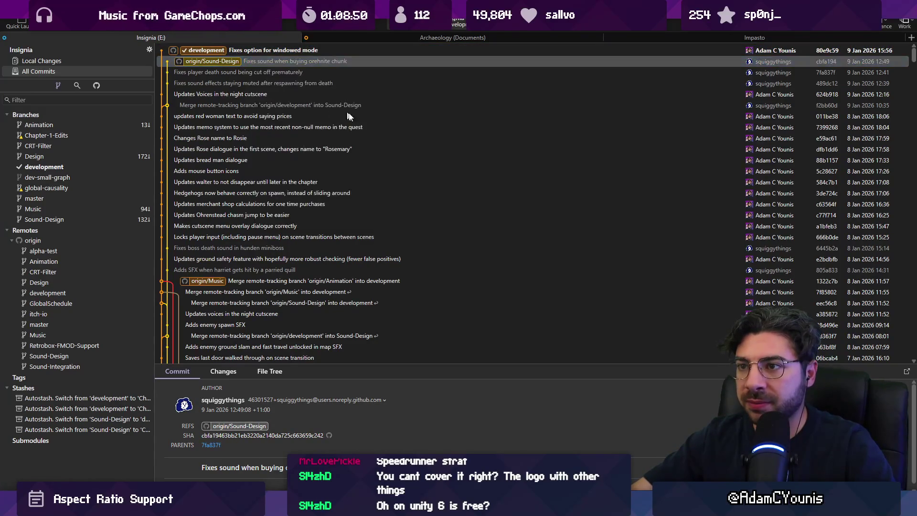
{"action": "left_click", "coordinate": [535, 280]}
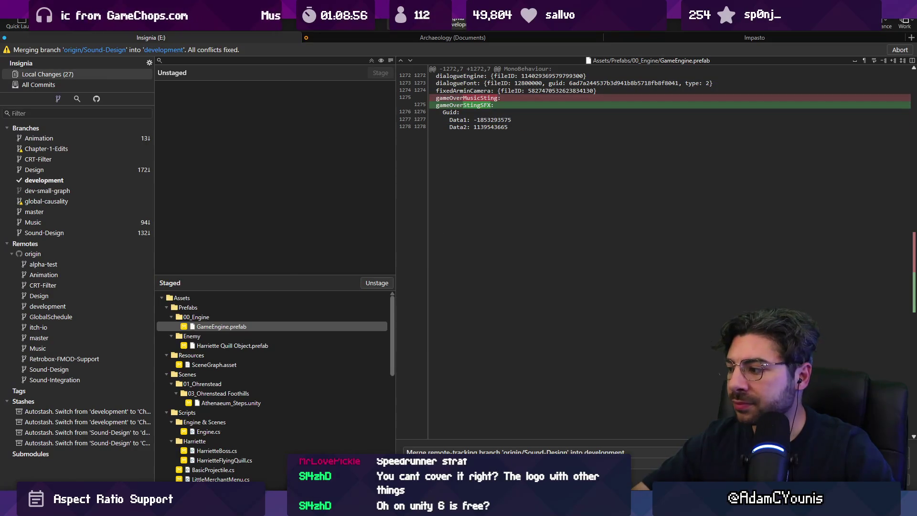
- Commit the Sound-Design merge and discard the leftover changes in 6 files
{"action": "key", "text": "ctrl+Return"}
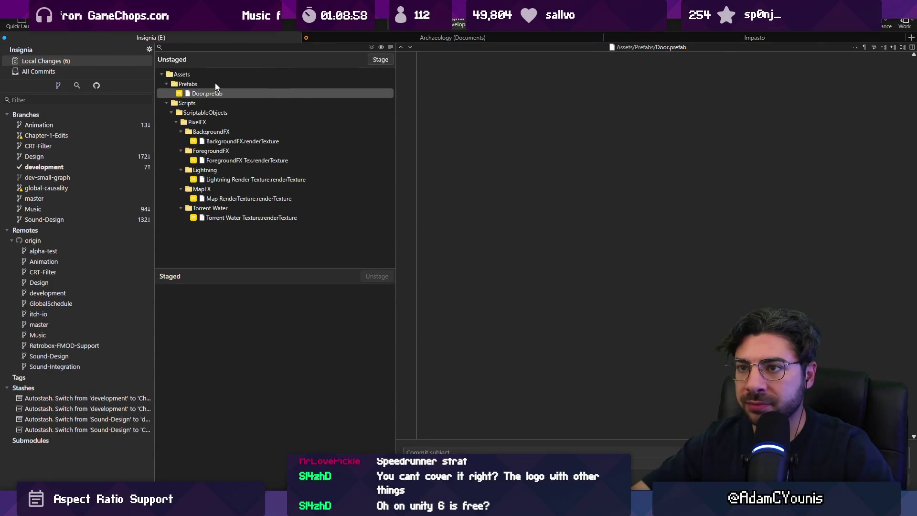
{"action": "left_click", "coordinate": [208, 74]}
{"action": "right_click", "coordinate": [208, 75]}
{"action": "left_click", "coordinate": [253, 140]}
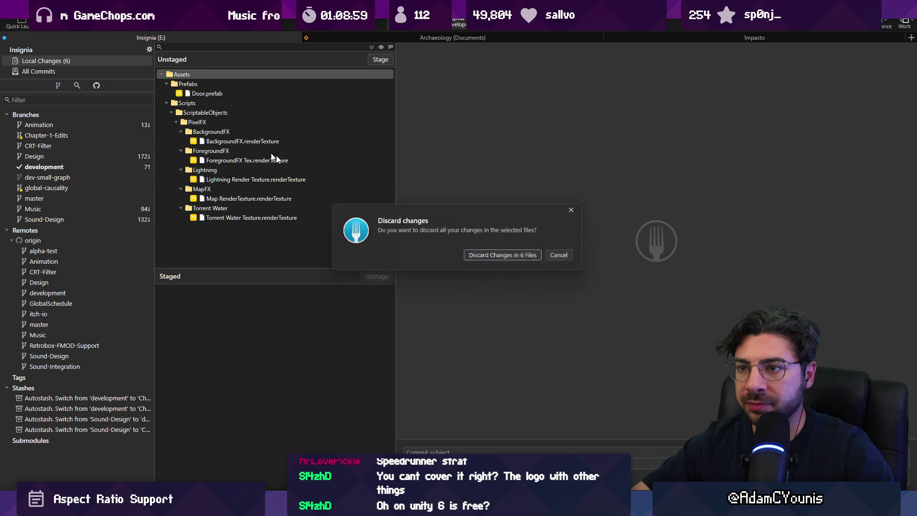
{"action": "left_click", "coordinate": [511, 253]}
- Create a Resolution-Support branch on development, check it out, and return to Unity
{"action": "left_click", "coordinate": [39, 71]}
{"action": "right_click", "coordinate": [42, 114]}
{"action": "left_click", "coordinate": [71, 121]}
{"action": "key", "text": "alt+Tab"}
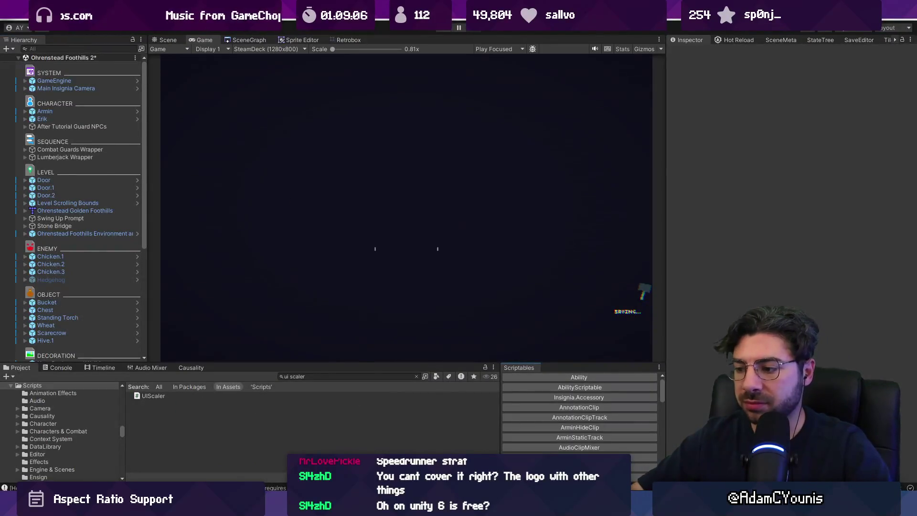
{"action": "key", "text": "alt+Tab"}
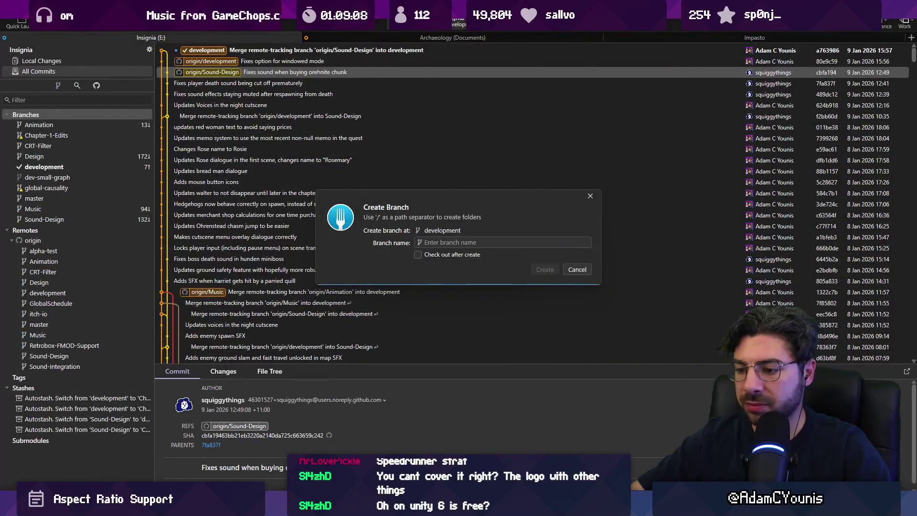
{"action": "type", "text": "Resoluitgion"}
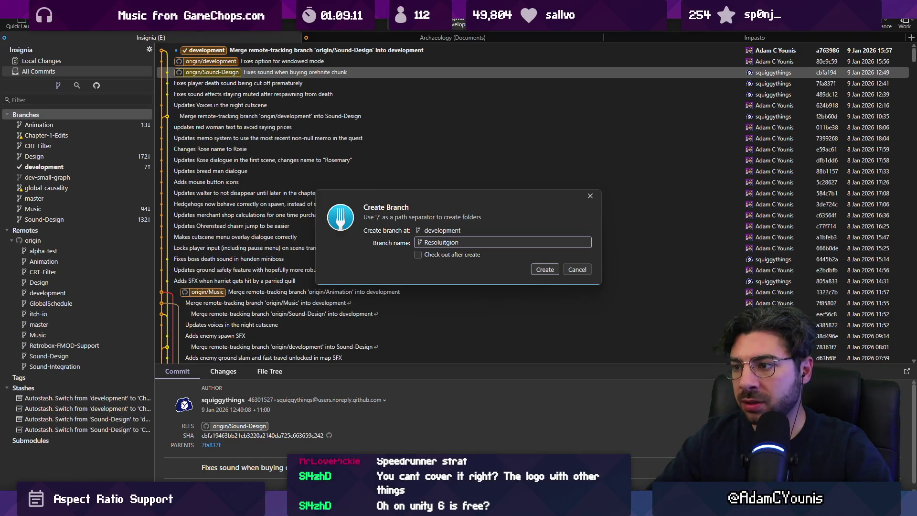
{"action": "key", "text": "ctrl+a"}
{"action": "type", "text": "Resolution-S"}
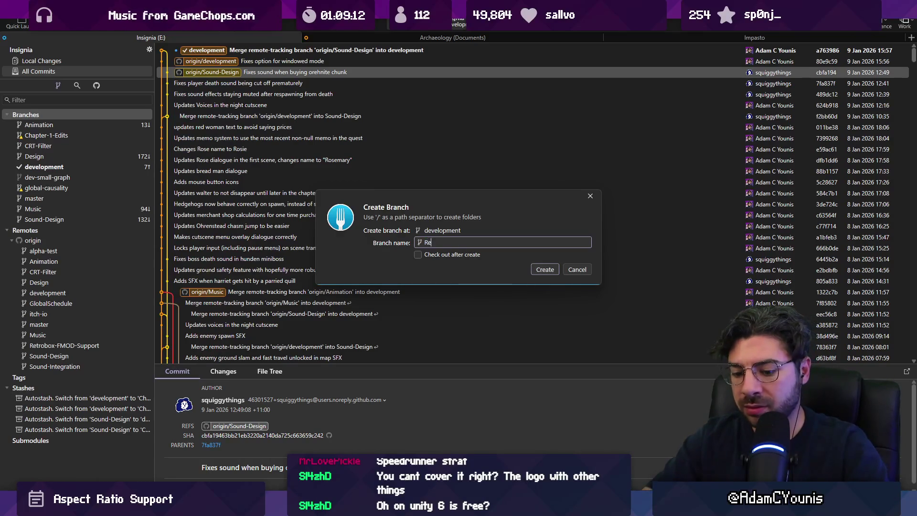
{"action": "type", "text": "upport"}
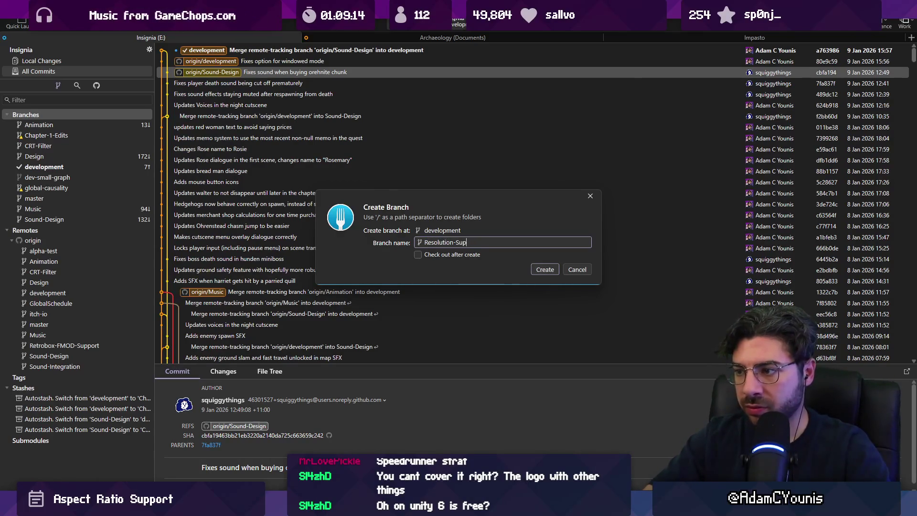
{"action": "key", "text": "Return"}
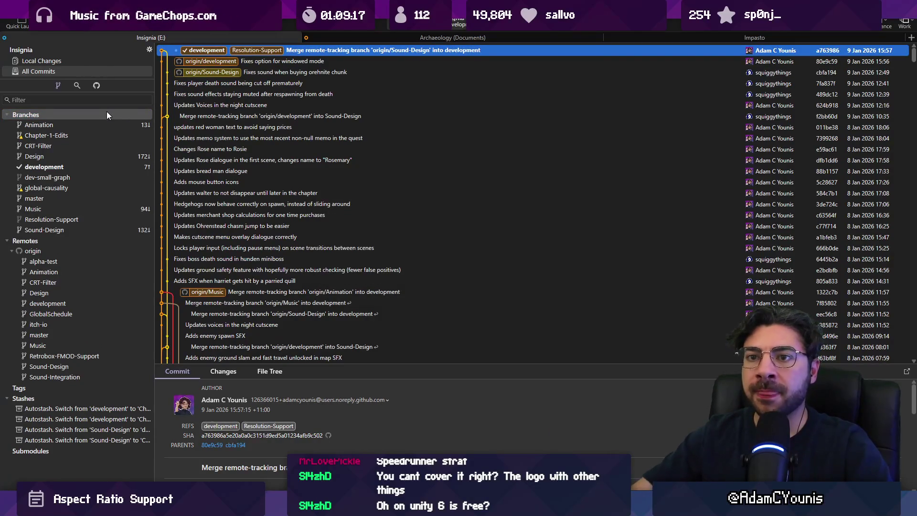
{"action": "double_click", "coordinate": [59, 220]}
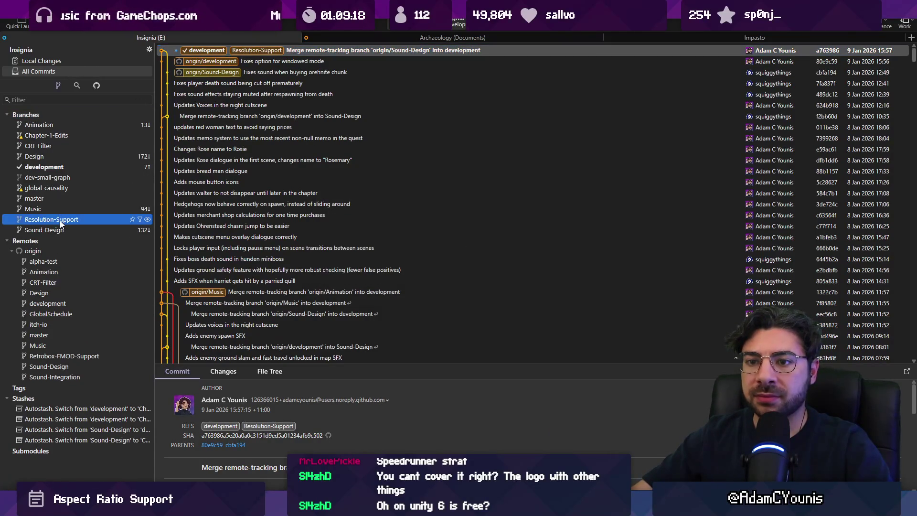
{"action": "key", "text": "alt+Tab"}
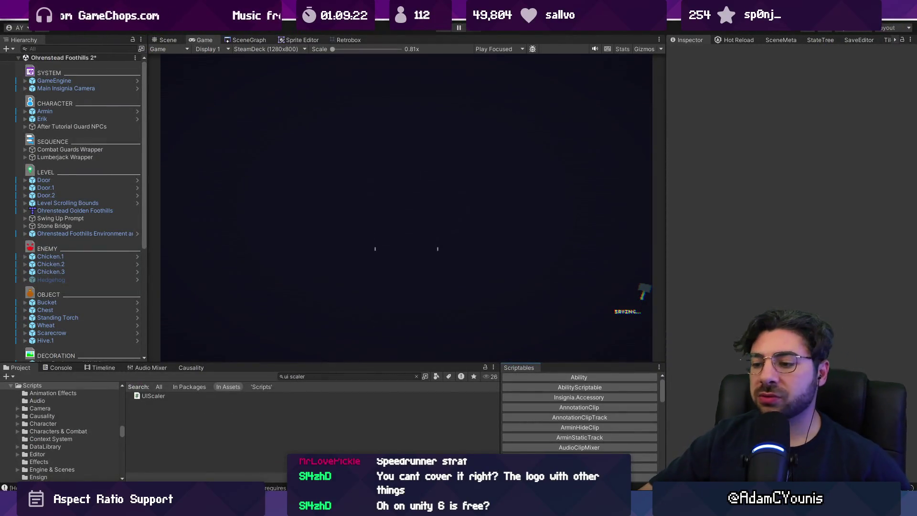
- Filter the Hierarchy with t:Camera and inspect the main Camera and WorldGraph Camera
{"action": "key", "text": "alt+Tab"}
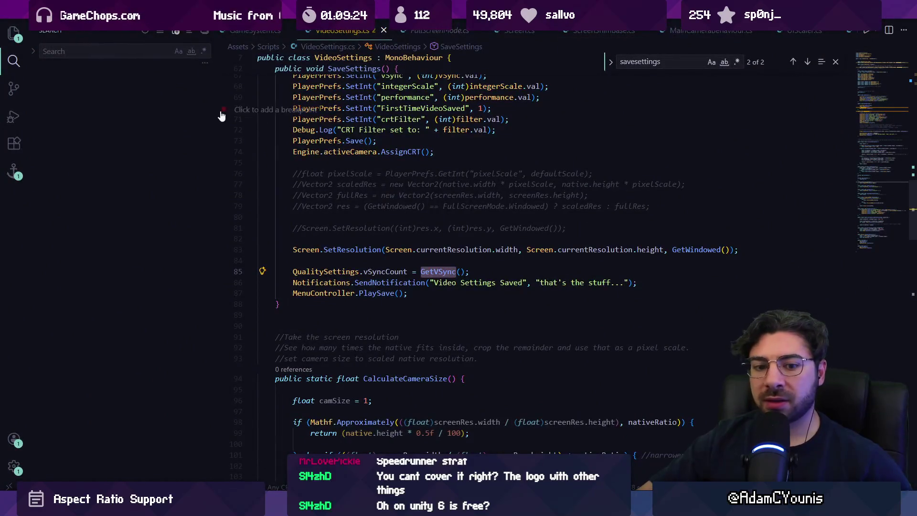
{"action": "key", "text": "alt+Tab"}
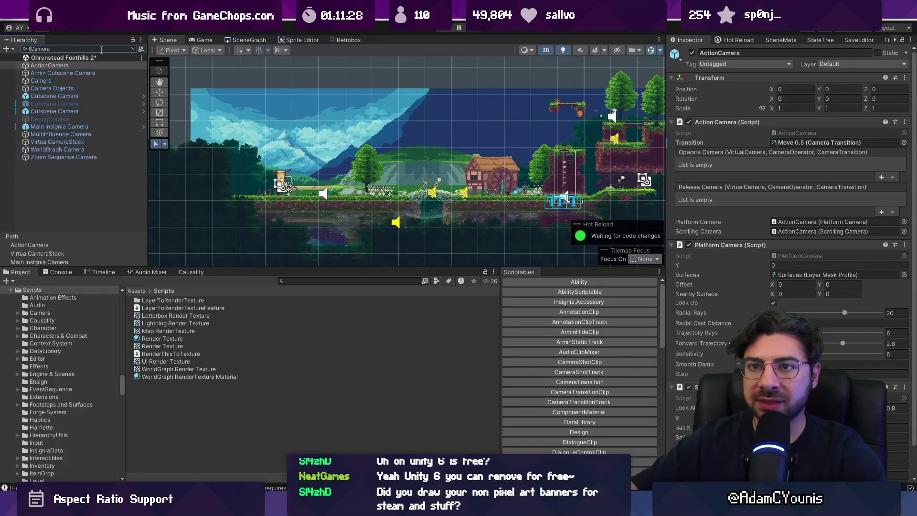
{"action": "key", "text": "Home"}
{"action": "type", "text": "t:"}
{"action": "left_click", "coordinate": [84, 65]}
{"action": "left_click", "coordinate": [88, 73]}
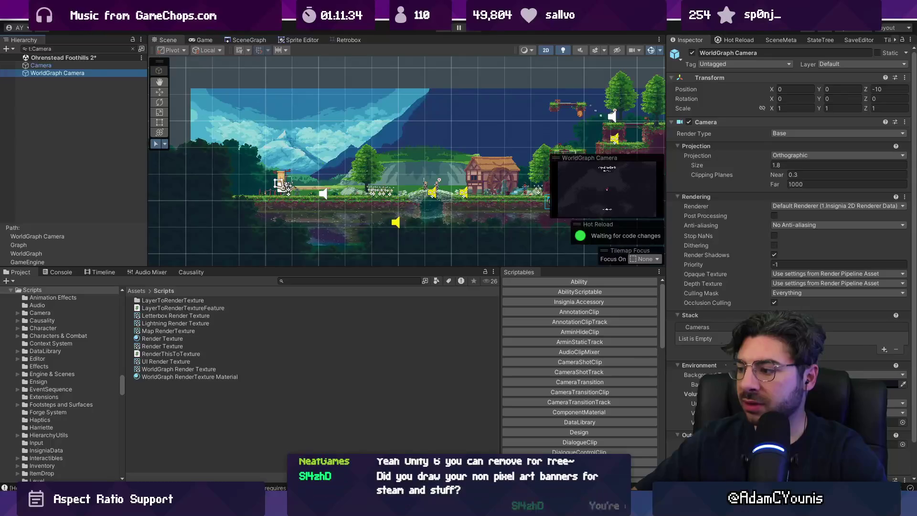
{"action": "left_click", "coordinate": [46, 64]}
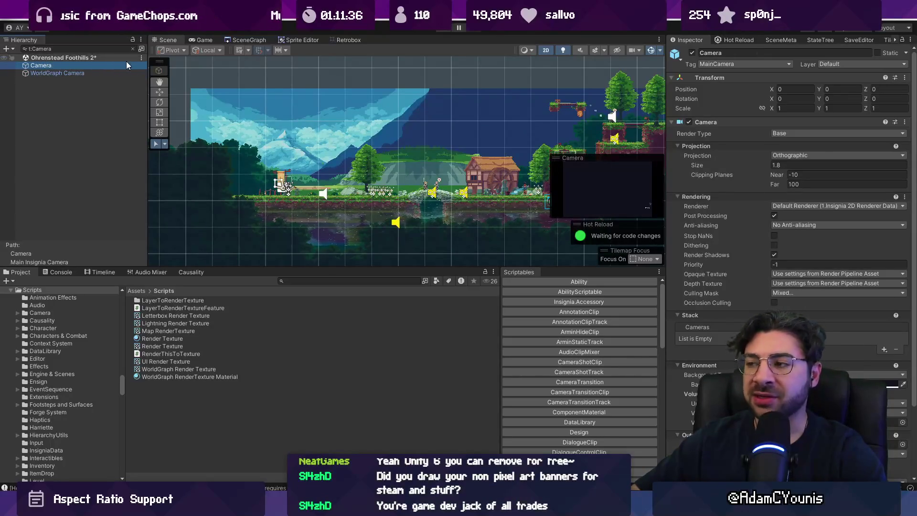
{"action": "left_click", "coordinate": [133, 48]}
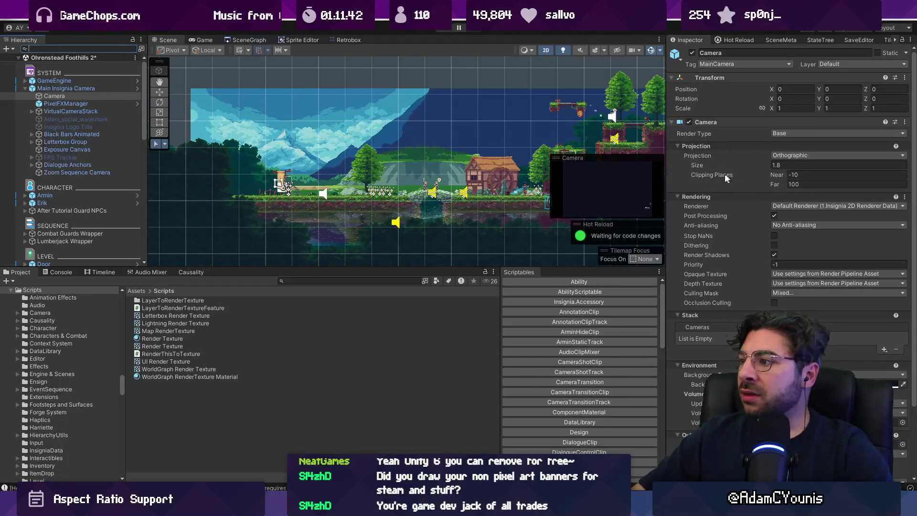
- Select Main Insignia Camera and open its RenderCameraControl script in the code editor
{"action": "scroll", "coordinate": [731, 174], "scroll_direction": "down", "scroll_amount": 3}
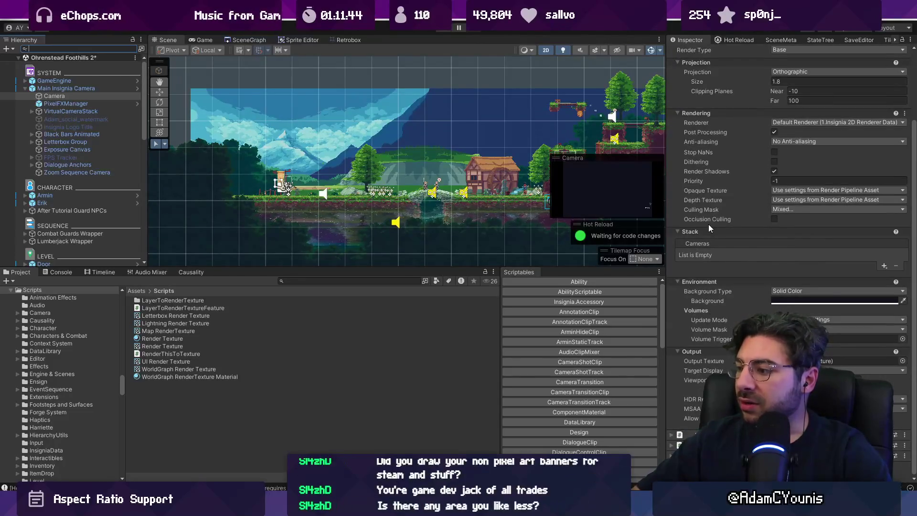
{"action": "scroll", "coordinate": [719, 219], "scroll_direction": "down", "scroll_amount": 1}
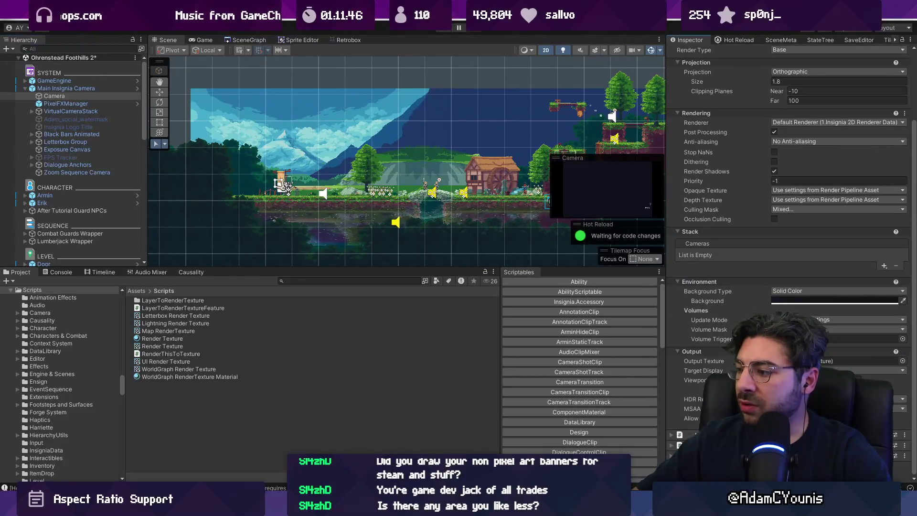
{"action": "left_click", "coordinate": [94, 82]}
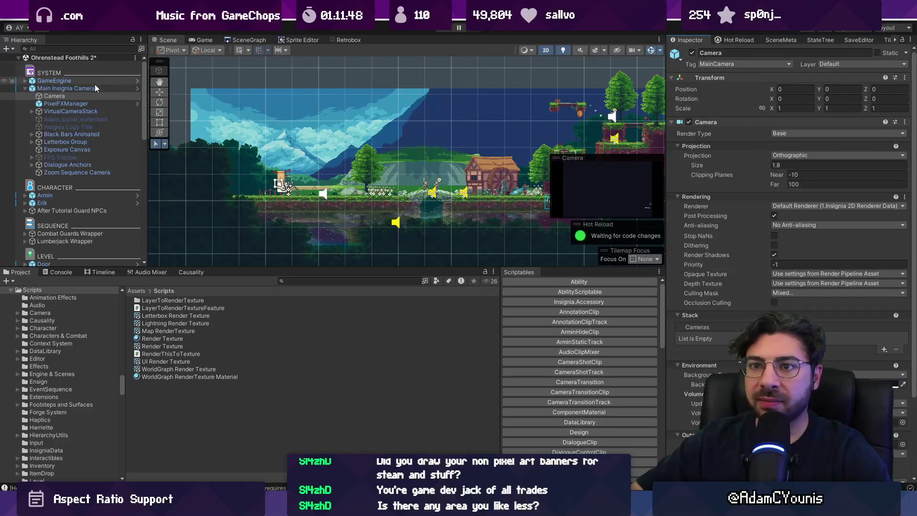
{"action": "left_click", "coordinate": [95, 88]}
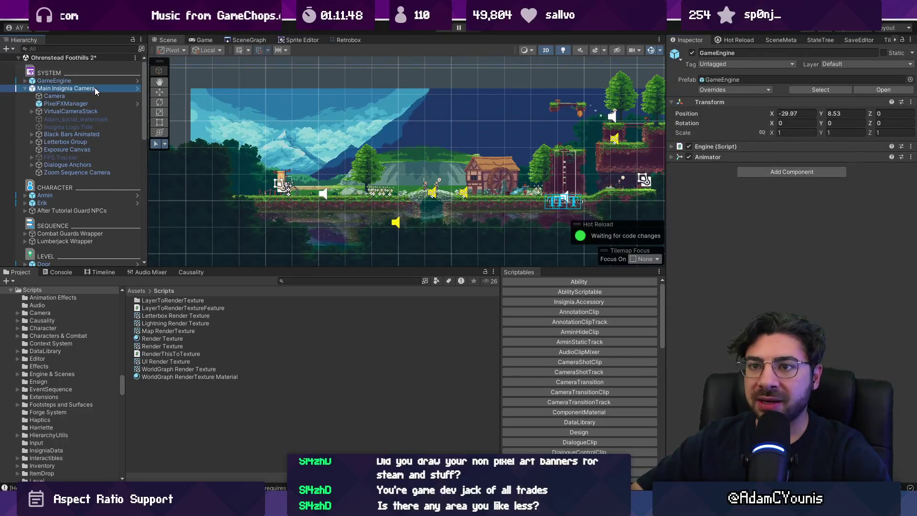
{"action": "left_click", "coordinate": [29, 89]}
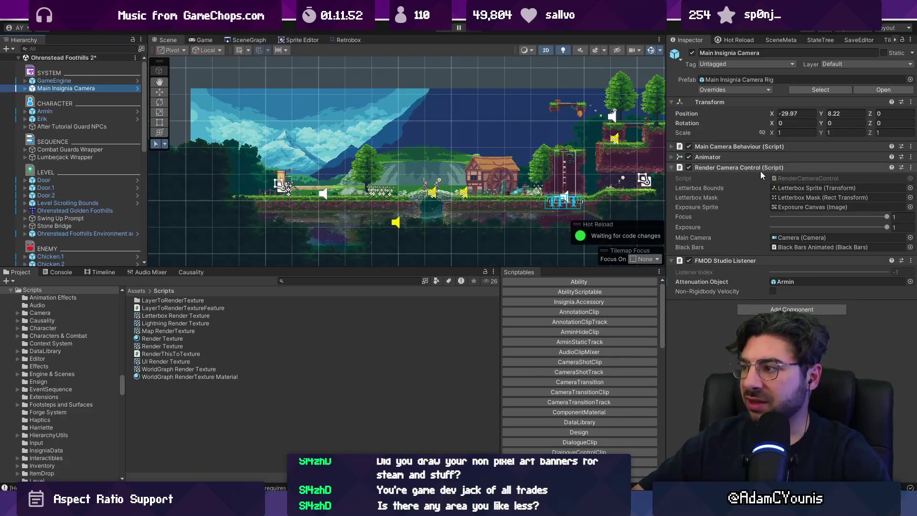
{"action": "double_click", "coordinate": [787, 177]}
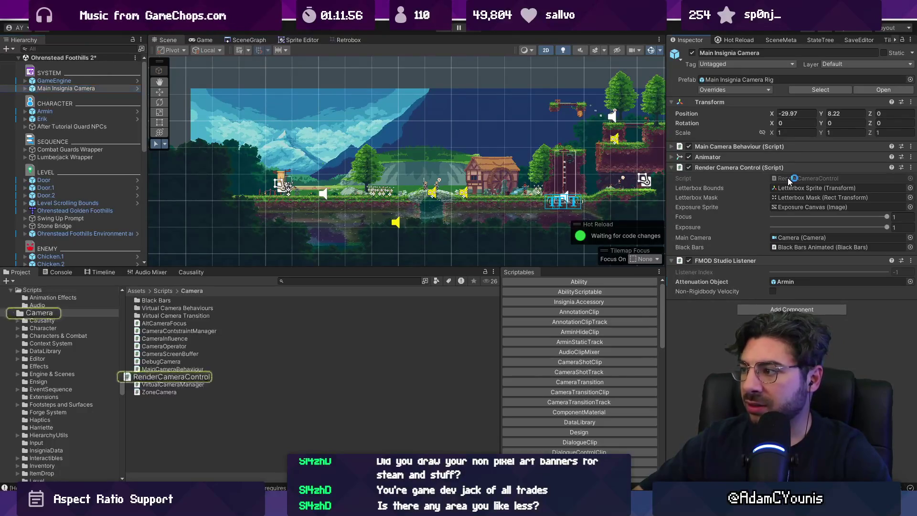
- Add a BlitToScreen(); call inside Update and save the script
{"action": "scroll", "coordinate": [493, 198], "scroll_direction": "down", "scroll_amount": 13}
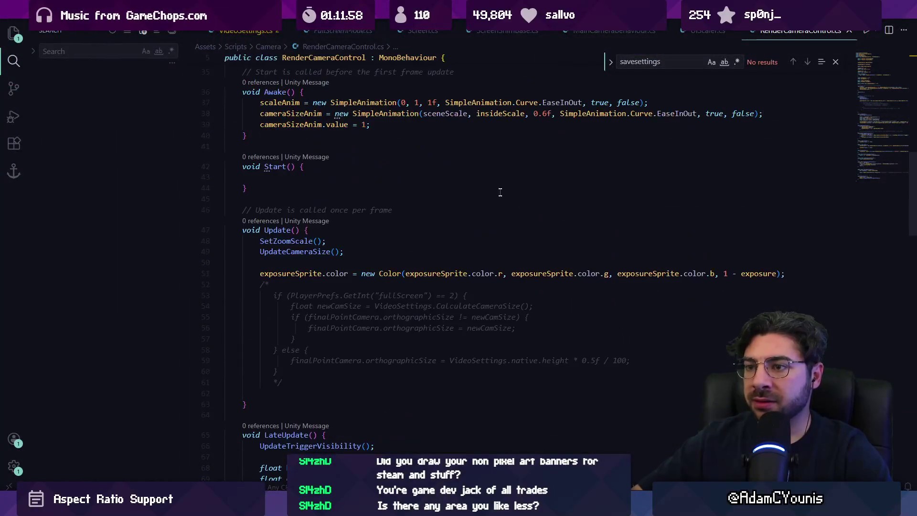
{"action": "left_click", "coordinate": [305, 304]}
{"action": "key", "text": "Return"}
{"action": "key", "text": "Return"}
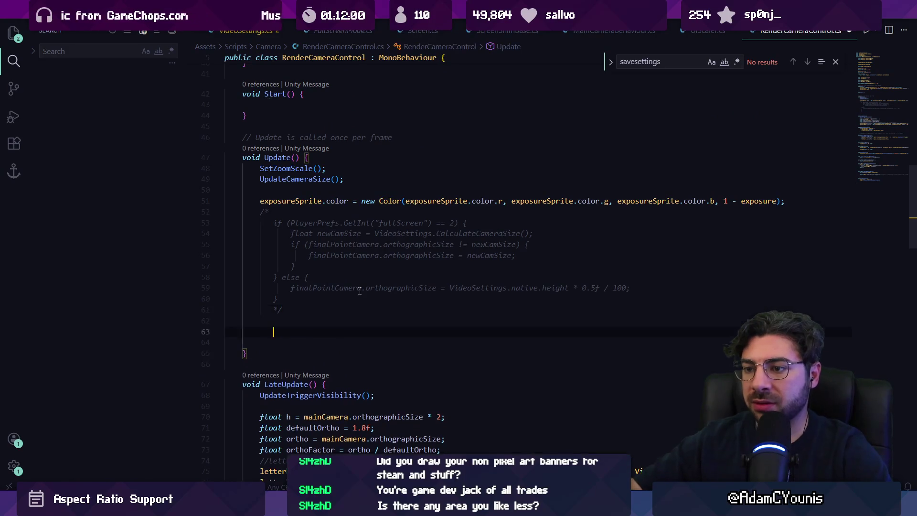
{"action": "type", "text": "p"}
{"action": "key", "text": "BackSpace"}
{"action": "type", "text": "SendTo"}
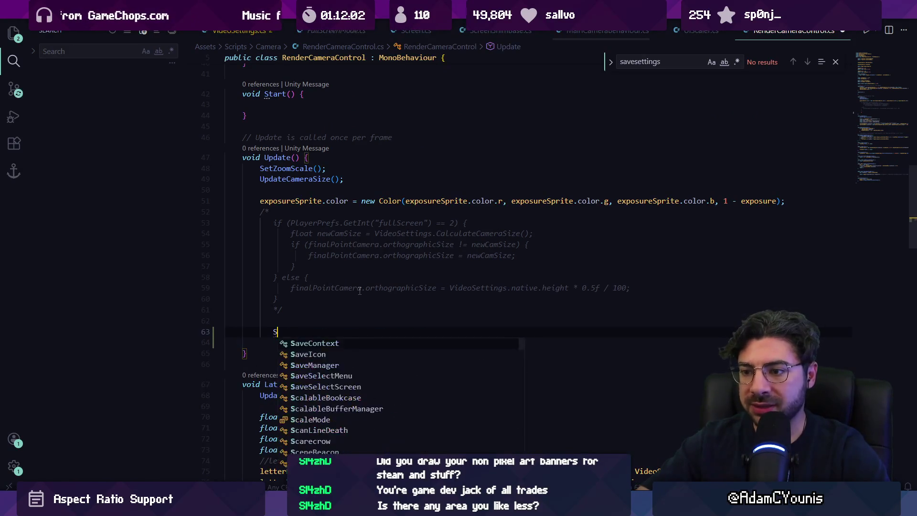
{"action": "key", "text": "ctrl+shift+Left"}
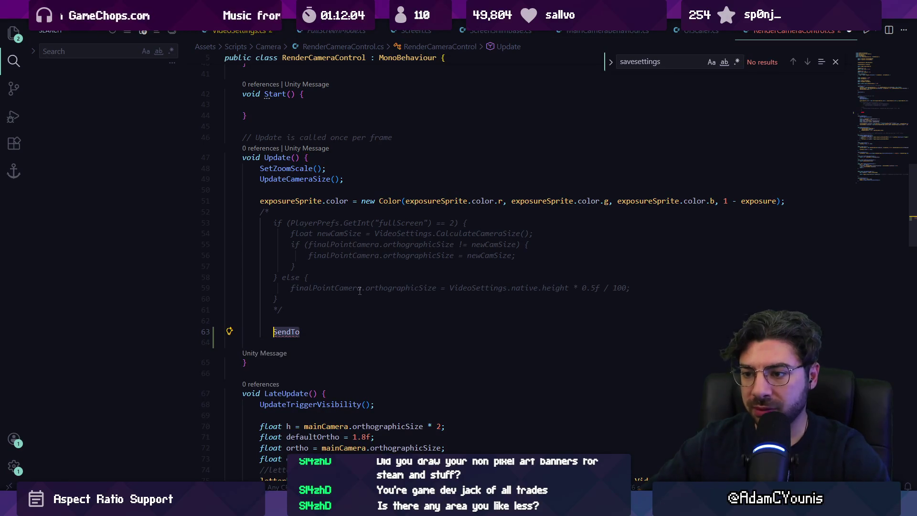
{"action": "type", "text": "BlitToScreen90"}
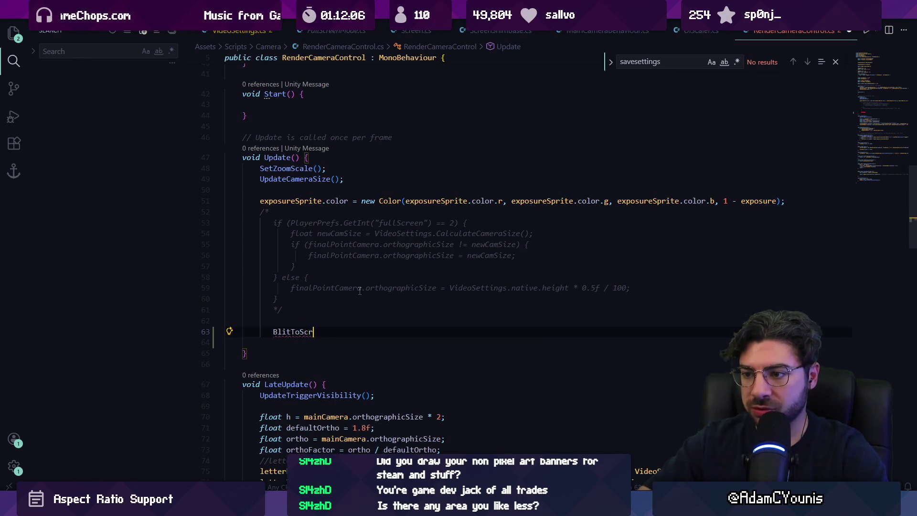
{"action": "type", "text": "();"}
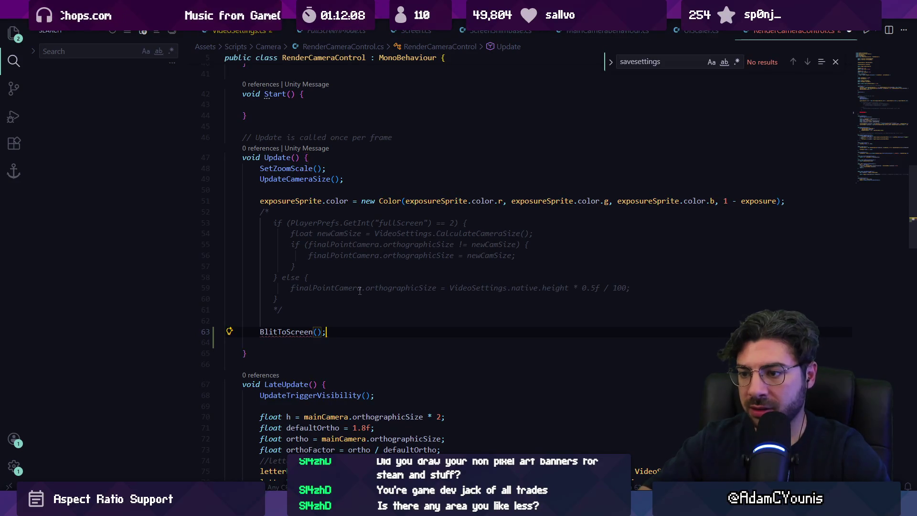
{"action": "key", "text": "ctrl+s"}
{"action": "key", "text": "Escape"}
- Add an empty public void BlitToScreen() method after OnDrawGizmos
{"action": "scroll", "coordinate": [370, 246], "scroll_direction": "down", "scroll_amount": 15}
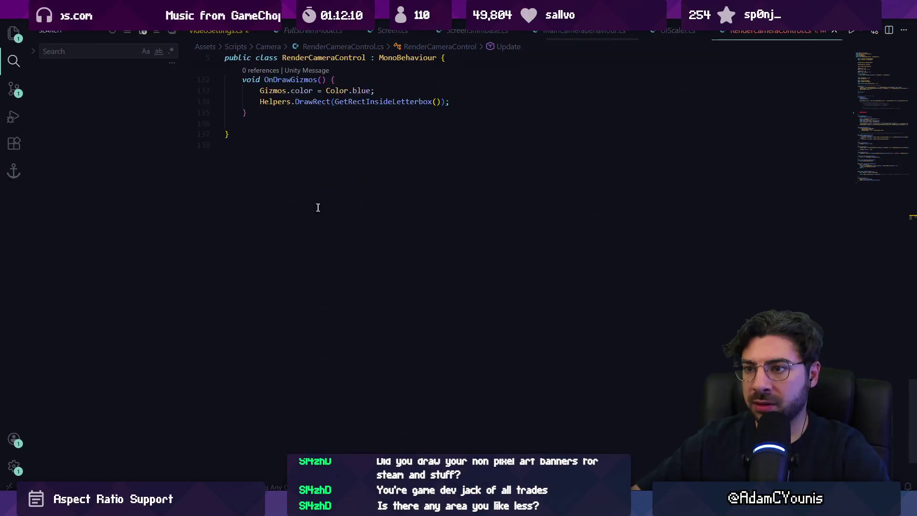
{"action": "scroll", "coordinate": [320, 206], "scroll_direction": "up", "scroll_amount": 5}
{"action": "left_click", "coordinate": [292, 280]}
{"action": "key", "text": "Return"}
{"action": "key", "text": "Return"}
{"action": "type", "text": "public v"}
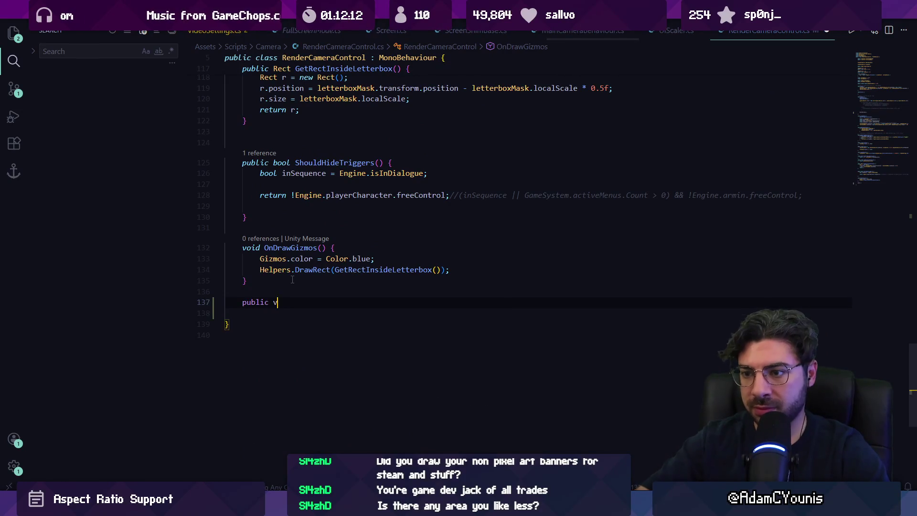
{"action": "type", "text": "oid Blit"}
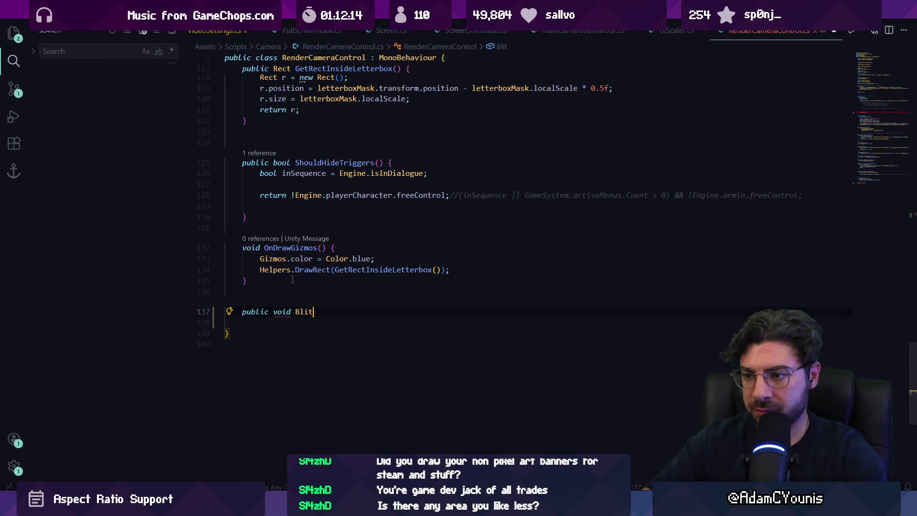
{"action": "type", "text": "ToScreen() {"}
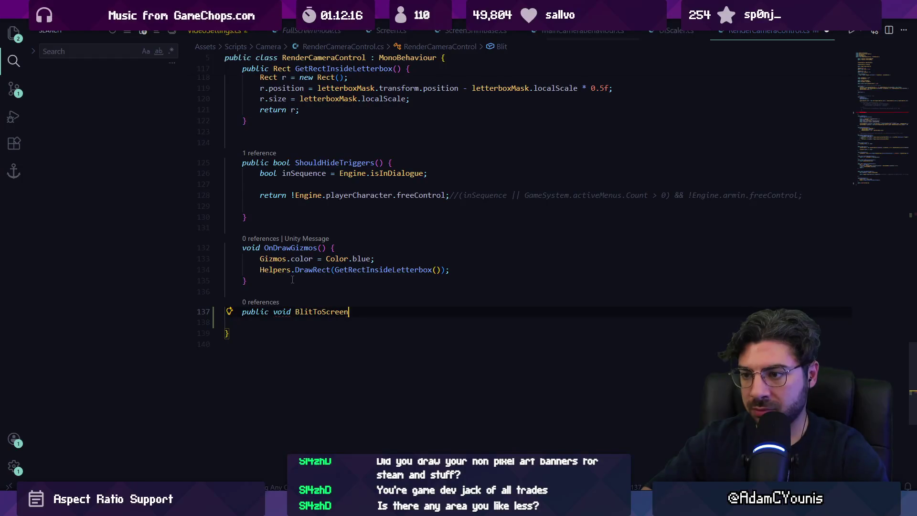
{"action": "key", "text": "Return"}
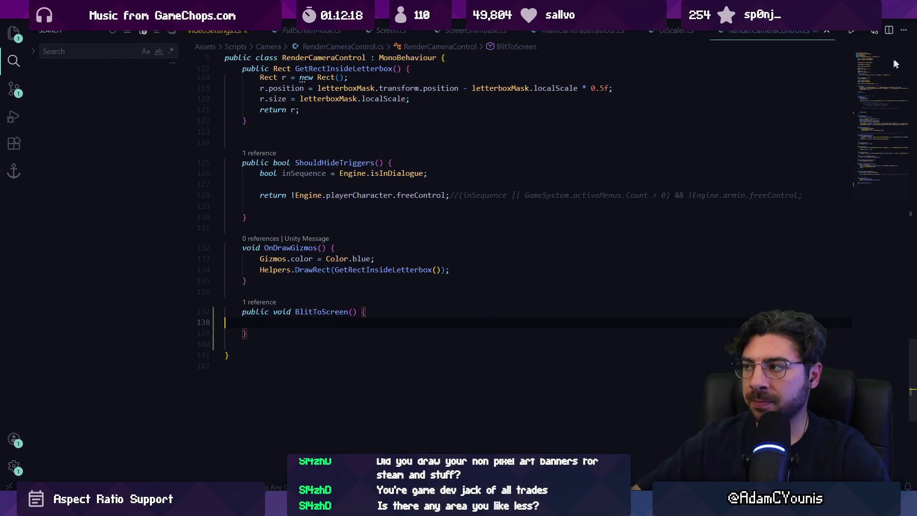
{"action": "scroll", "coordinate": [292, 280], "scroll_direction": "up", "scroll_amount": 20}
{"action": "scroll", "coordinate": [357, 198], "scroll_direction": "down", "scroll_amount": 5}
{"action": "scroll", "coordinate": [357, 199], "scroll_direction": "up", "scroll_amount": 4}
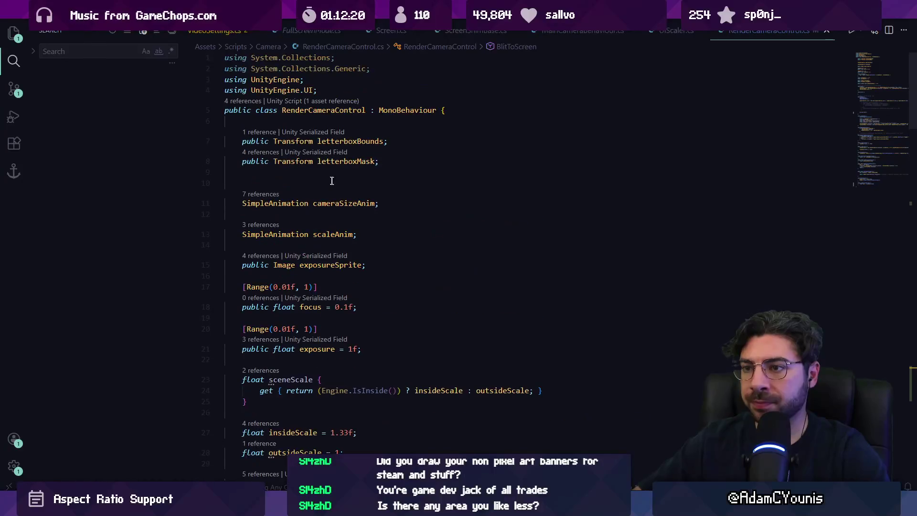
- Declare a RenderTexture blitTexture field below globalOrthoSize and save
{"action": "scroll", "coordinate": [311, 163], "scroll_direction": "down", "scroll_amount": 7}
{"action": "left_click", "coordinate": [465, 270]}
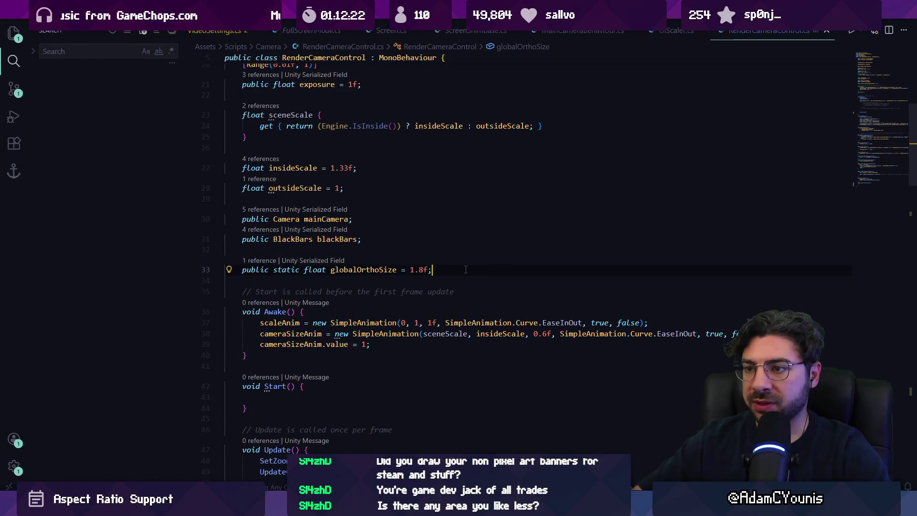
{"action": "key", "text": "Return"}
{"action": "key", "text": "Return"}
{"action": "type", "text": "p"}
{"action": "key", "text": "BackSpace"}
{"action": "type", "text": "Render2"}
{"action": "key", "text": "BackSpace"}
{"action": "key", "text": "BackSpace"}
{"action": "key", "text": "BackSpace"}
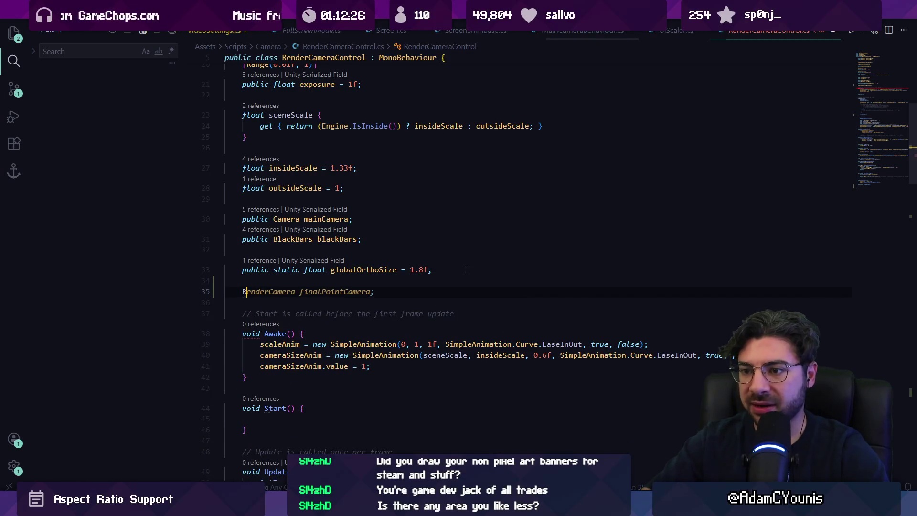
{"action": "type", "text": "RenderTextrure"}
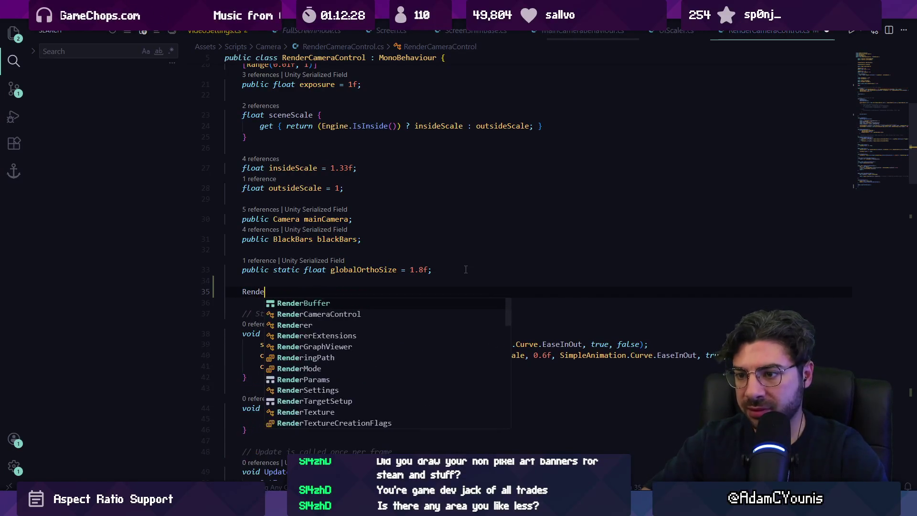
{"action": "key", "text": "BackSpace"}
{"action": "key", "text": "BackSpace"}
{"action": "key", "text": "BackSpace"}
{"action": "type", "text": "ure"}
{"action": "key", "text": "Tab"}
{"action": "key", "text": "ctrl+z"}
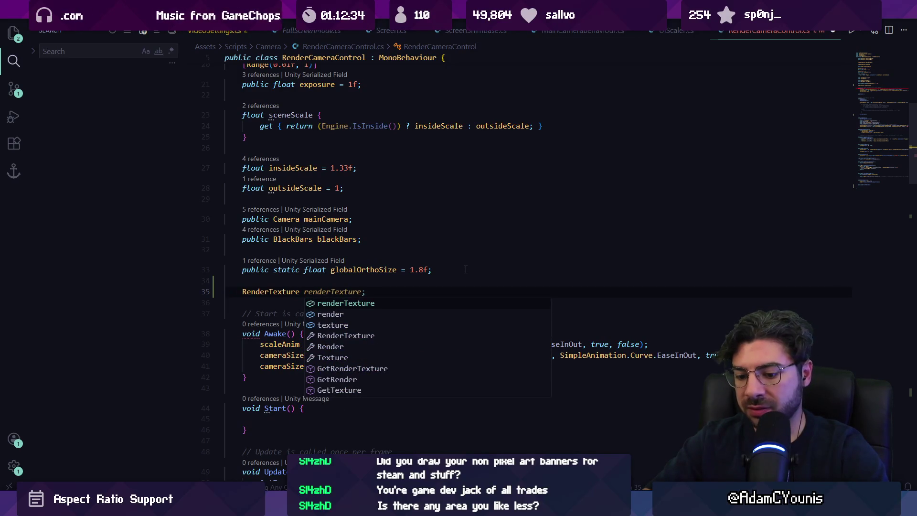
{"action": "type", "text": "blitTexture;"}
{"action": "key", "text": "ctrl+s"}
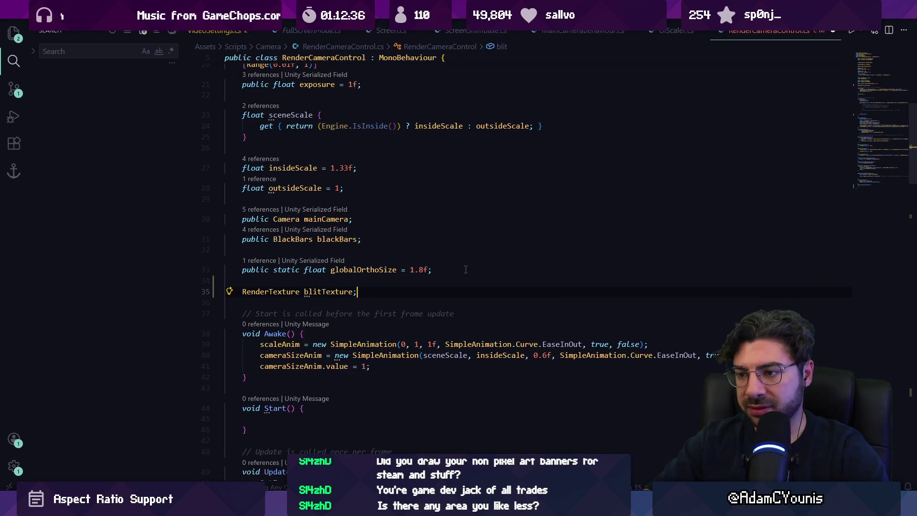
- In Awake, create blitTexture as a new 1920x1080 RenderTexture with depth 24
{"action": "scroll", "coordinate": [465, 270], "scroll_direction": "down", "scroll_amount": 4}
{"action": "left_click", "coordinate": [410, 231]}
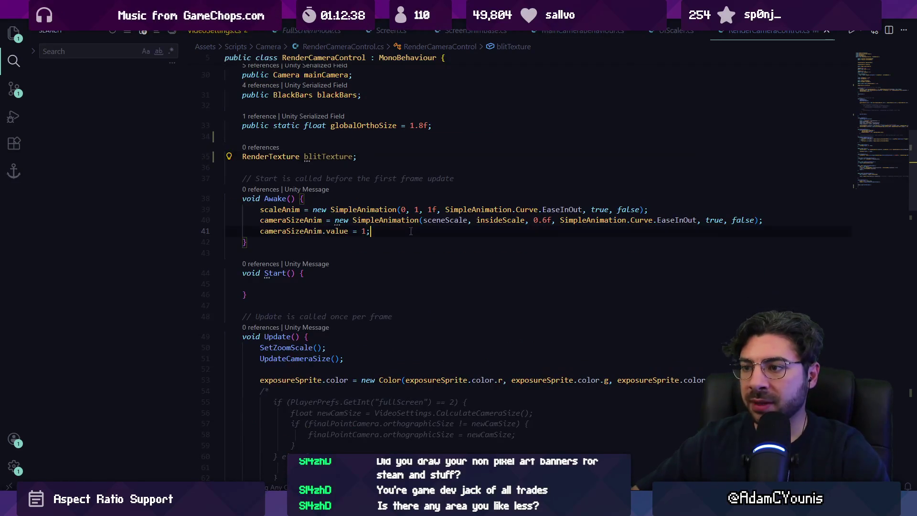
{"action": "key", "text": "Return"}
{"action": "type", "text": "blit"}
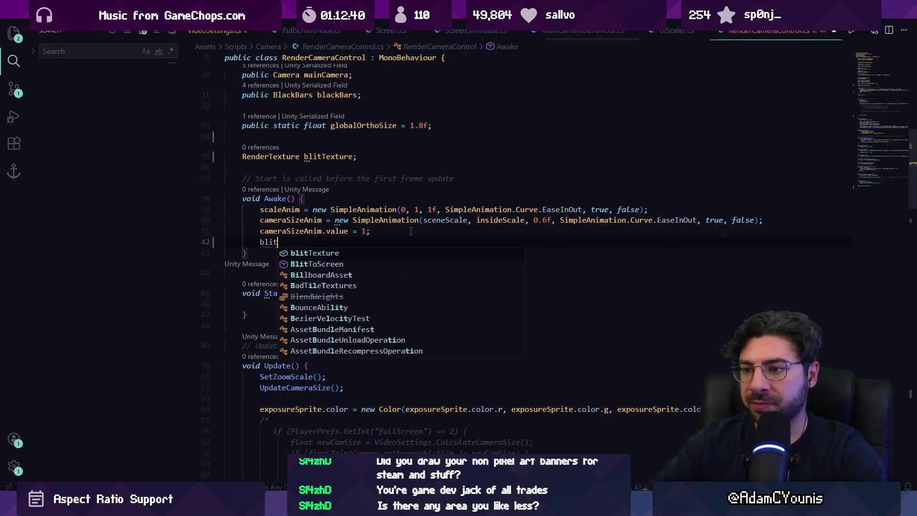
{"action": "key", "text": "Tab"}
{"action": "key", "text": "Tab"}
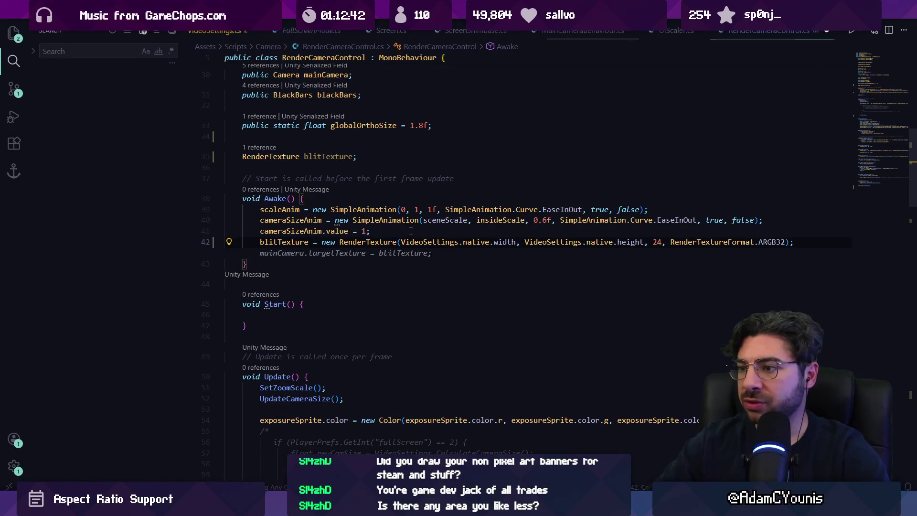
{"action": "left_click", "coordinate": [408, 241]}
{"action": "key", "text": "ctrl+shift+Right"}
{"action": "key", "text": "ctrl+shift+Right"}
{"action": "key", "text": "ctrl+shift+Right"}
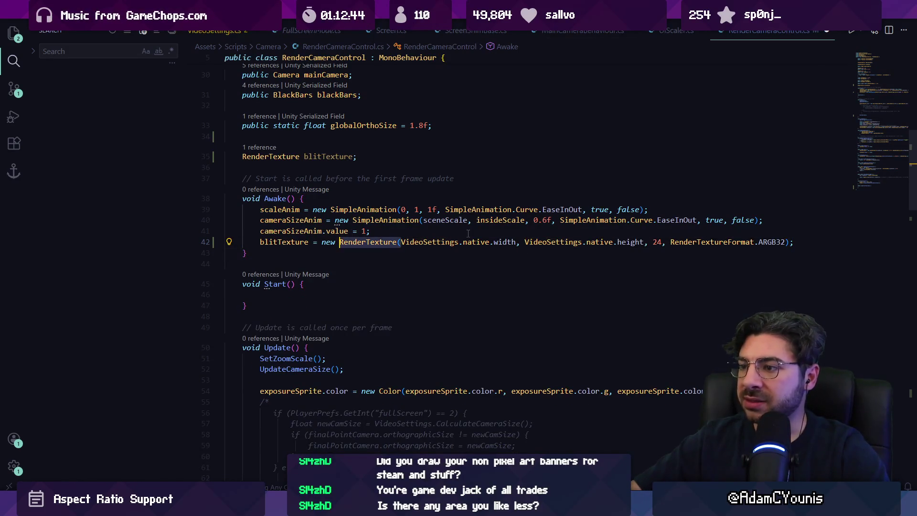
{"action": "type", "text": "1920,199"}
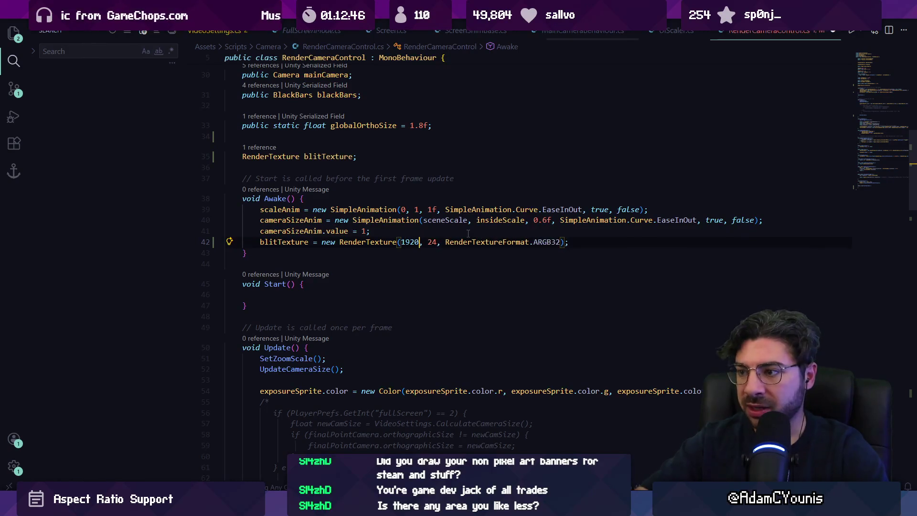
{"action": "key", "text": "BackSpace"}
{"action": "key", "text": "BackSpace"}
{"action": "key", "text": "BackSpace"}
{"action": "type", "text": "1080"}
{"action": "key", "text": "Escape"}
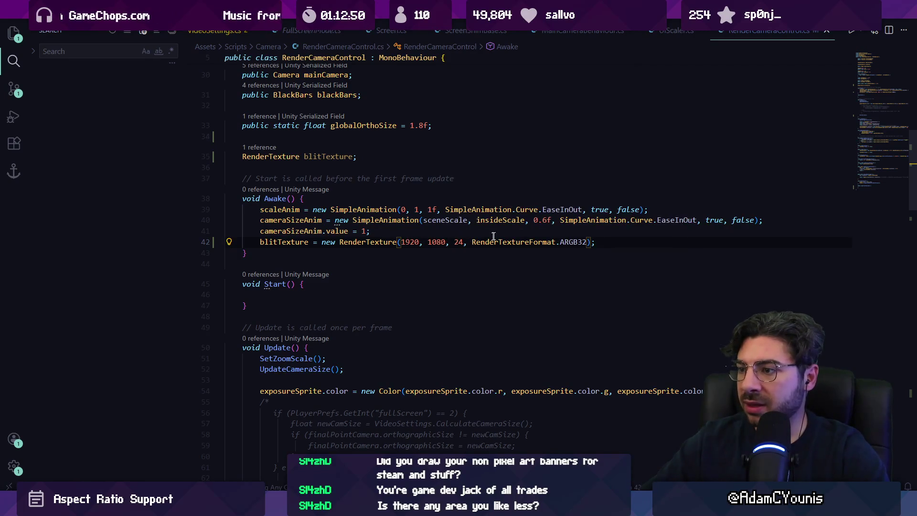
{"action": "key", "text": "ctrl+shift+space"}
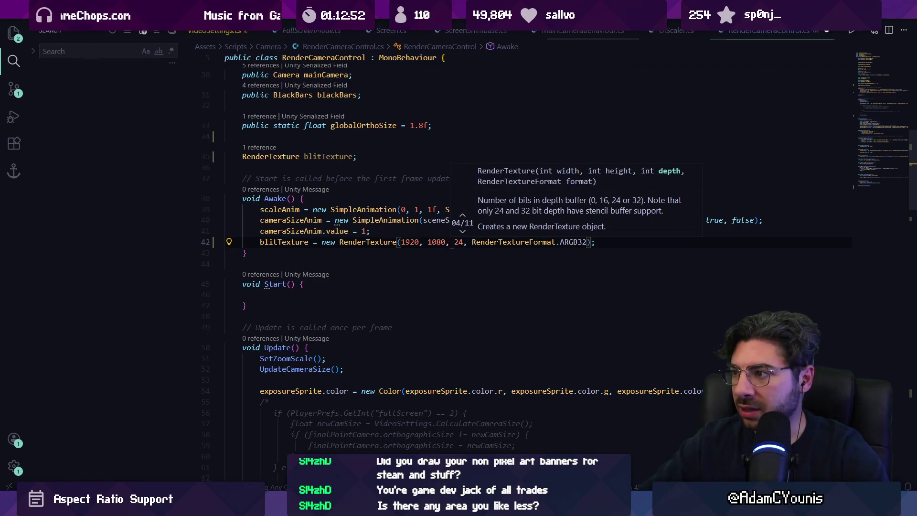
{"action": "key", "text": "Escape"}
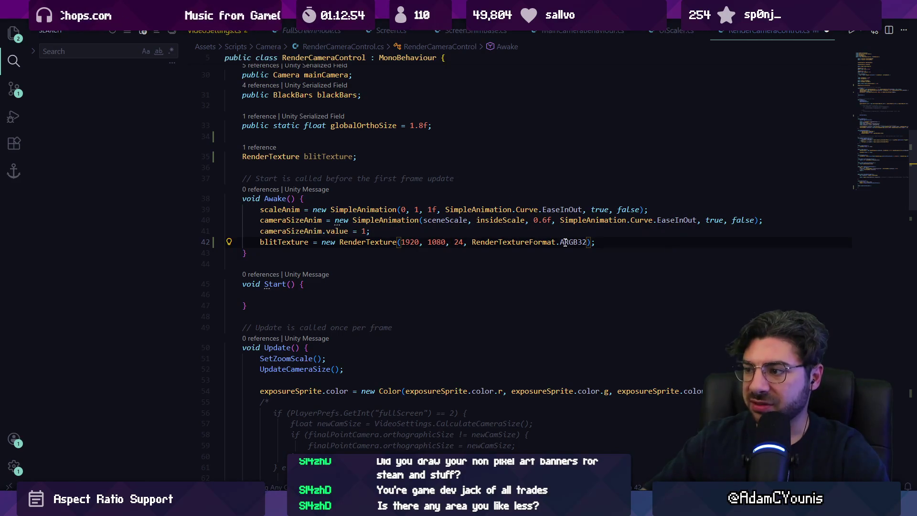
- Set the RenderTexture format argument to RenderTextureFormat.ARGB32
{"action": "mouse_move", "coordinate": [563, 242]}
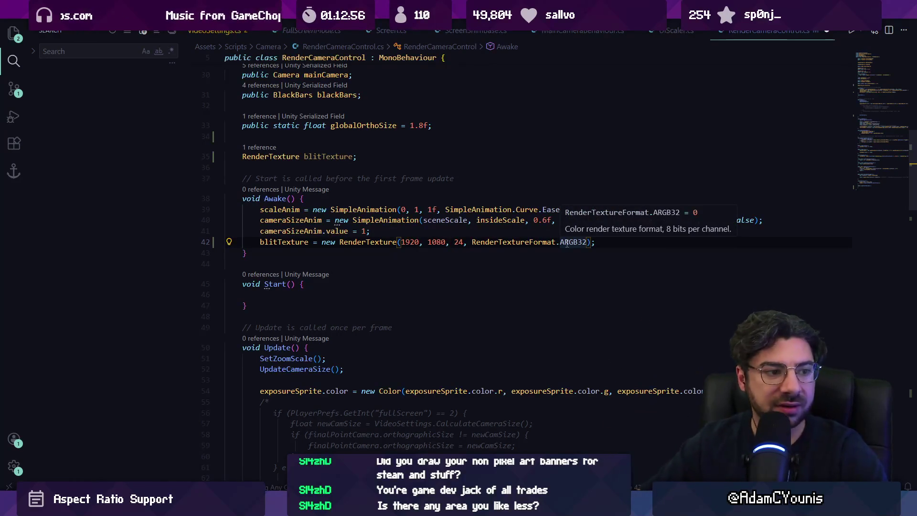
{"action": "double_click", "coordinate": [570, 242]}
{"action": "type", "text": "Rg"}
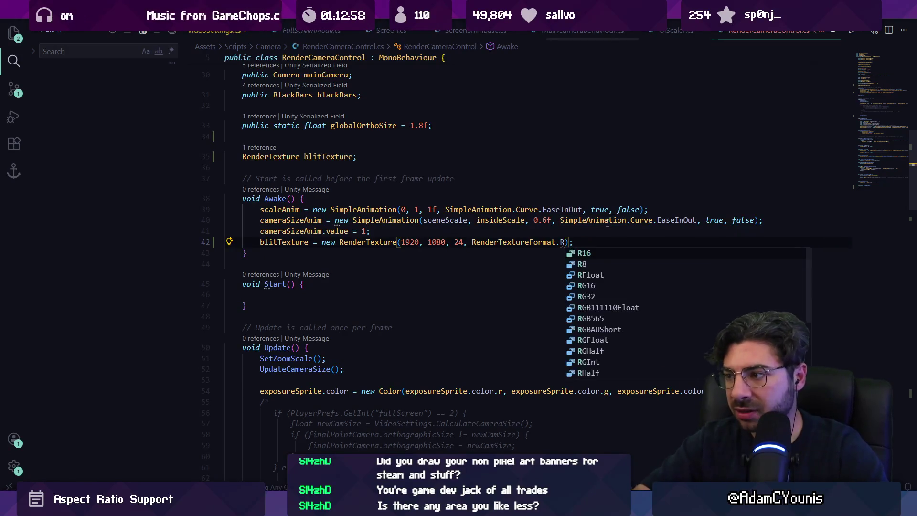
{"action": "type", "text": "bv"}
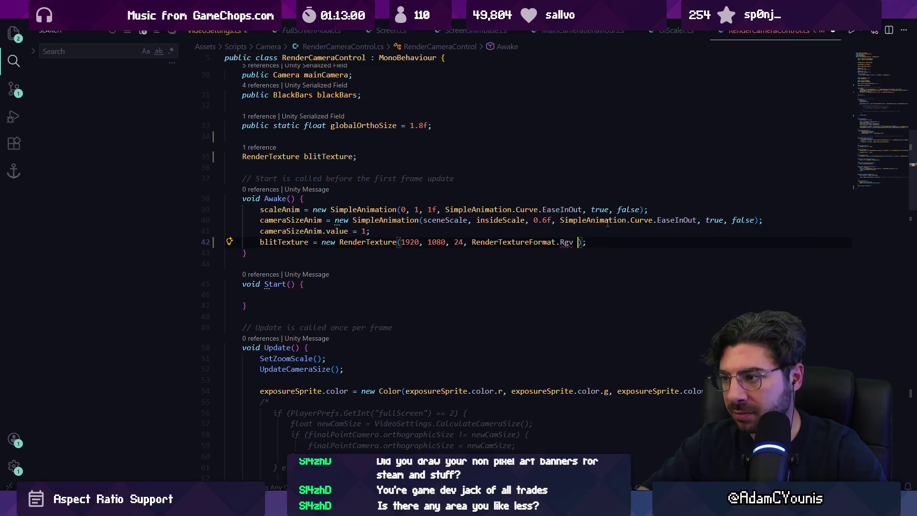
{"action": "type", "text": "b32"}
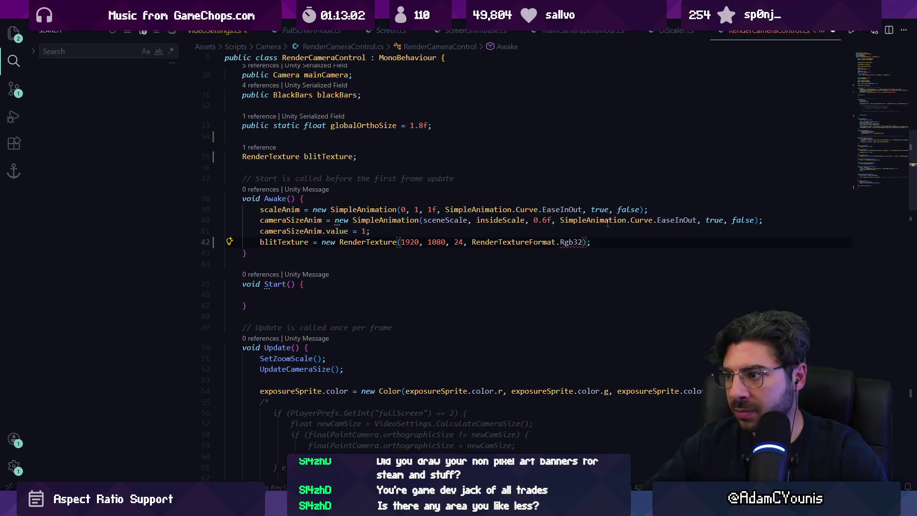
{"action": "type", "text": "GB"}
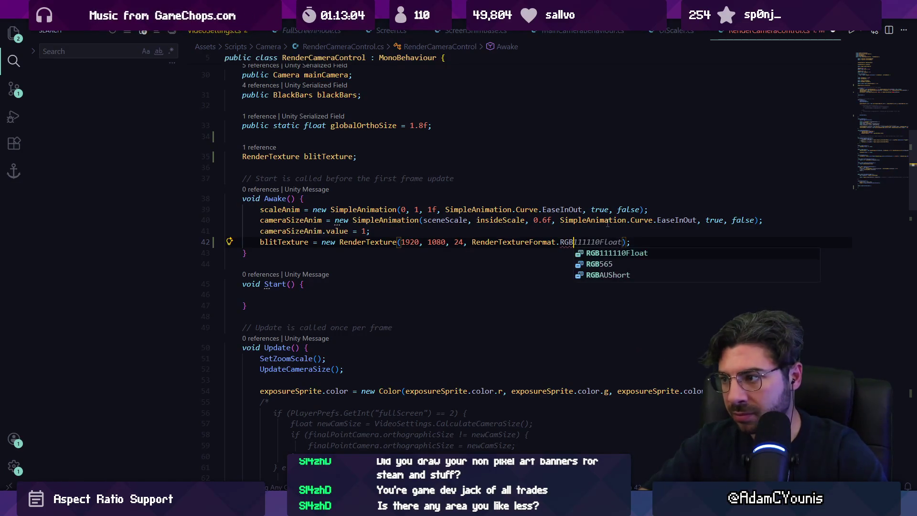
{"action": "key", "text": "ctrl+shift+Left"}
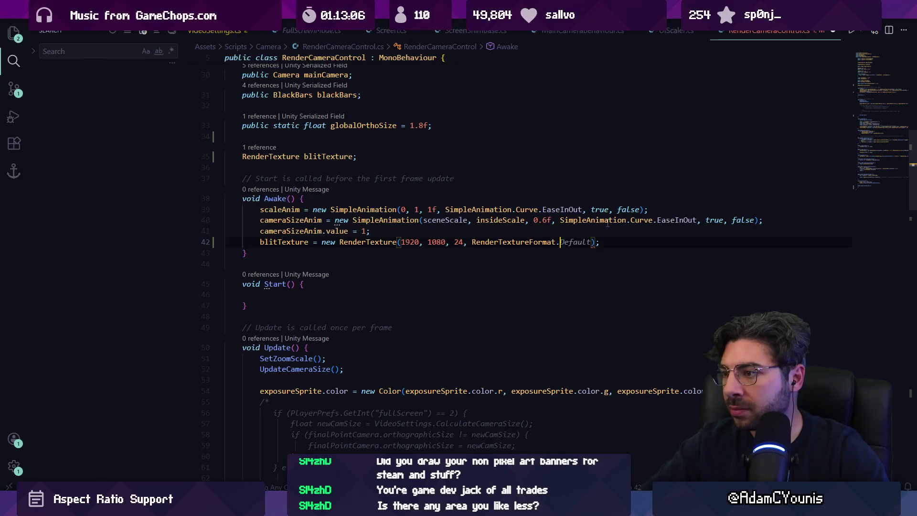
{"action": "key", "text": "ctrl+space"}
{"action": "scroll", "coordinate": [645, 271], "scroll_direction": "down", "scroll_amount": 1}
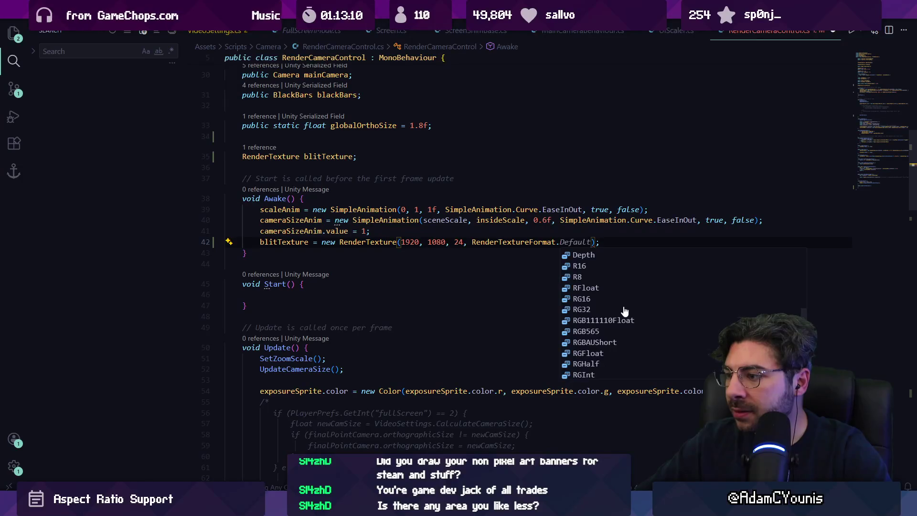
{"action": "scroll", "coordinate": [640, 313], "scroll_direction": "down", "scroll_amount": 2}
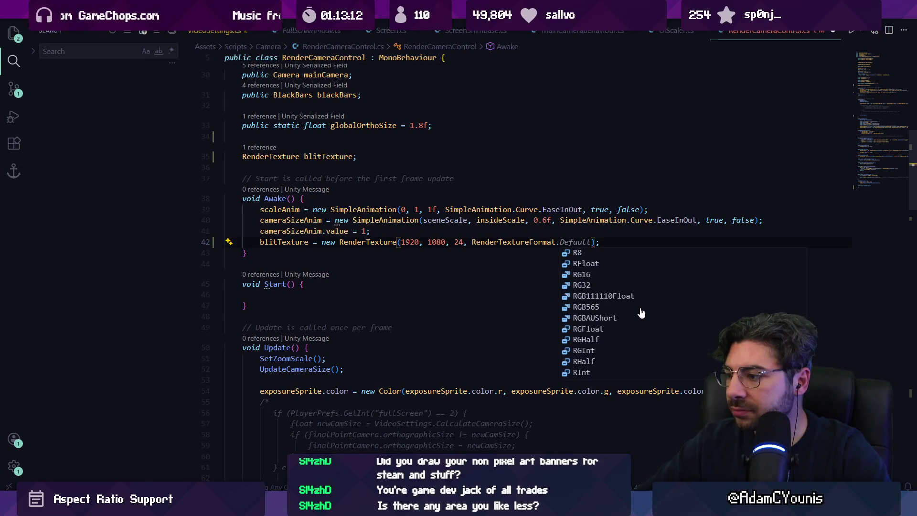
{"action": "scroll", "coordinate": [606, 323], "scroll_direction": "up", "scroll_amount": 5}
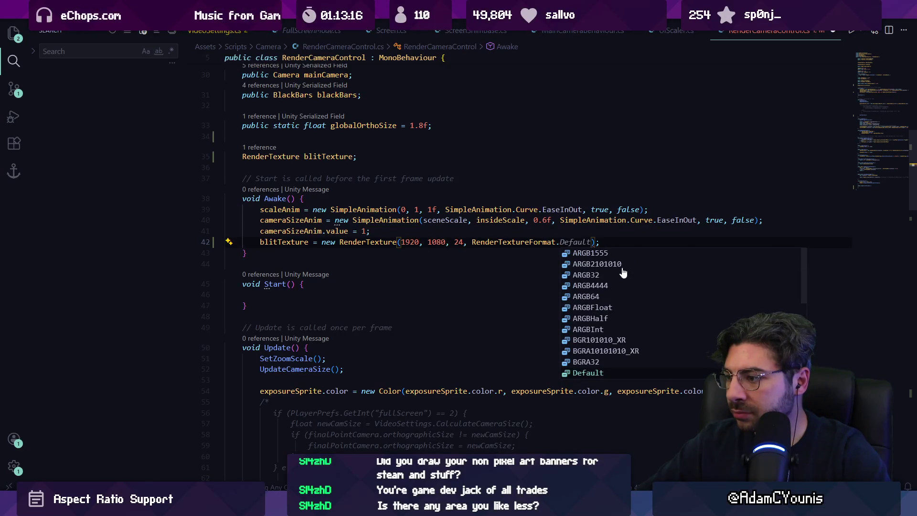
{"action": "scroll", "coordinate": [623, 271], "scroll_direction": "down", "scroll_amount": 1}
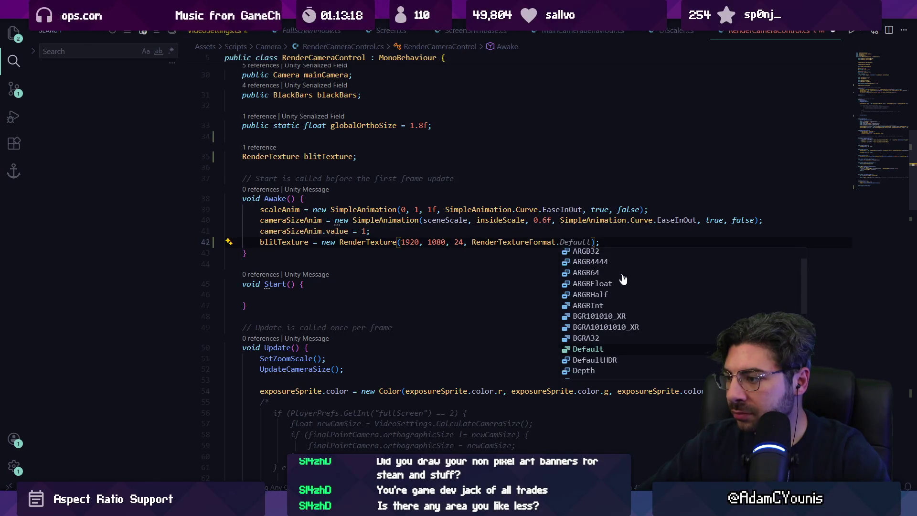
{"action": "scroll", "coordinate": [613, 329], "scroll_direction": "up", "scroll_amount": 1}
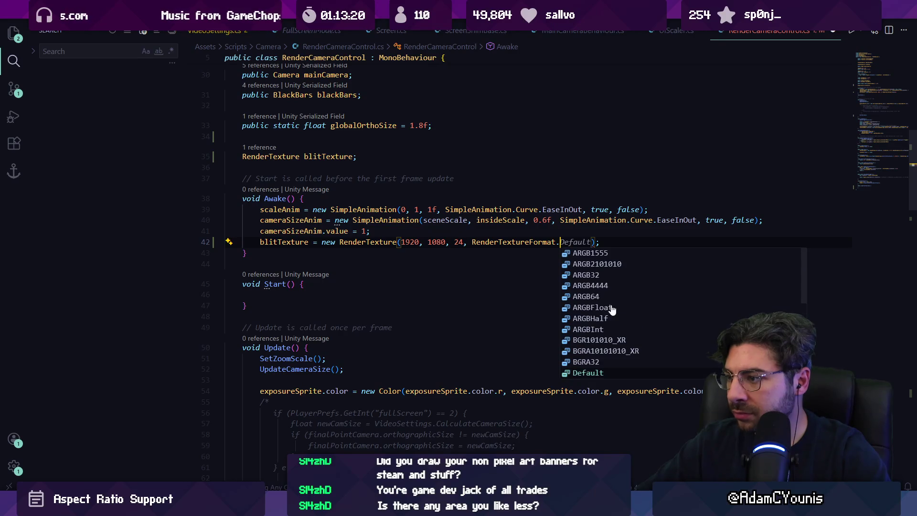
{"action": "left_click", "coordinate": [621, 276]}
{"action": "scroll", "coordinate": [602, 243], "scroll_direction": "up", "scroll_amount": 1}
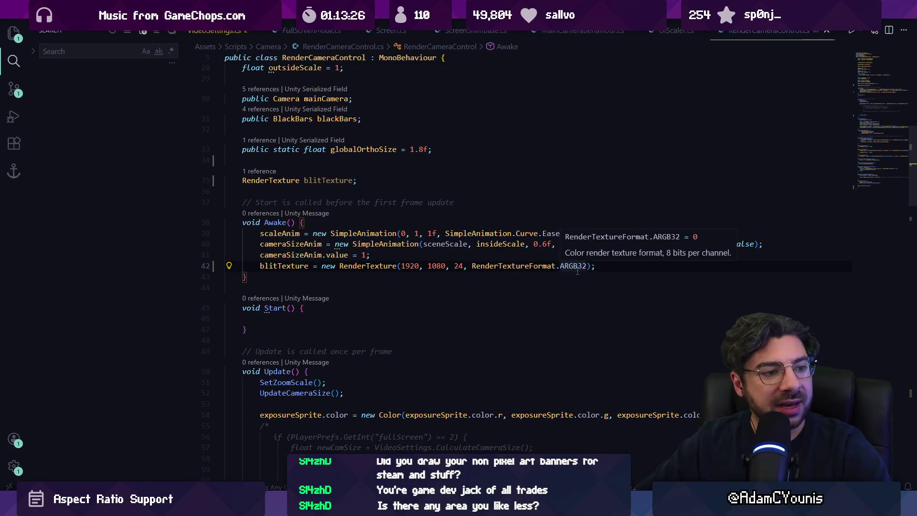
{"action": "left_click", "coordinate": [607, 266]}
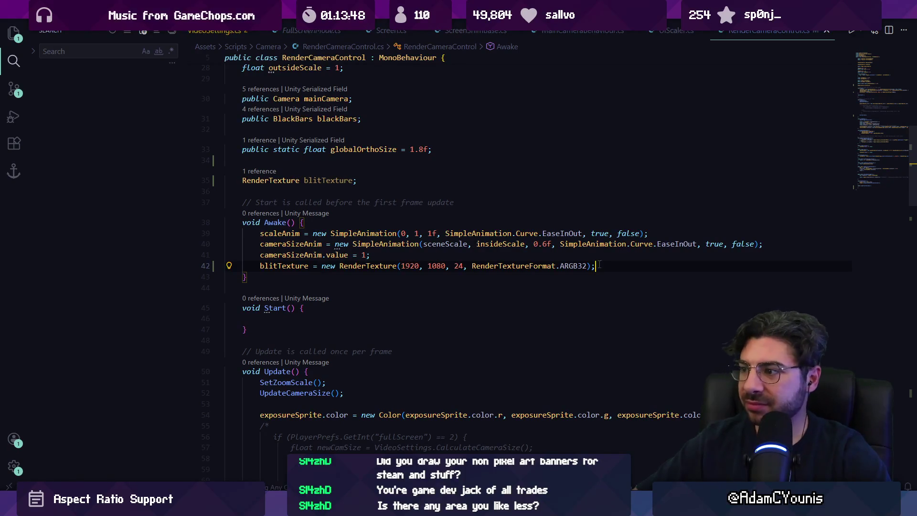
{"action": "left_click", "coordinate": [639, 267]}
- Move the BlitToScreen(); call out of Update to the end of LateUpdate
{"action": "scroll", "coordinate": [640, 268], "scroll_direction": "down", "scroll_amount": 20}
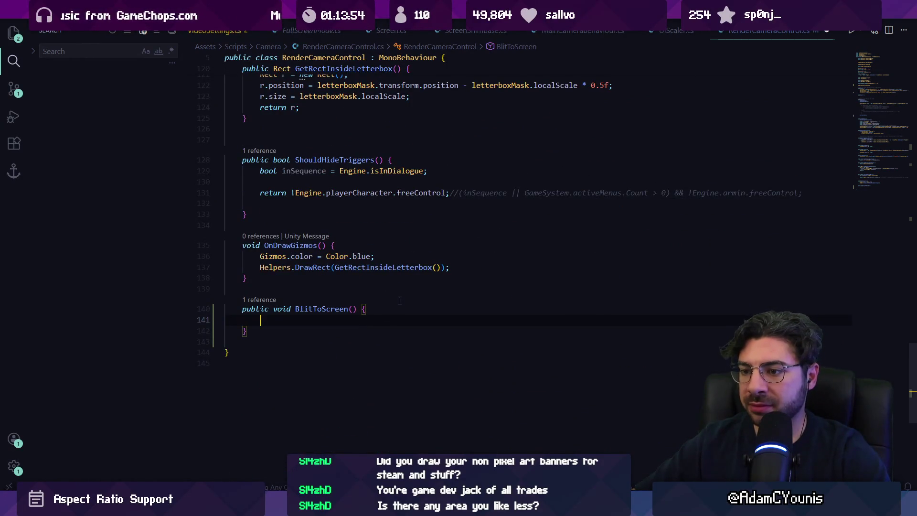
{"action": "scroll", "coordinate": [405, 275], "scroll_direction": "up", "scroll_amount": 20}
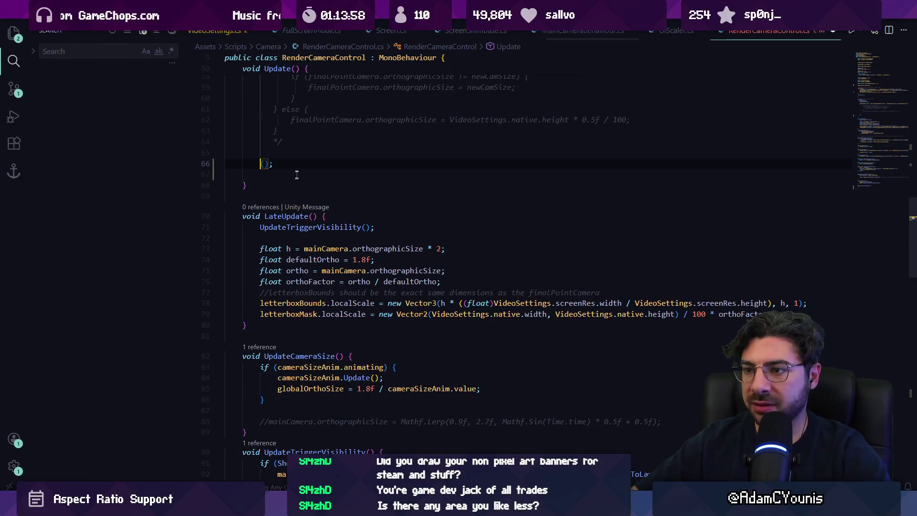
{"action": "double_click", "coordinate": [286, 164]}
{"action": "key", "text": "ctrl+shift+k"}
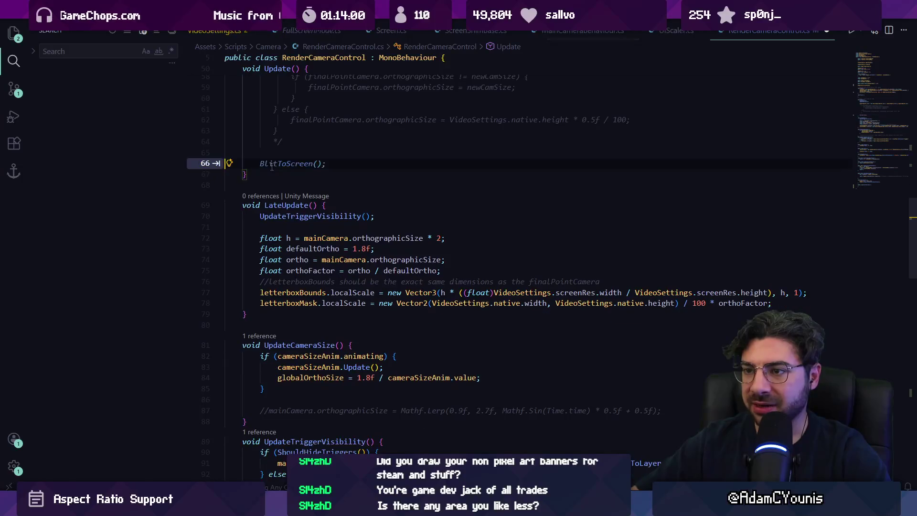
{"action": "key", "text": "BackSpace"}
{"action": "key", "text": "BackSpace"}
{"action": "left_click", "coordinate": [781, 281]}
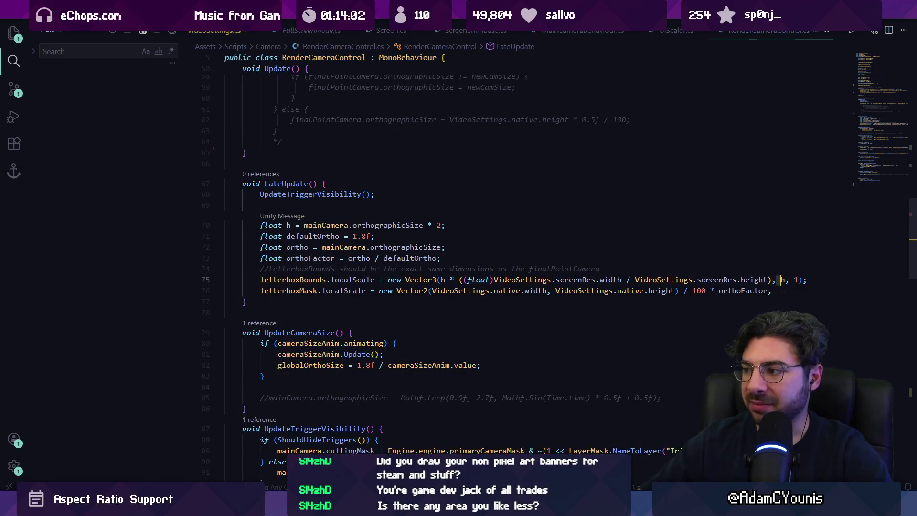
{"action": "key", "text": "Return"}
{"action": "type", "text": "BlitToScreen();"}
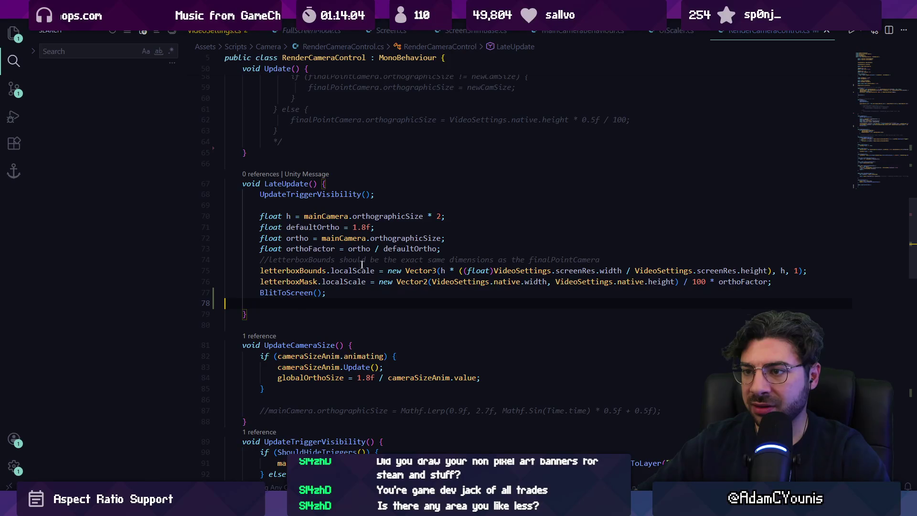
{"action": "left_click", "coordinate": [334, 295]}
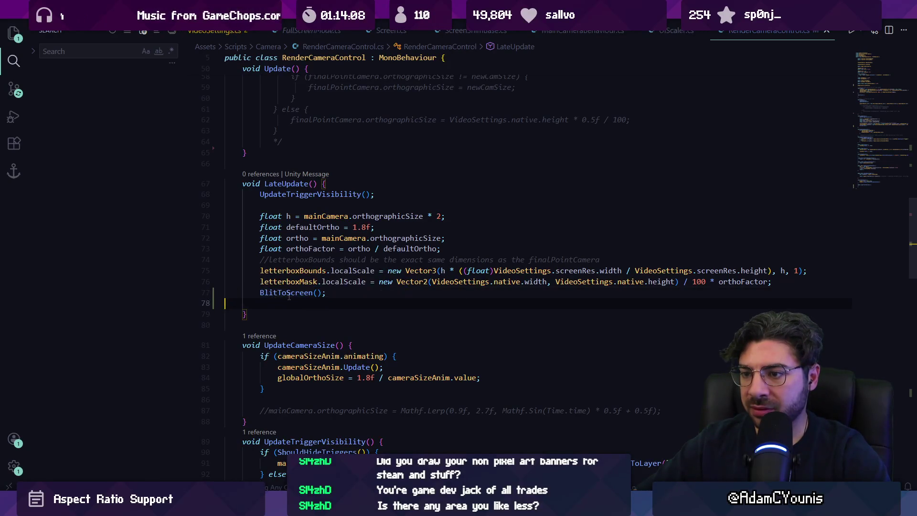
{"action": "scroll", "coordinate": [286, 296], "scroll_direction": "down", "scroll_amount": 15}
{"action": "left_click", "coordinate": [298, 291]}
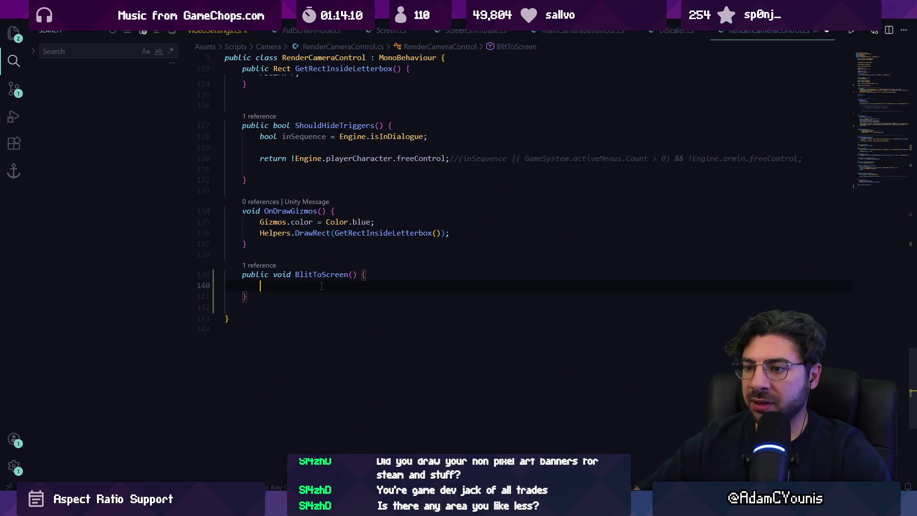
- Fill BlitToScreen with Graphics.Blit(blitTexture, null, exposureSprite.material) and bring up the AI chat
{"action": "key", "text": "Tab"}
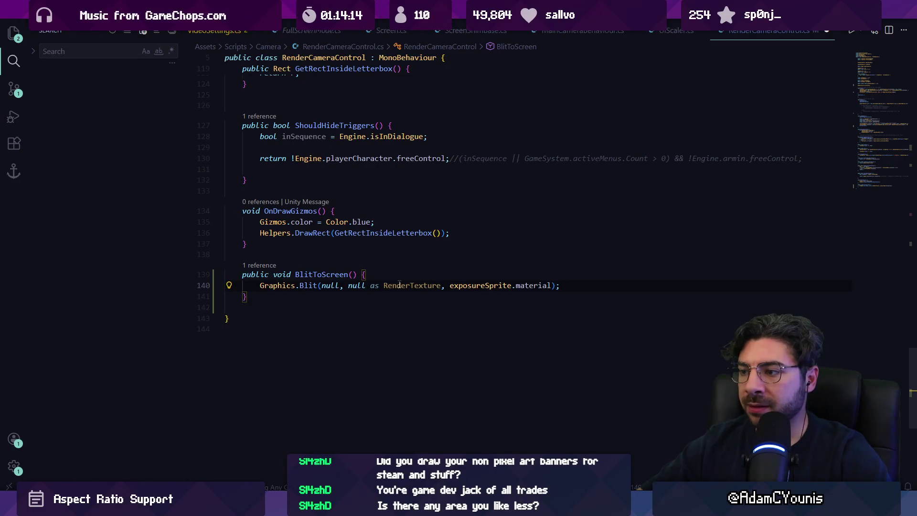
{"action": "mouse_move", "coordinate": [314, 287]}
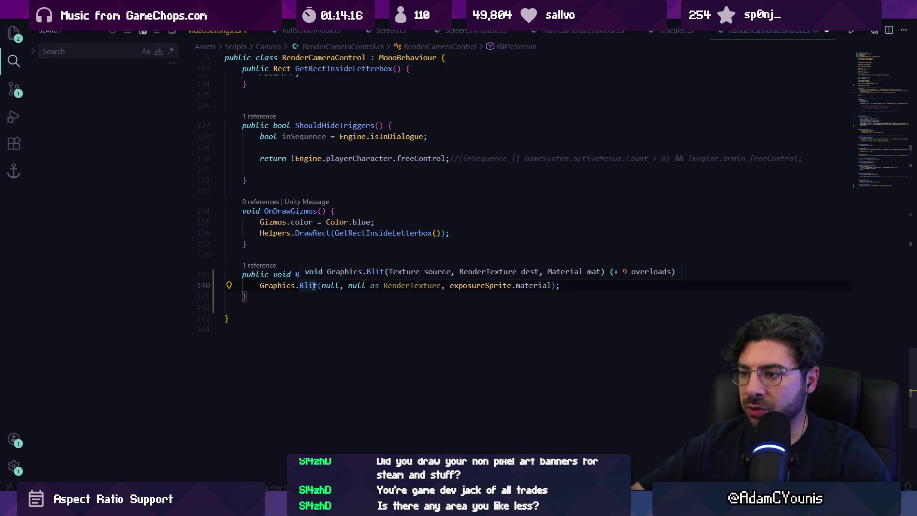
{"action": "left_click", "coordinate": [340, 285]}
{"action": "type", "text": "blit"}
{"action": "key", "text": "Tab"}
{"action": "key", "text": "ctrl+shift+space"}
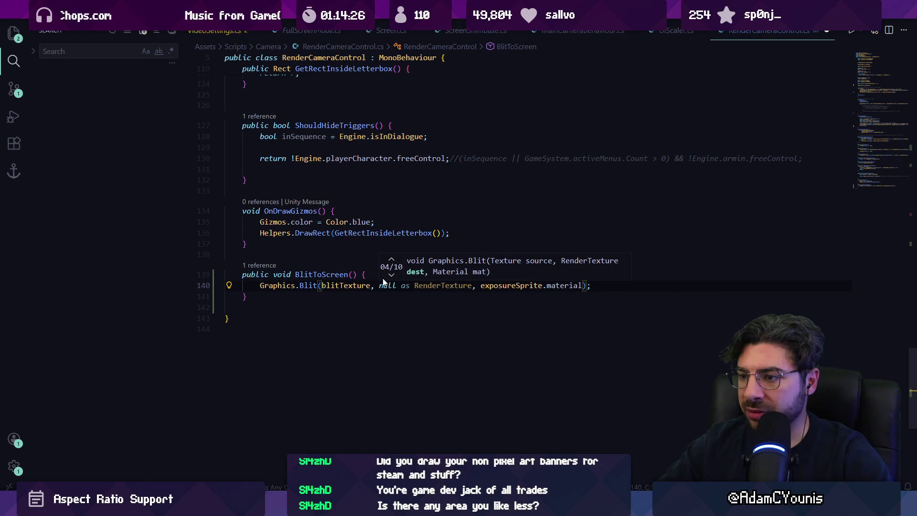
{"action": "key", "text": "ctrl+shift+Right"}
{"action": "key", "text": "ctrl+shift+Right"}
{"action": "key", "text": "ctrl+shift+Right"}
{"action": "key", "text": "BackSpace"}
{"action": "type", "text": "null"}
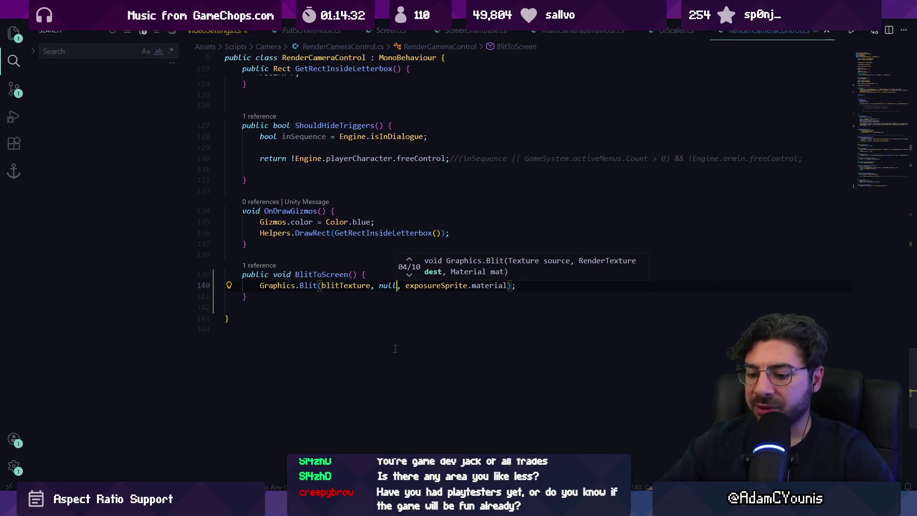
{"action": "key", "text": "ctrl+alt+i"}
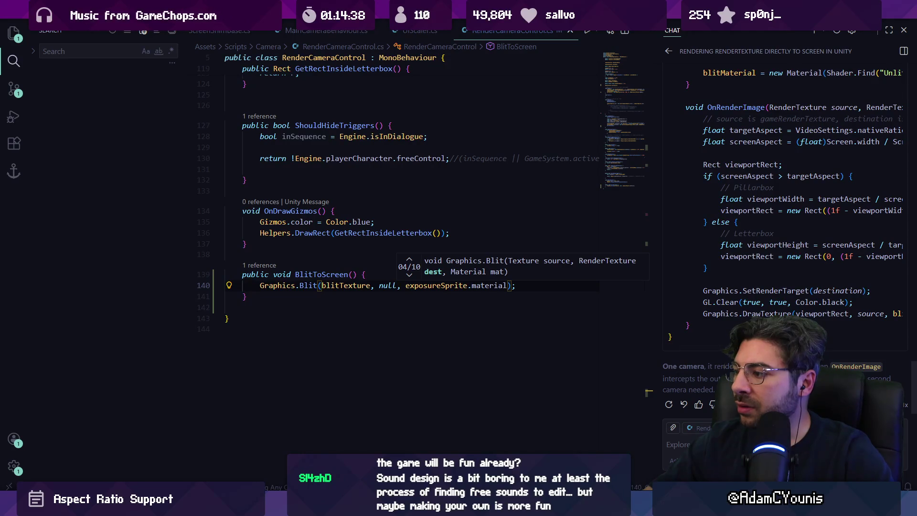
{"action": "left_click", "coordinate": [397, 286]}
- Paste the chat's OnRenderImage letterbox code over Blit line 140 and close the chat
{"action": "scroll", "coordinate": [733, 282], "scroll_direction": "up", "scroll_amount": 2}
{"action": "scroll", "coordinate": [734, 282], "scroll_direction": "down", "scroll_amount": 2}
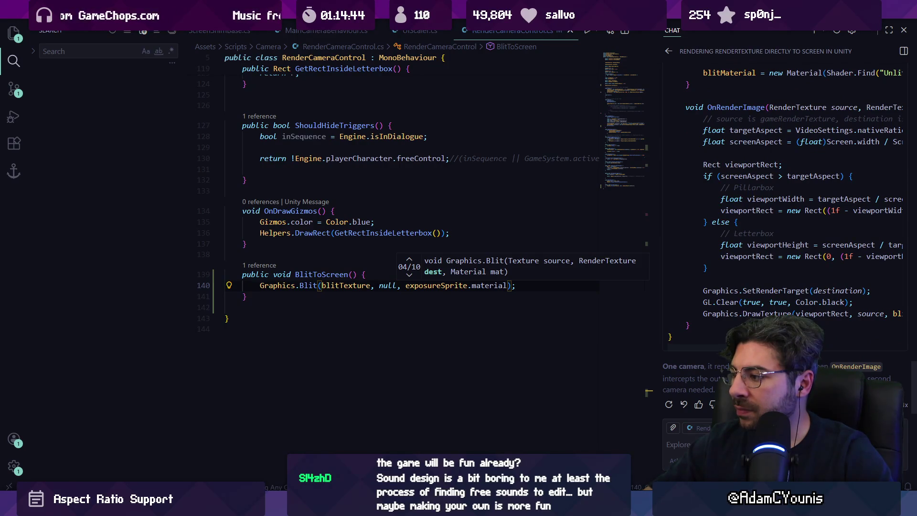
{"action": "mouse_move", "coordinate": [725, 334]}
{"action": "left_mouse_down"}
{"action": "mouse_move", "coordinate": [670, 67]}
{"action": "mouse_move", "coordinate": [669, 188]}
{"action": "left_mouse_up"}
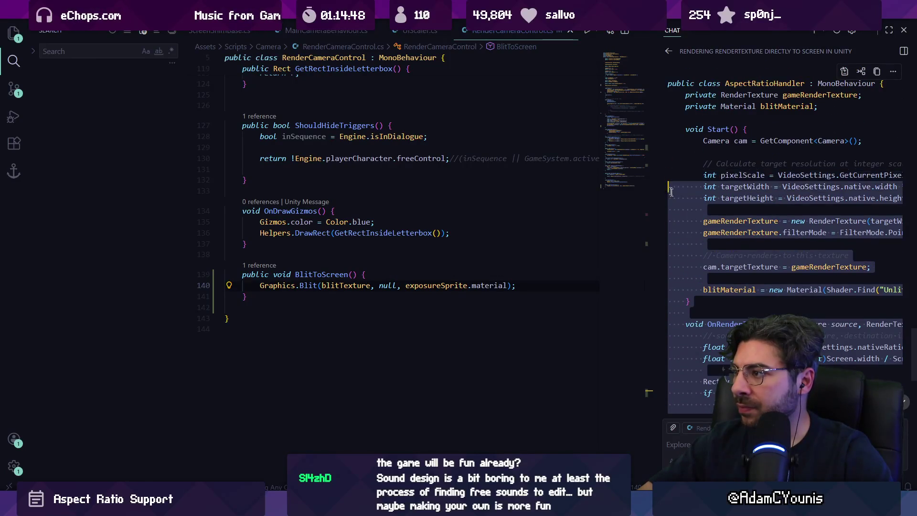
{"action": "scroll", "coordinate": [669, 188], "scroll_direction": "down", "scroll_amount": 2}
{"action": "left_click", "coordinate": [681, 239]}
{"action": "mouse_move", "coordinate": [680, 239]}
{"action": "left_mouse_down"}
{"action": "mouse_move", "coordinate": [706, 305]}
{"action": "mouse_move", "coordinate": [690, 326]}
{"action": "left_mouse_up"}
{"action": "triple_click", "coordinate": [328, 285]}
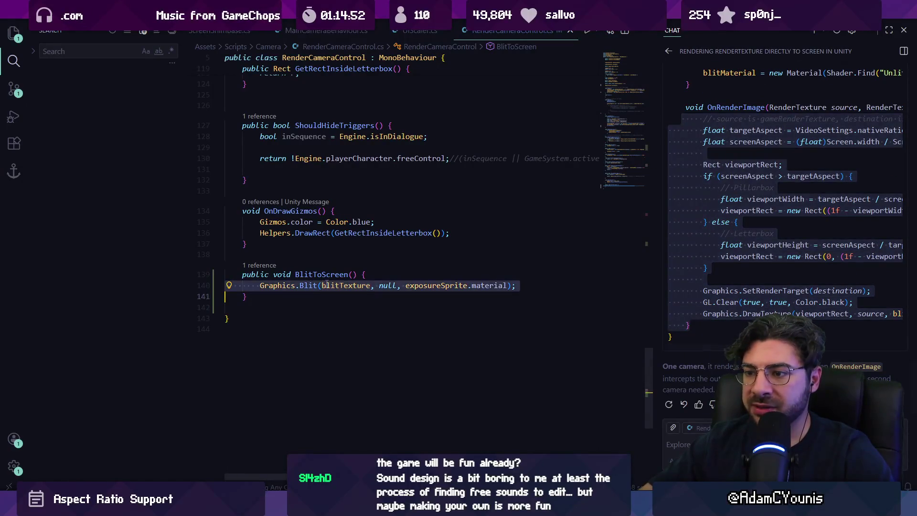
{"action": "type", "text": "// source is gameRenderTexture, destination is screen float targetAspect = VideoSettings.nativeRatio; float screenAspect = (float)Screen.width / Screen.height;  Rect viewportRect; if (screenAspect > targetAspect) {     // Pillarbox     float viewportWidth = targetAspect / screenAspect;     viewportRect = new Rect((1f - viewportWidth) / 2f, 0, viewportWidth, 1f); } else {     // Letterbox     float viewportHeight = screenAspect / targetAspect;     viewportRect = new Rect(0, (1f - viewportHeight) / 2f, 1f, viewportHeight); }  Graphics.SetRenderTarget(destination); GL.Clear(true, true, Color.black); Graphics.DrawTexture(viewportRect, source, blitMaterial);"}
{"action": "key", "text": "ctrl+alt+b"}
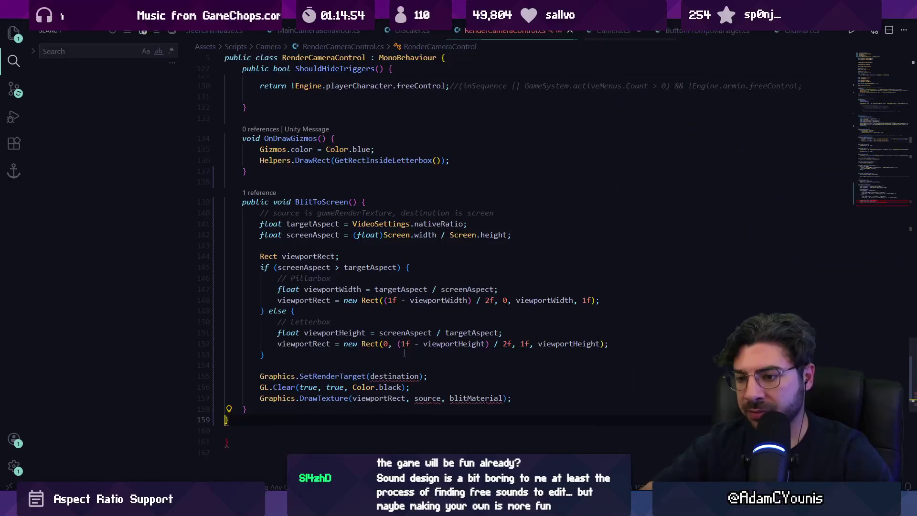
- Remove the stray closing brace and make Graphics.DrawTexture draw blitTexture instead of source
{"action": "key", "text": "BackSpace"}
{"action": "key", "text": "BackSpace"}
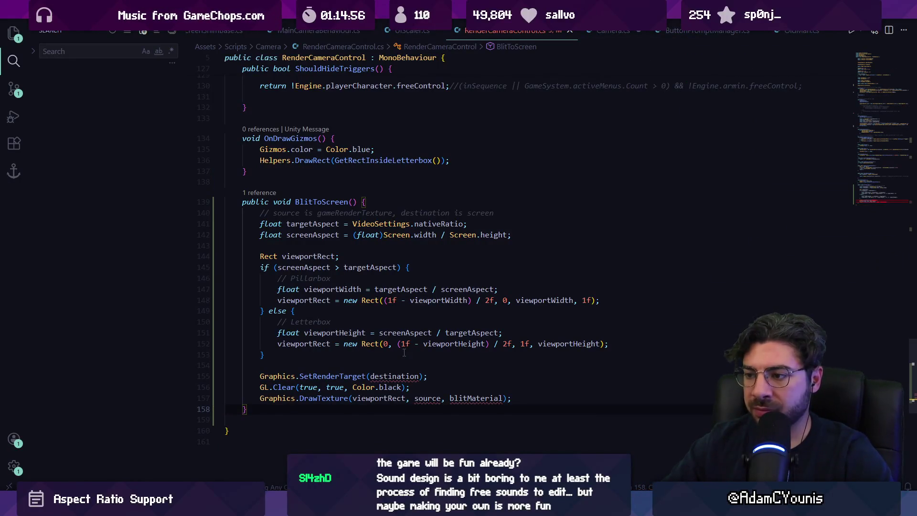
{"action": "key", "text": "Up"}
{"action": "key", "text": "Up"}
{"action": "key", "text": "Up"}
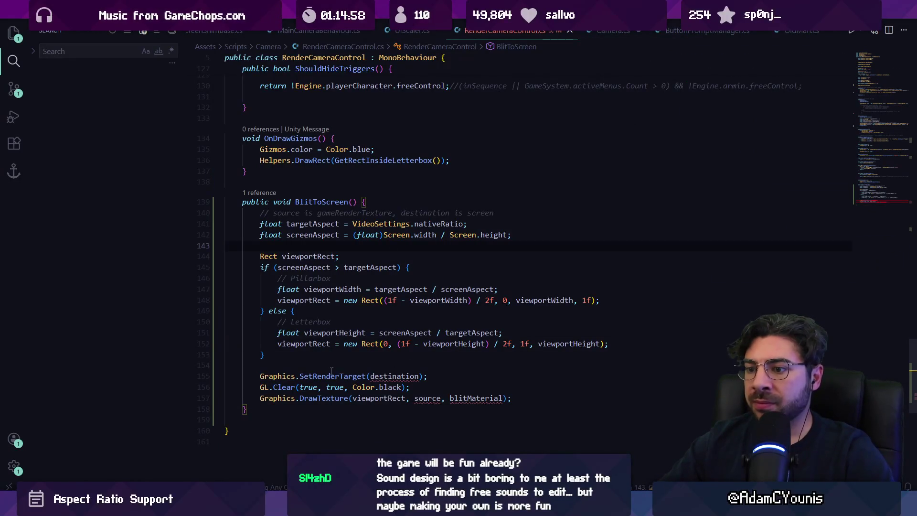
{"action": "double_click", "coordinate": [425, 397]}
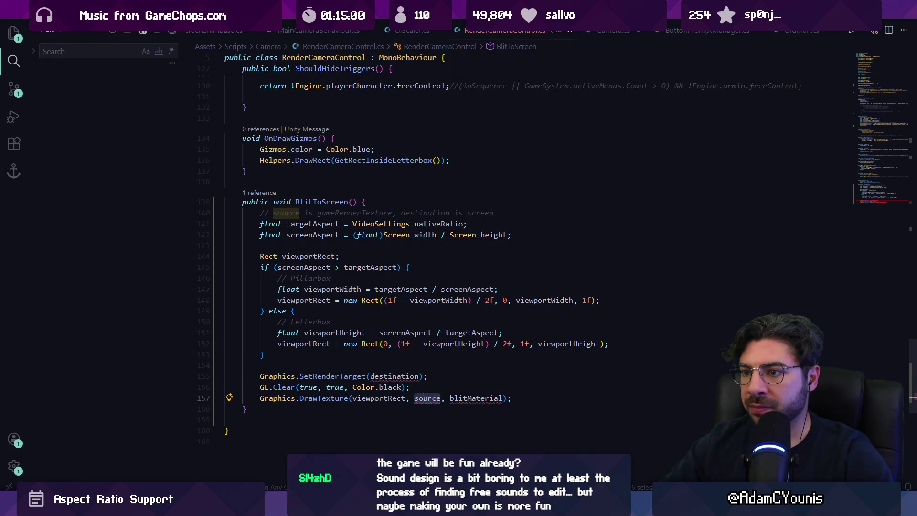
{"action": "left_click", "coordinate": [283, 212]}
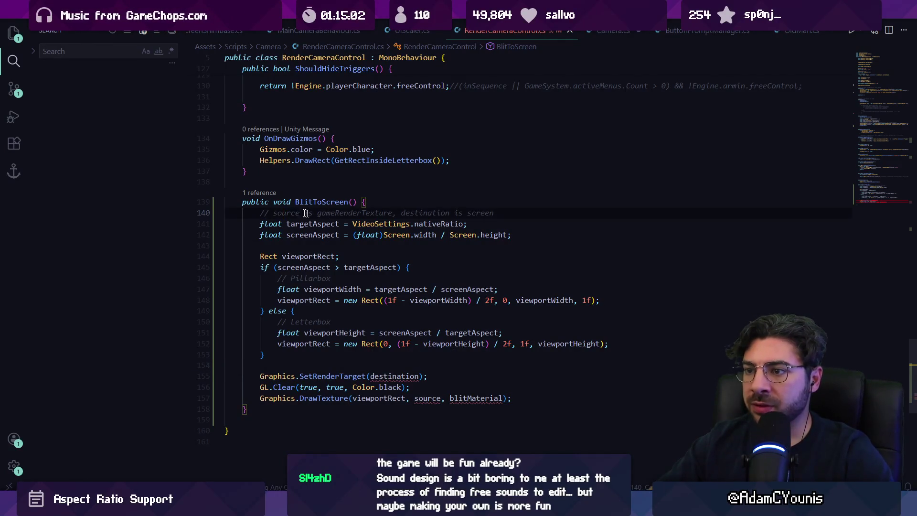
{"action": "double_click", "coordinate": [426, 398]}
{"action": "type", "text": "blitt"}
{"action": "key", "text": "Tab"}
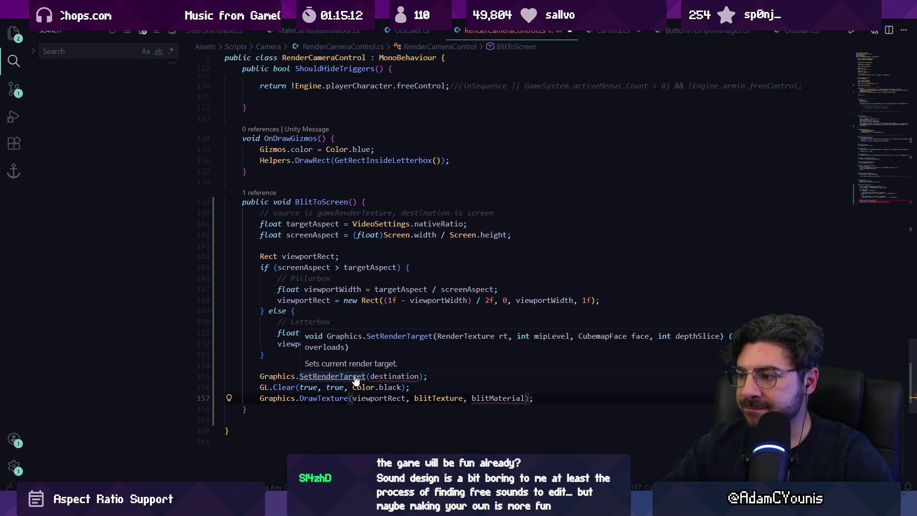
- Undo the quick-fix destination declaration and open the SetRenderTarget definition
{"action": "double_click", "coordinate": [394, 376]}
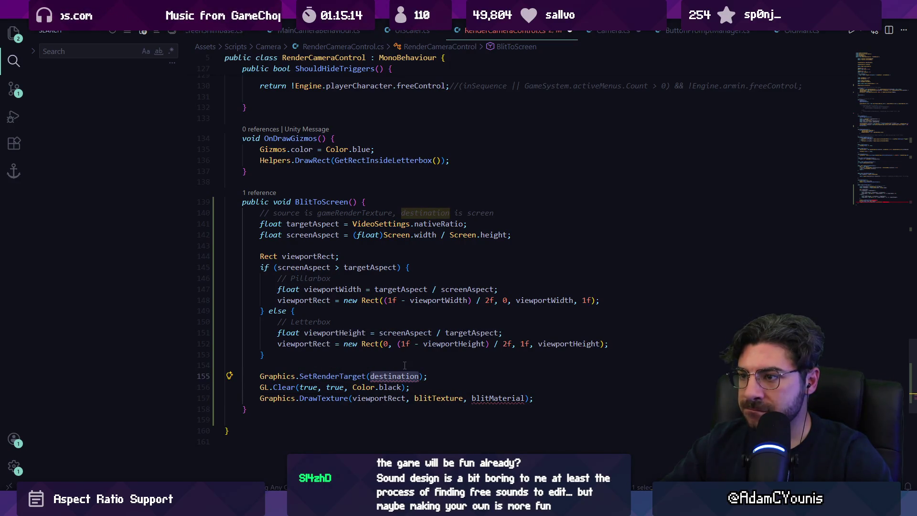
{"action": "key", "text": "ctrl+."}
{"action": "key", "text": "Return"}
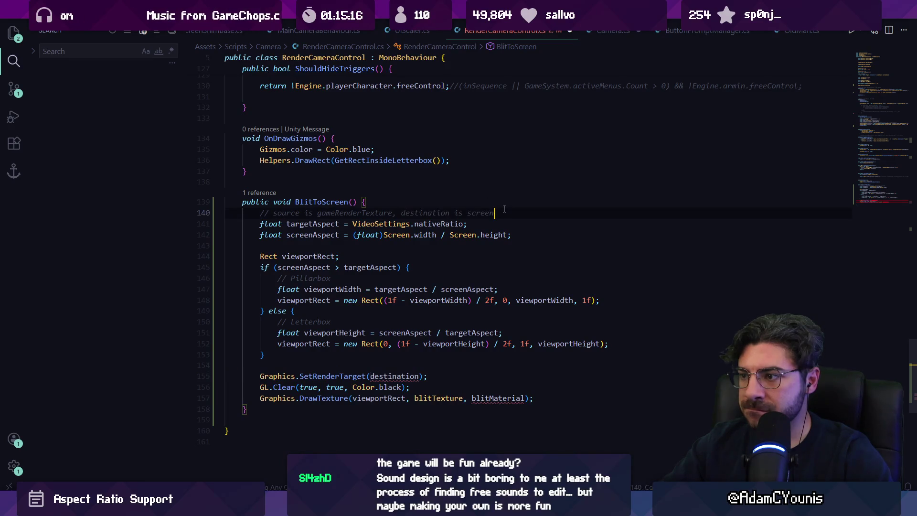
{"action": "key", "text": "ctrl+z"}
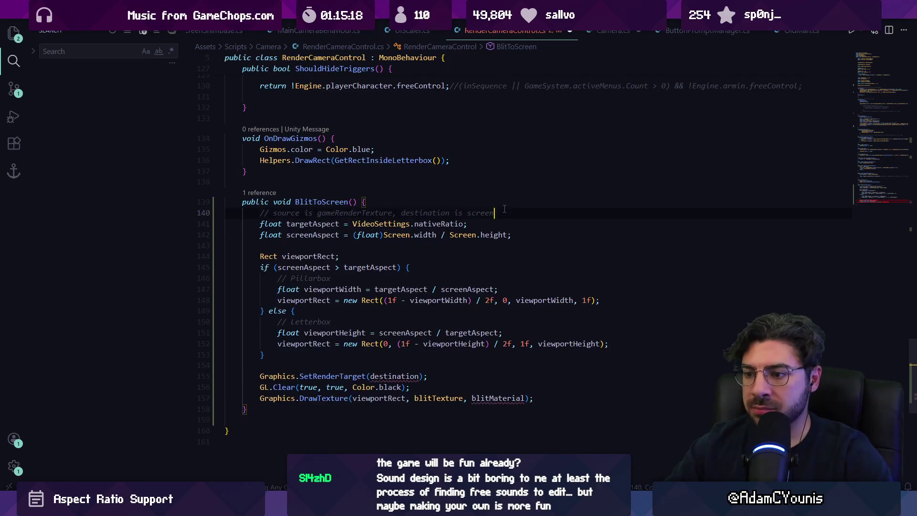
{"action": "left_click", "coordinate": [347, 376], "text": "ctrl"}
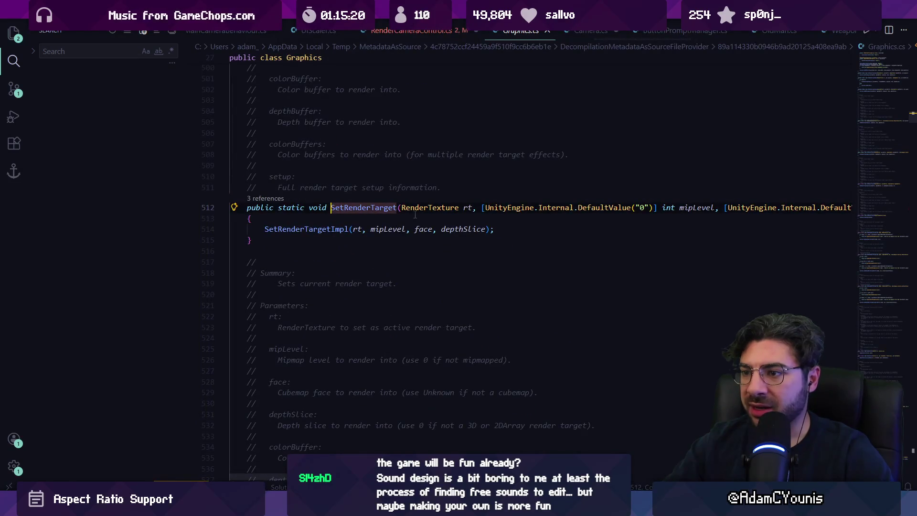
{"action": "key", "text": "alt+Left"}
{"action": "key", "text": "alt+Right"}
{"action": "scroll", "coordinate": [447, 186], "scroll_direction": "up", "scroll_amount": 10}
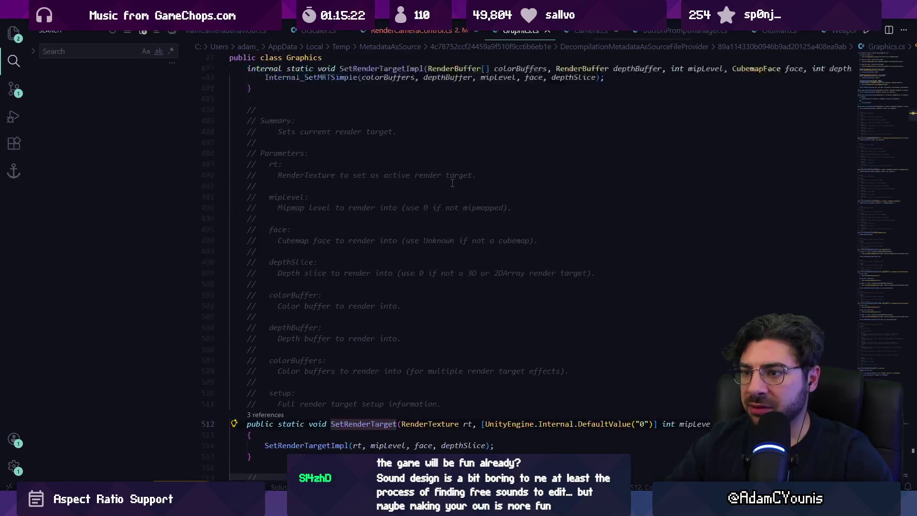
{"action": "scroll", "coordinate": [446, 186], "scroll_direction": "up", "scroll_amount": 10}
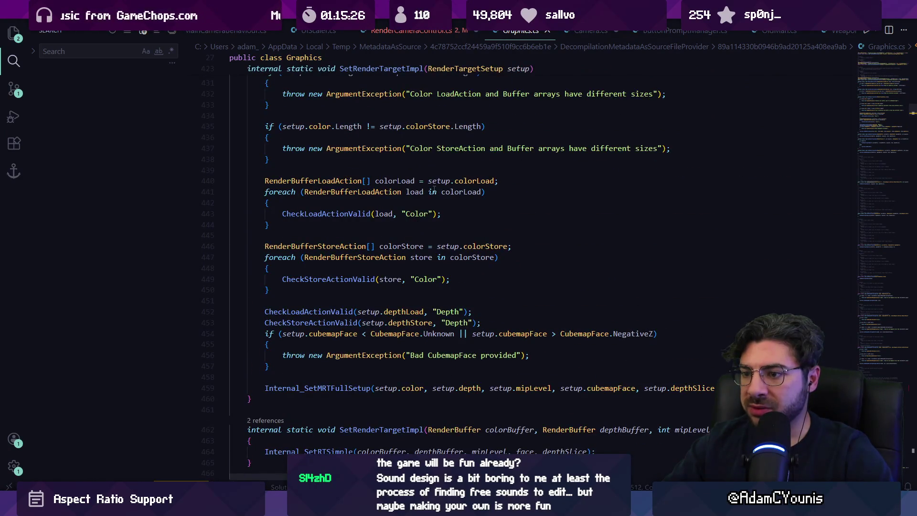
{"action": "scroll", "coordinate": [433, 188], "scroll_direction": "up", "scroll_amount": 10}
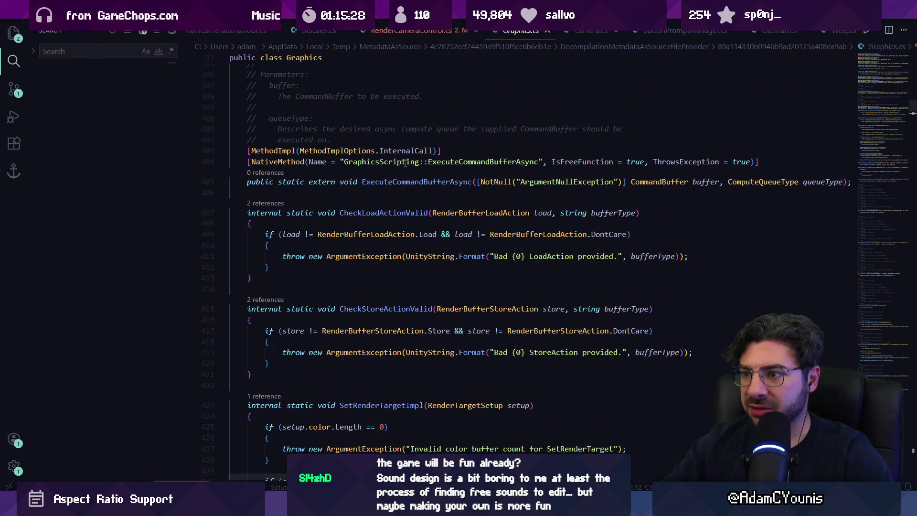
{"action": "scroll", "coordinate": [404, 163], "scroll_direction": "up", "scroll_amount": 5}
{"action": "key", "text": "alt+Left"}
{"action": "key", "text": "alt+Right"}
{"action": "key", "text": "alt+Left"}
{"action": "key", "text": "alt+Up"}
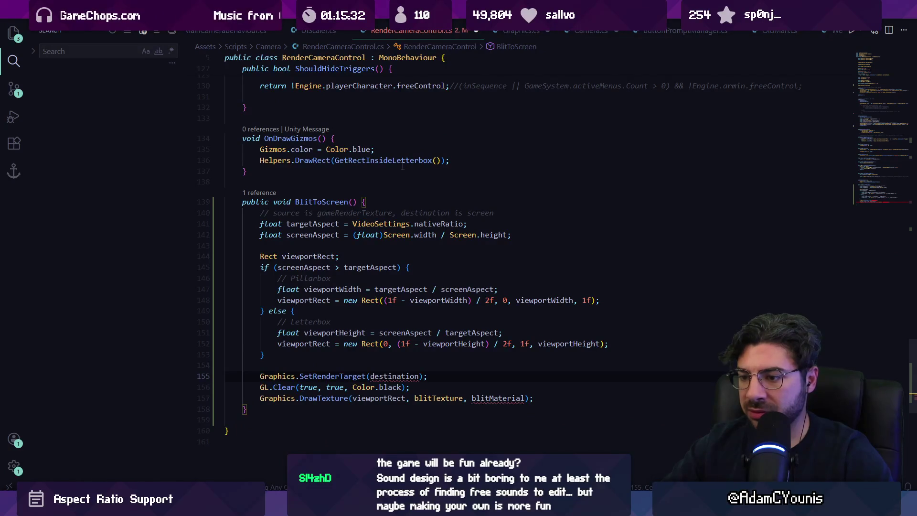
- Undo and redo the recent BlitToScreen edits, keeping blitTexture in DrawTexture, and reopen Copilot Chat
{"action": "key", "text": "alt+Down"}
{"action": "key", "text": "alt+Up"}
{"action": "key", "text": "Down"}
{"action": "key", "text": "Down"}
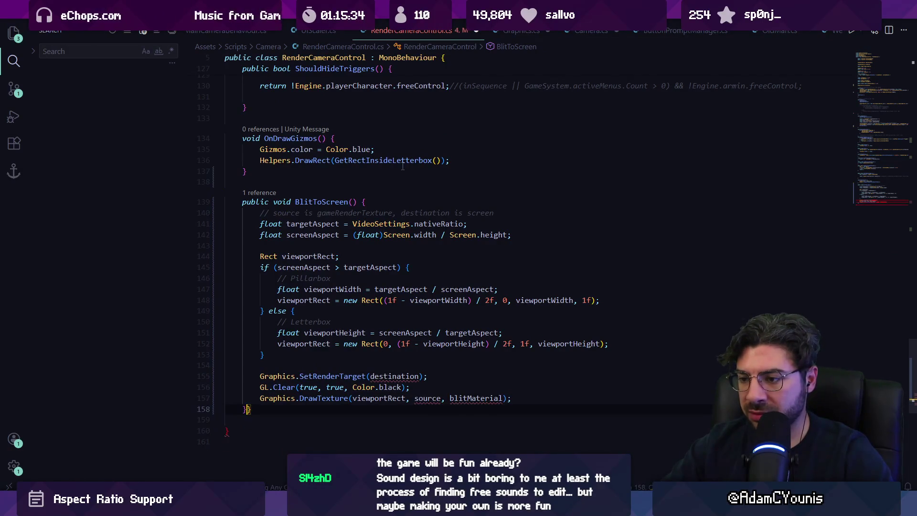
{"action": "key", "text": "ctrl+Right"}
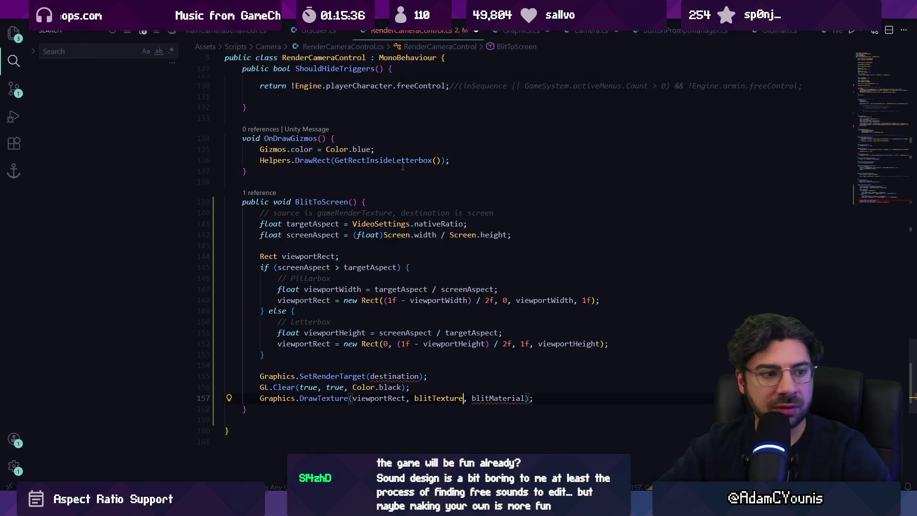
{"action": "key", "text": "ctrl+alt+i"}
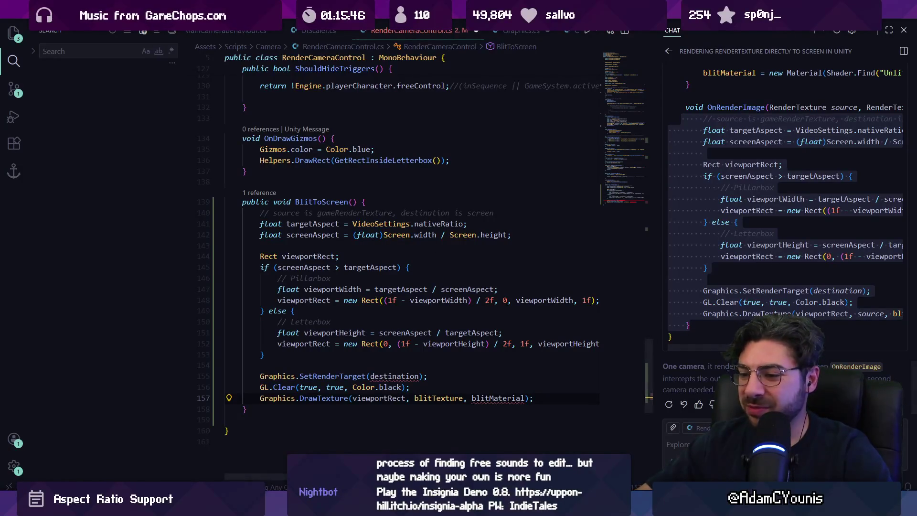
- Switch to Discord and scroll the insignia-alpha-test feedback forum's bug-report posts
{"action": "mouse_move", "coordinate": [385, 506]}
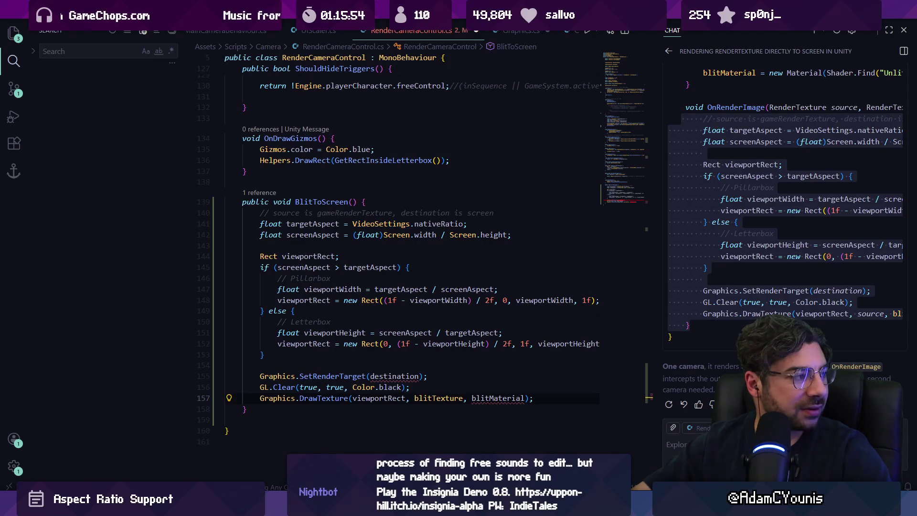
{"action": "key", "text": "alt+Tab"}
{"action": "scroll", "coordinate": [321, 232], "scroll_direction": "down", "scroll_amount": 10}
{"action": "scroll", "coordinate": [321, 233], "scroll_direction": "down", "scroll_amount": 15}
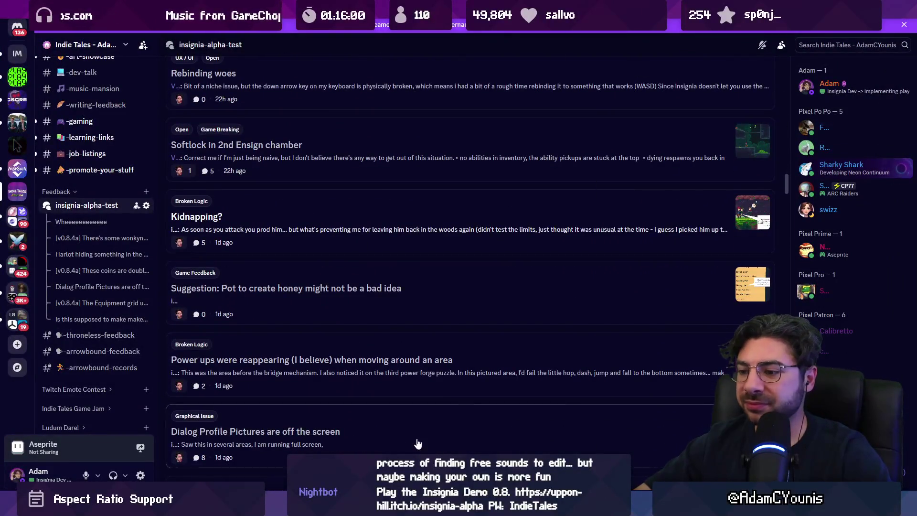
- Make Unity's Scene view taller by lowering the Scene/Project splitter, then return to VS Code
{"action": "key", "text": "alt+Tab"}
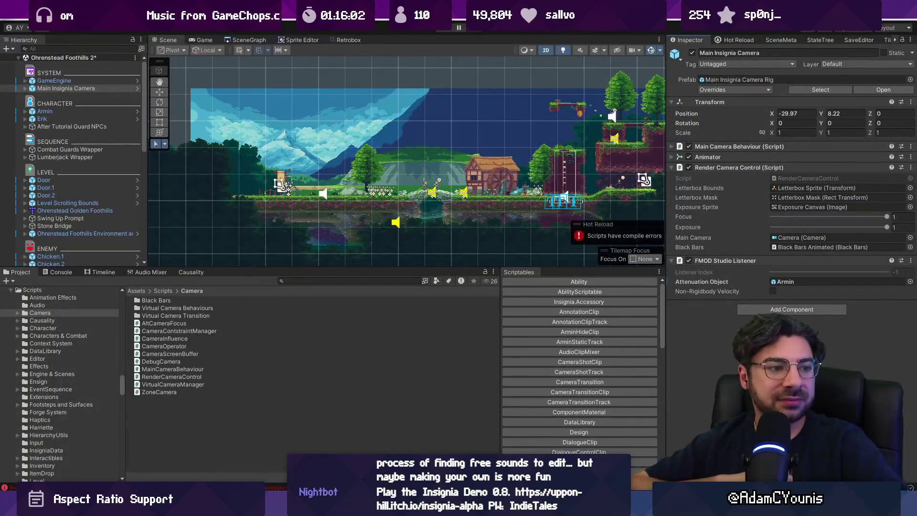
{"action": "left_click_drag", "start_coordinate": [359, 267], "coordinate": [359, 337]}
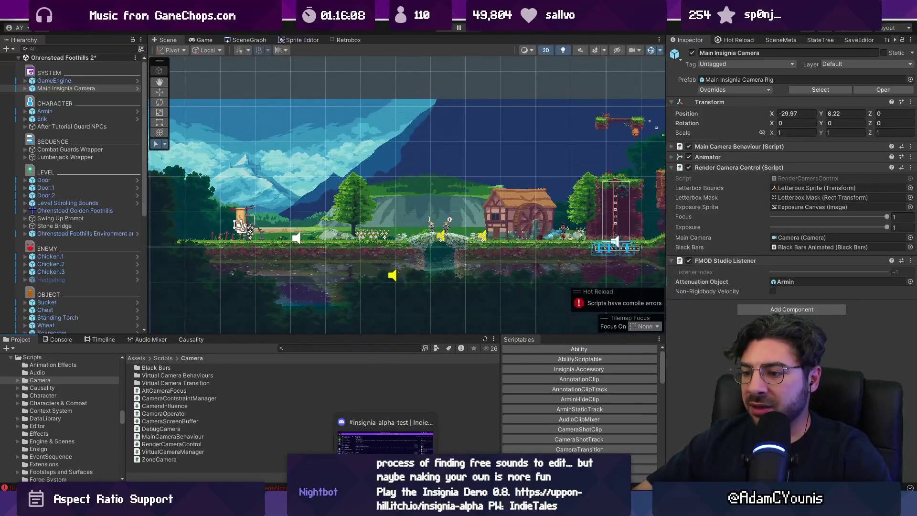
{"action": "left_click", "coordinate": [321, 507]}
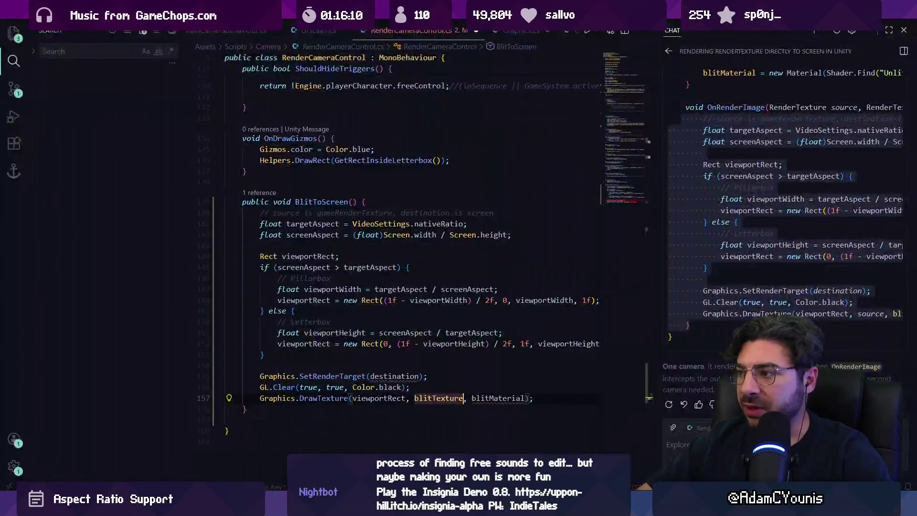
{"action": "scroll", "coordinate": [810, 218], "scroll_direction": "up", "scroll_amount": 3}
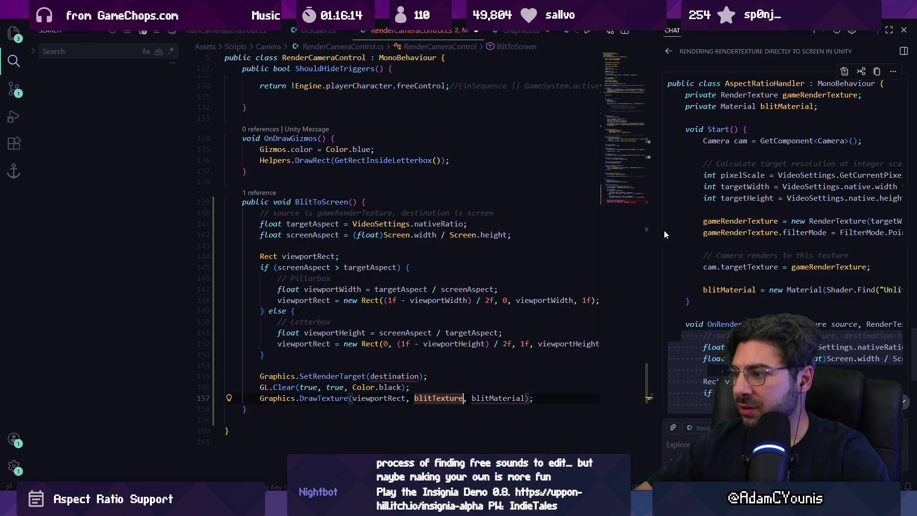
{"action": "left_click_drag", "start_coordinate": [661, 232], "coordinate": [572, 222]}
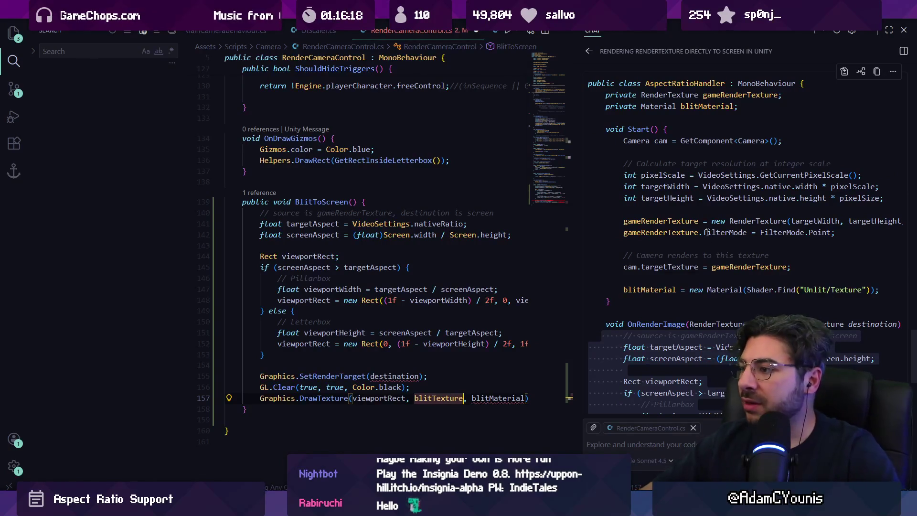
{"action": "scroll", "coordinate": [688, 192], "scroll_direction": "down", "scroll_amount": 6}
{"action": "double_click", "coordinate": [742, 301]}
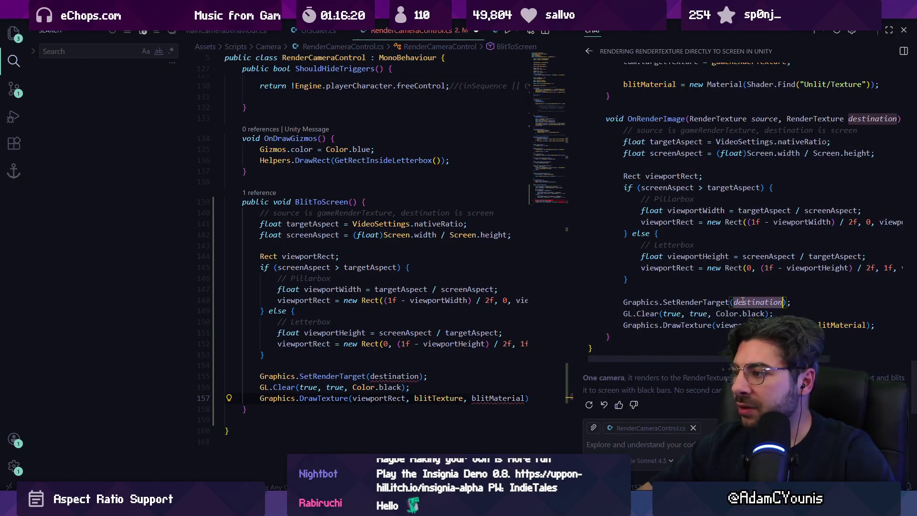
{"action": "scroll", "coordinate": [774, 257], "scroll_direction": "up", "scroll_amount": 1}
{"action": "scroll", "coordinate": [714, 188], "scroll_direction": "up", "scroll_amount": 1}
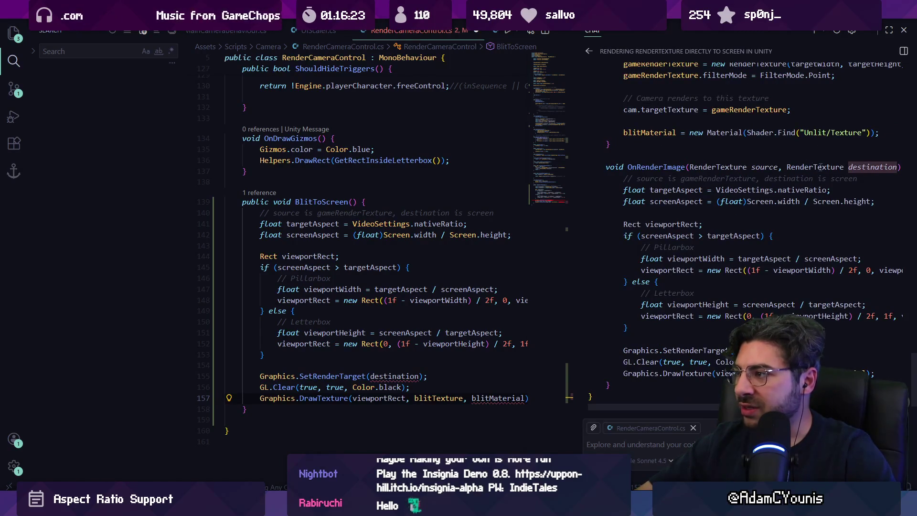
{"action": "scroll", "coordinate": [707, 193], "scroll_direction": "up", "scroll_amount": 5}
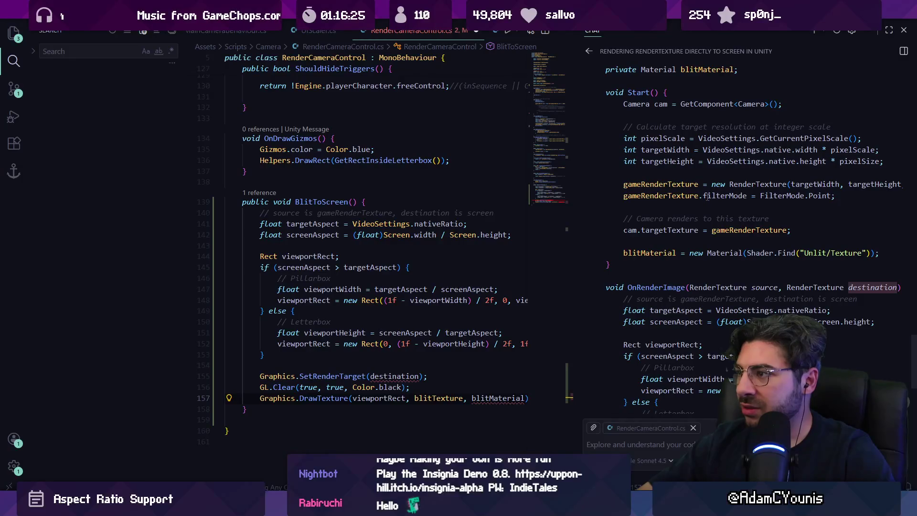
{"action": "scroll", "coordinate": [706, 197], "scroll_direction": "down", "scroll_amount": 7}
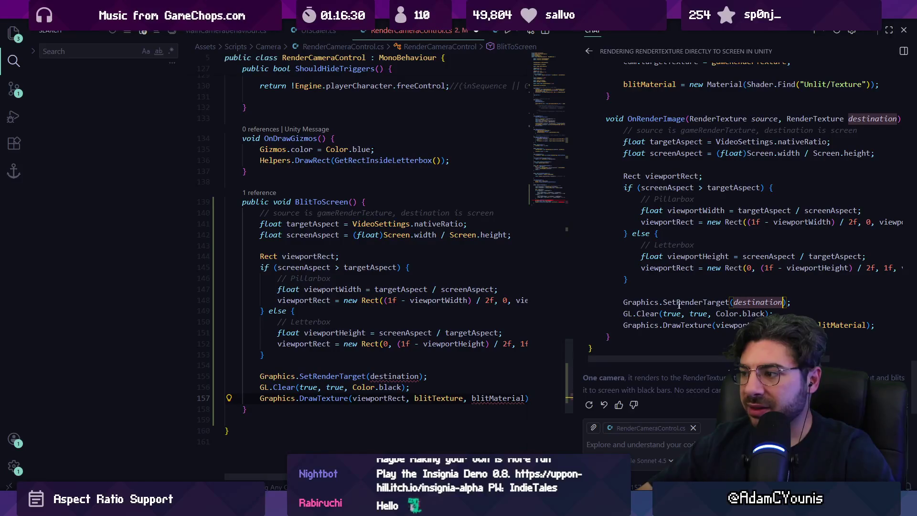
{"action": "left_click", "coordinate": [667, 325]}
{"action": "left_click", "coordinate": [729, 324]}
{"action": "left_click", "coordinate": [790, 324]}
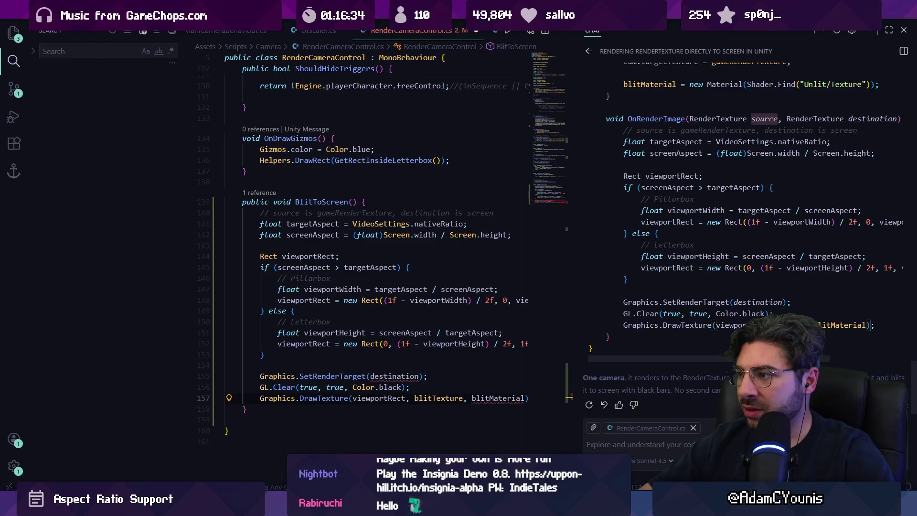
{"action": "scroll", "coordinate": [742, 299], "scroll_direction": "up", "scroll_amount": 5}
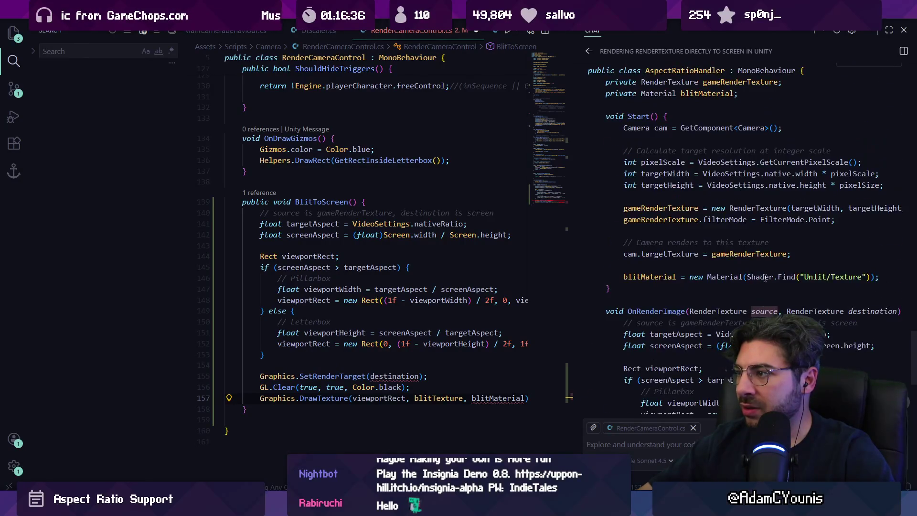
{"action": "scroll", "coordinate": [742, 299], "scroll_direction": "down", "scroll_amount": 5}
{"action": "left_click", "coordinate": [723, 369]}
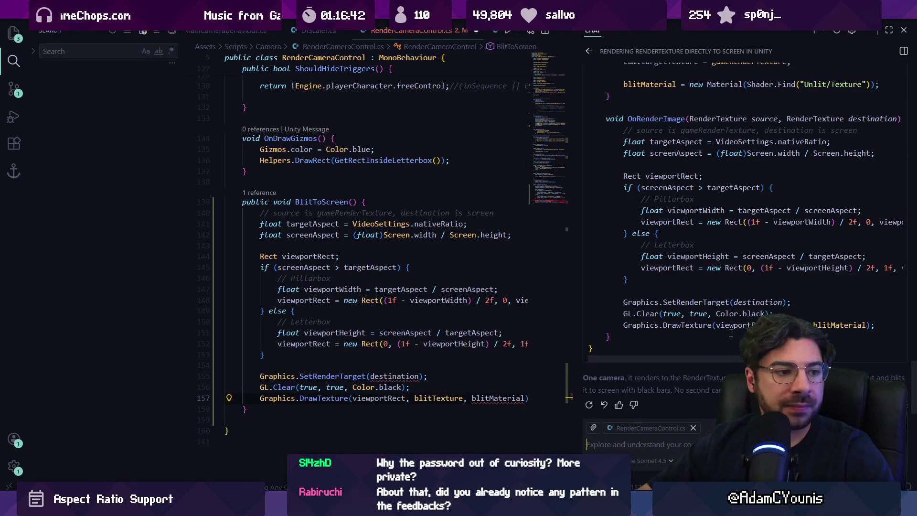
- Draft and discard several attempts at a question in the Copilot chat input
{"action": "type", "text": "what is the"}
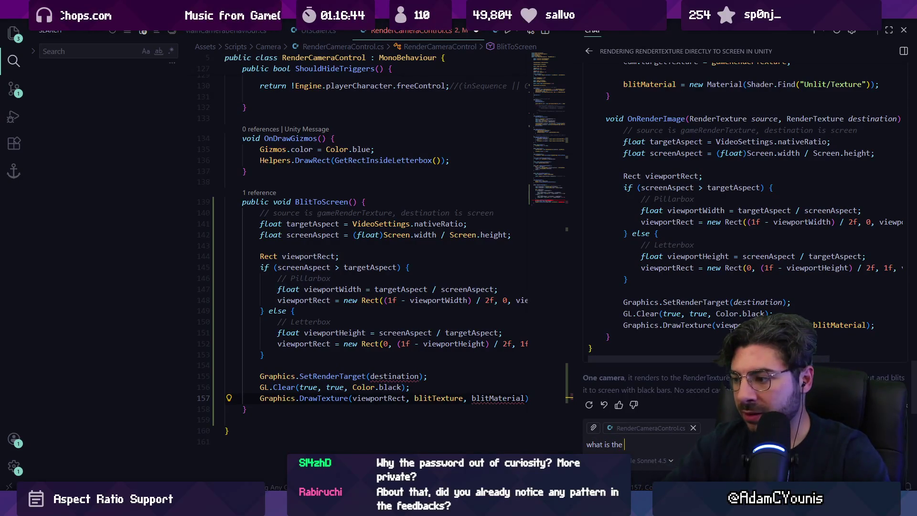
{"action": "key", "text": "BackSpace"}
{"action": "key", "text": "BackSpace"}
{"action": "key", "text": "BackSpace"}
{"action": "type", "text": "thj"}
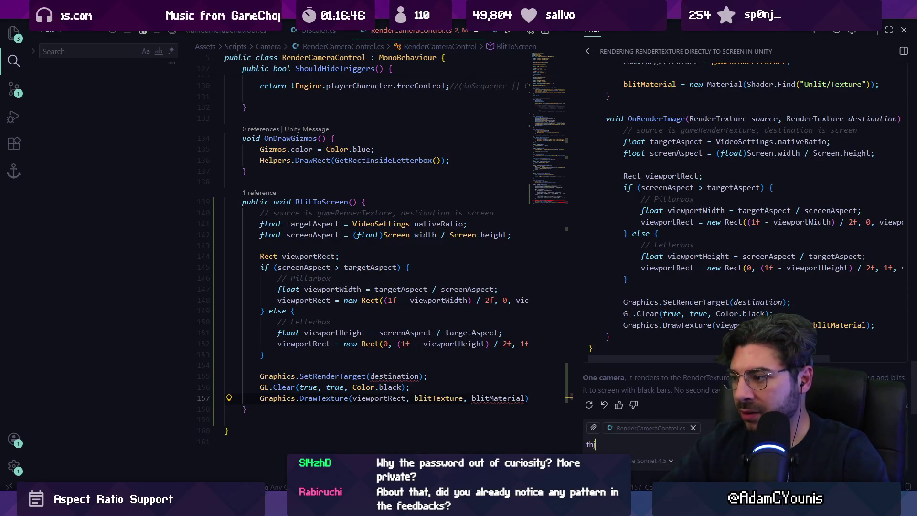
{"action": "type", "text": "ios se"}
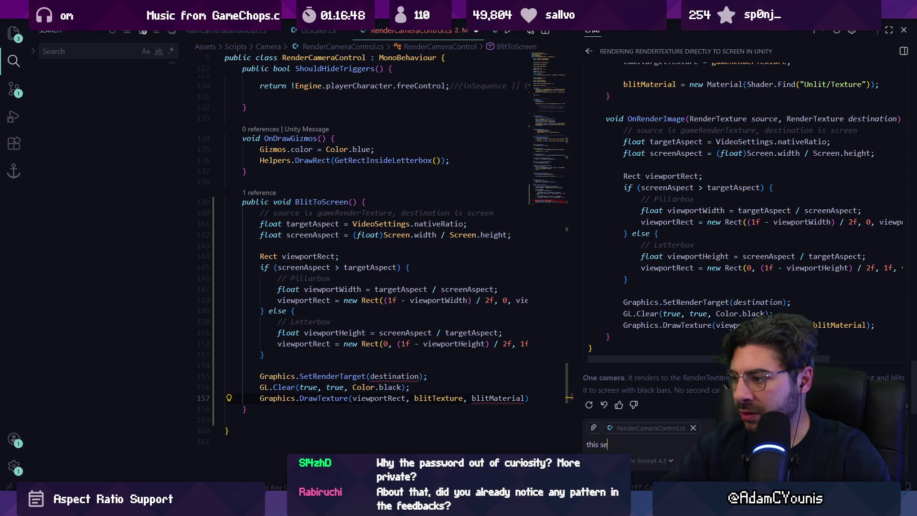
{"action": "type", "text": "draws a tex"}
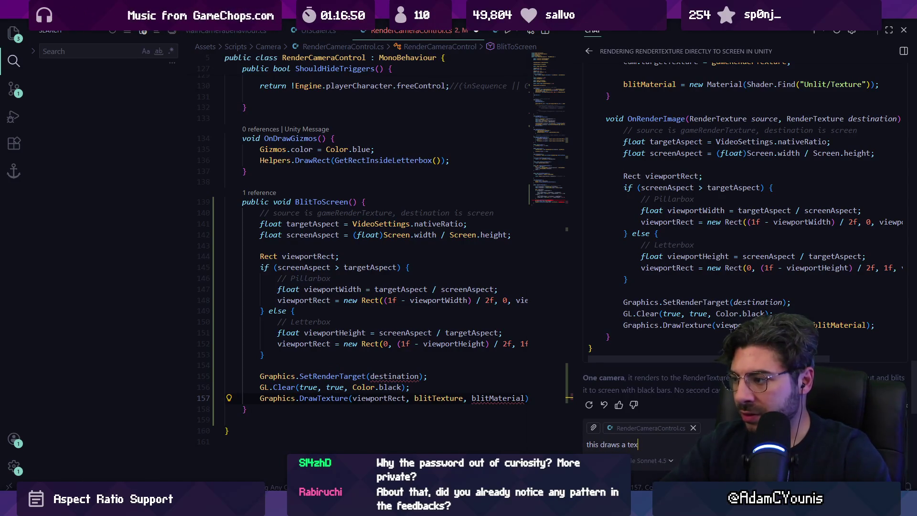
{"action": "type", "text": "ture frp,"}
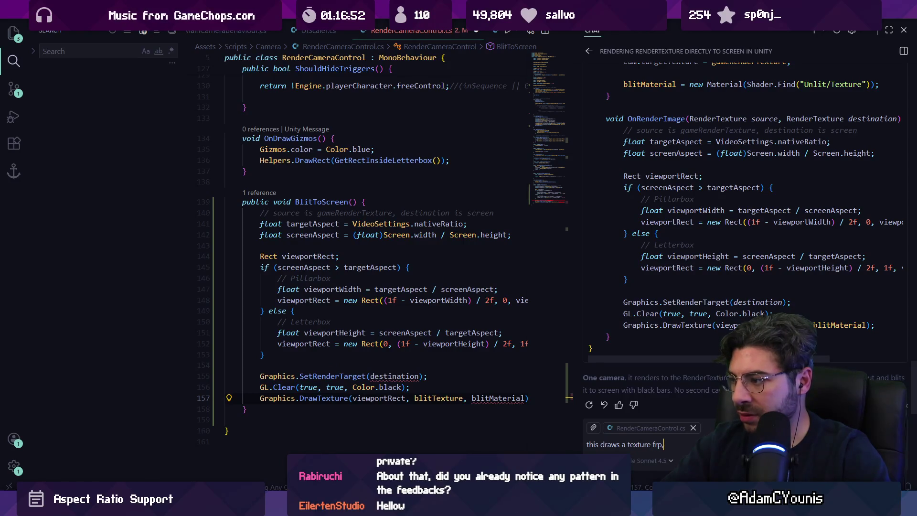
{"action": "key", "text": "ctrl+BackSpace"}
{"action": "key", "text": "ctrl+BackSpace"}
{"action": "key", "text": "ctrl+BackSpace"}
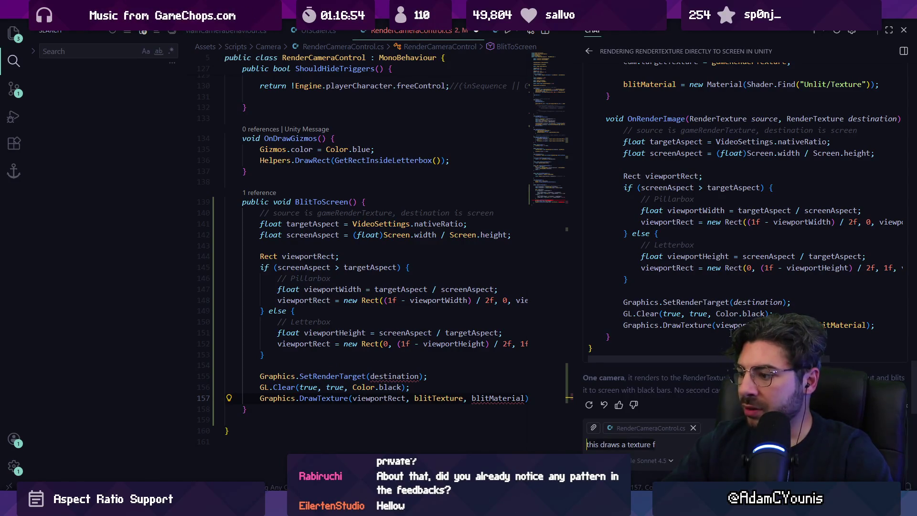
{"action": "type", "text": "what"}
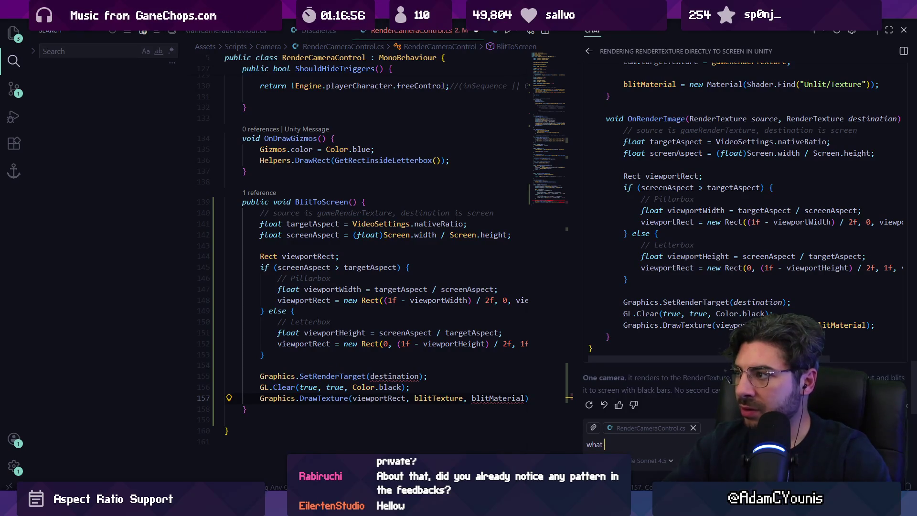
{"action": "key", "text": "ctrl+BackSpace"}
{"action": "type", "text": "why are th"}
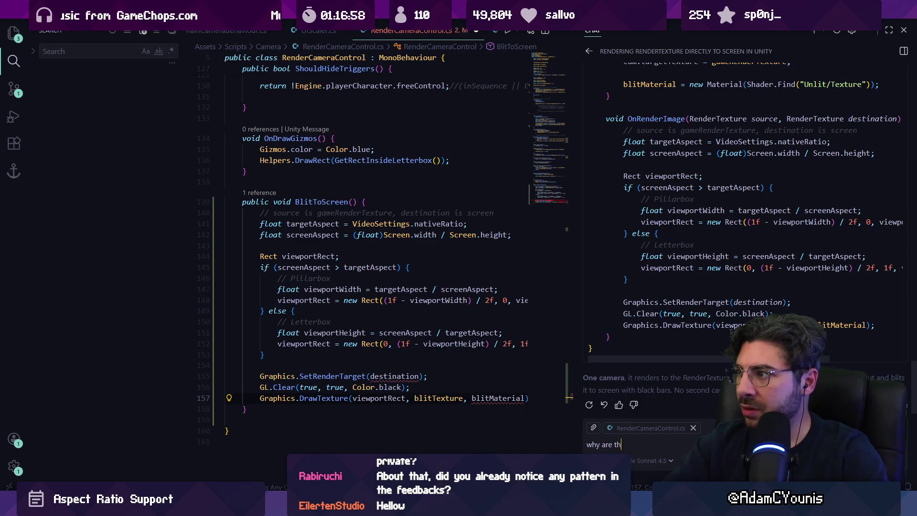
{"action": "scroll", "coordinate": [745, 222], "scroll_direction": "up", "scroll_amount": 4}
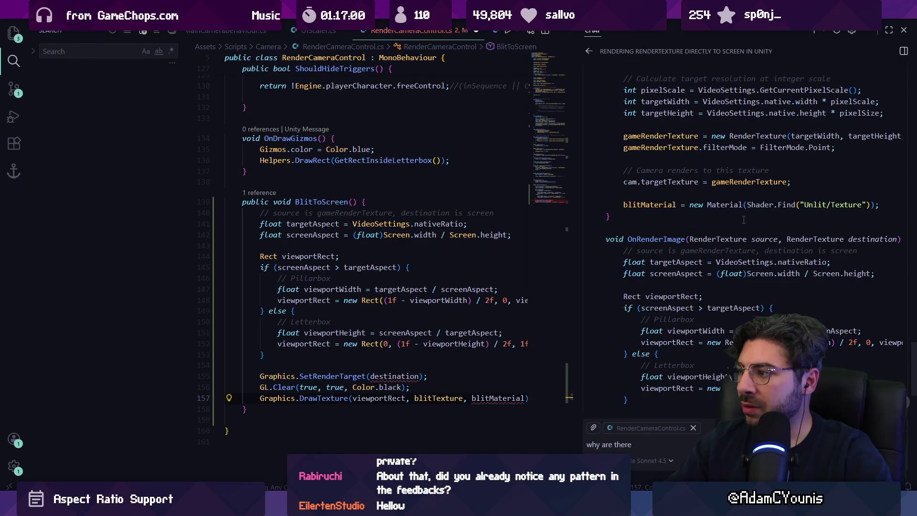
{"action": "scroll", "coordinate": [743, 219], "scroll_direction": "down", "scroll_amount": 4}
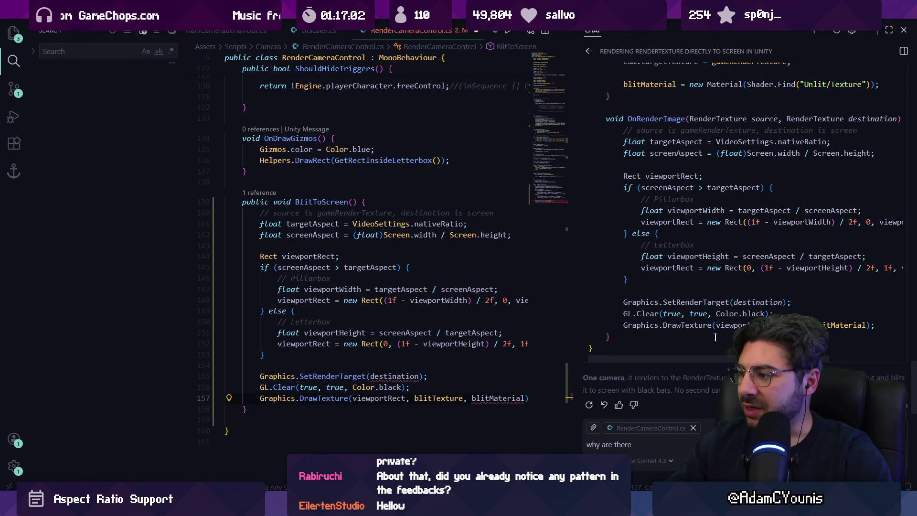
- Ask Copilot Chat how the destination render texture reaches the screen
{"action": "left_click", "coordinate": [652, 445]}
{"action": "key", "text": "ctrl+a"}
{"action": "type", "text": "how does th"}
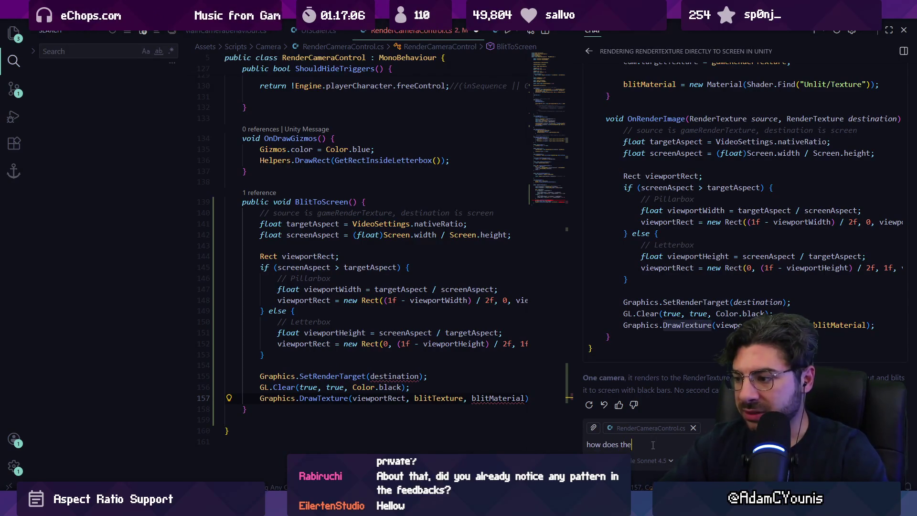
{"action": "key", "text": "BackSpace"}
{"action": "type", "text": "distination rendet"}
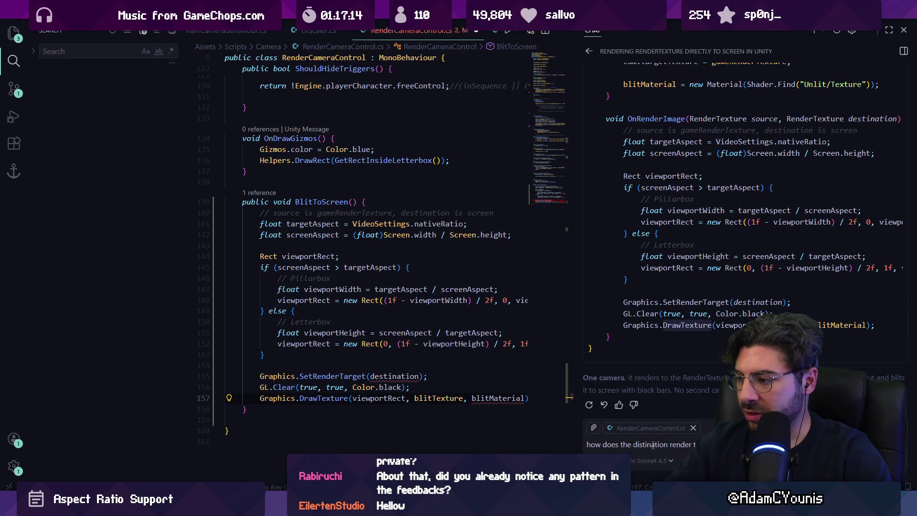
{"action": "key", "text": "Return"}
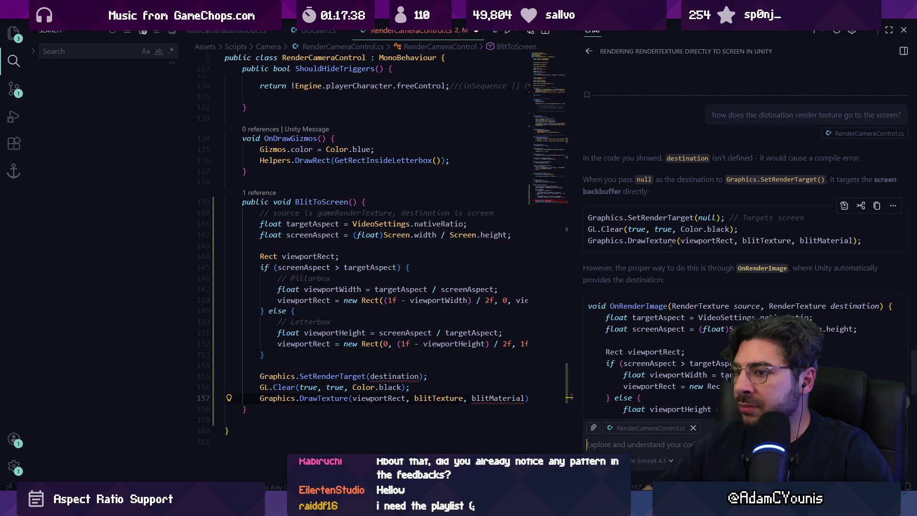
- Copy the chat's suggested OnRenderImage code and select BlitToScreen in lines 139–158
{"action": "scroll", "coordinate": [652, 227], "scroll_direction": "down", "scroll_amount": 3}
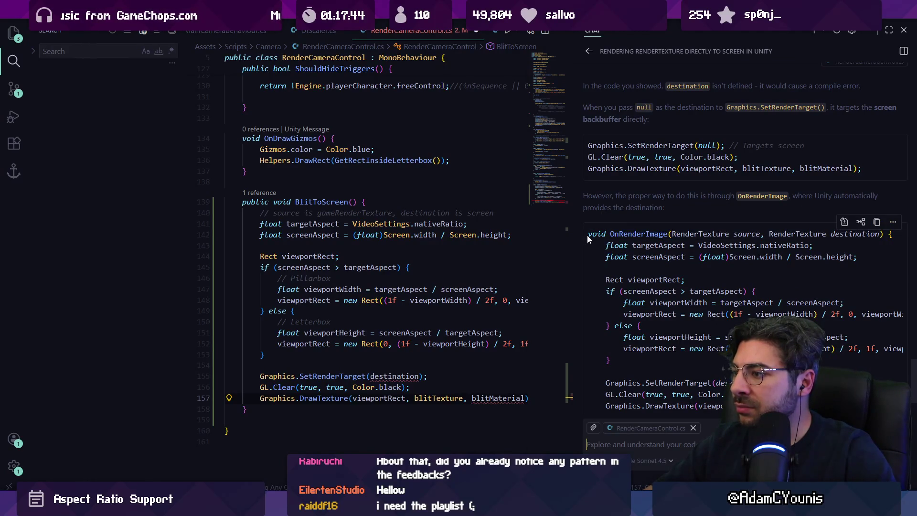
{"action": "mouse_move", "coordinate": [586, 235]}
{"action": "left_mouse_down"}
{"action": "mouse_move", "coordinate": [621, 256]}
{"action": "mouse_move", "coordinate": [618, 331]}
{"action": "left_mouse_up"}
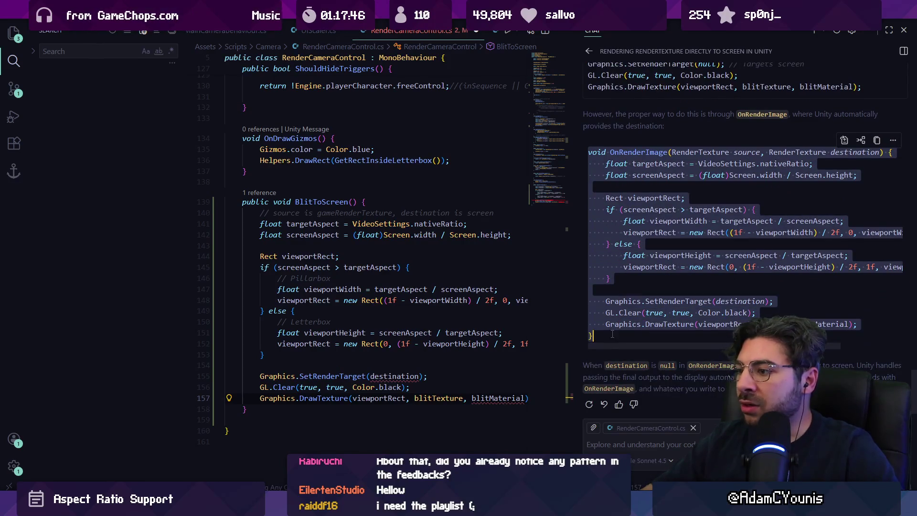
{"action": "key", "text": "super+v"}
{"action": "left_click", "coordinate": [253, 363]}
{"action": "mouse_move", "coordinate": [246, 409]}
{"action": "left_mouse_down"}
{"action": "mouse_move", "coordinate": [260, 267]}
{"action": "mouse_move", "coordinate": [243, 202]}
{"action": "left_mouse_up"}
{"action": "key", "text": "super+d"}
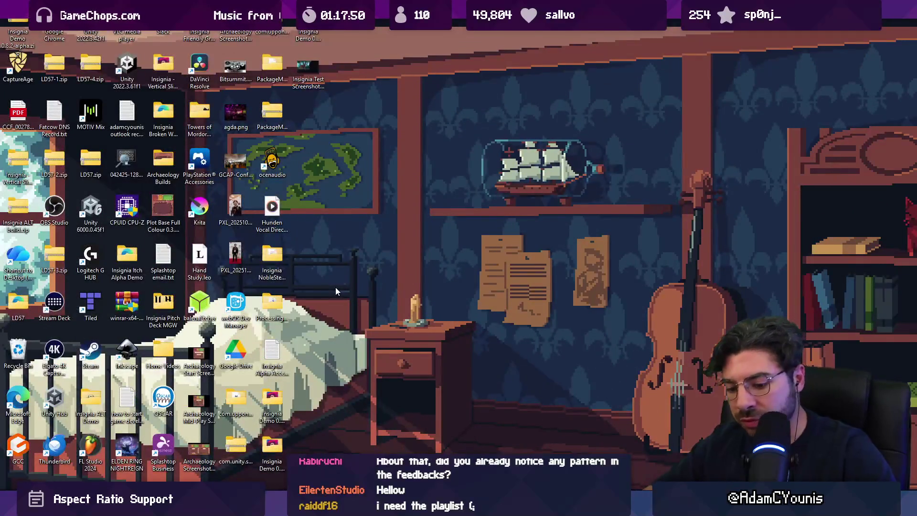
{"action": "key", "text": "super+d"}
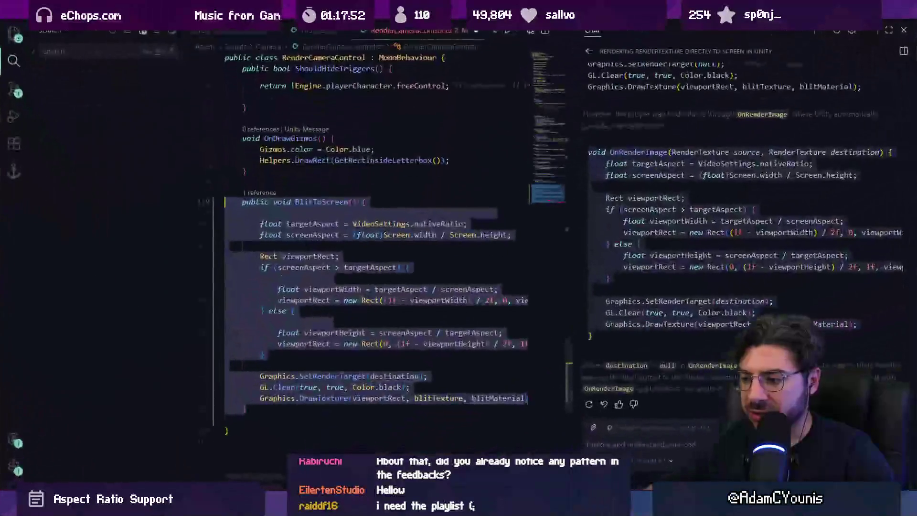
- Undo the earlier paste, then paste the chat's OnRenderImage code over BlitToScreen in lines 139–158
{"action": "mouse_move", "coordinate": [420, 404]}
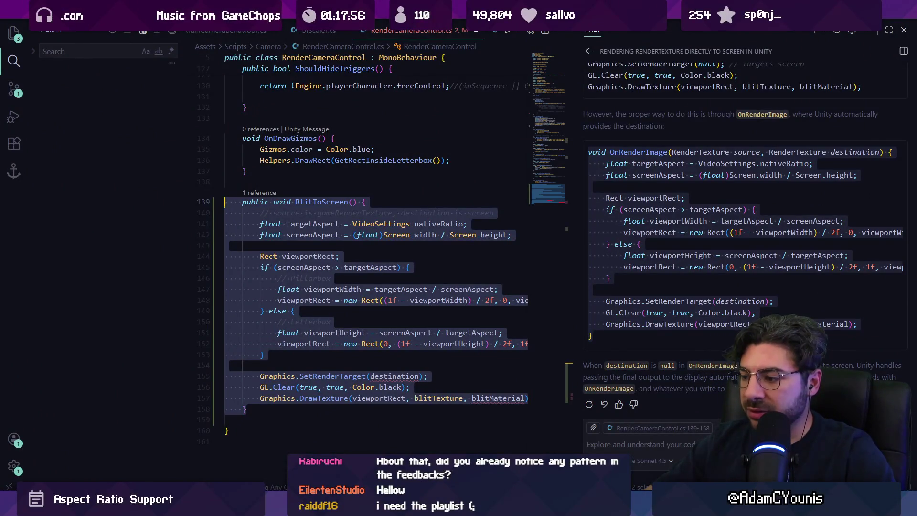
{"action": "mouse_move", "coordinate": [596, 507]}
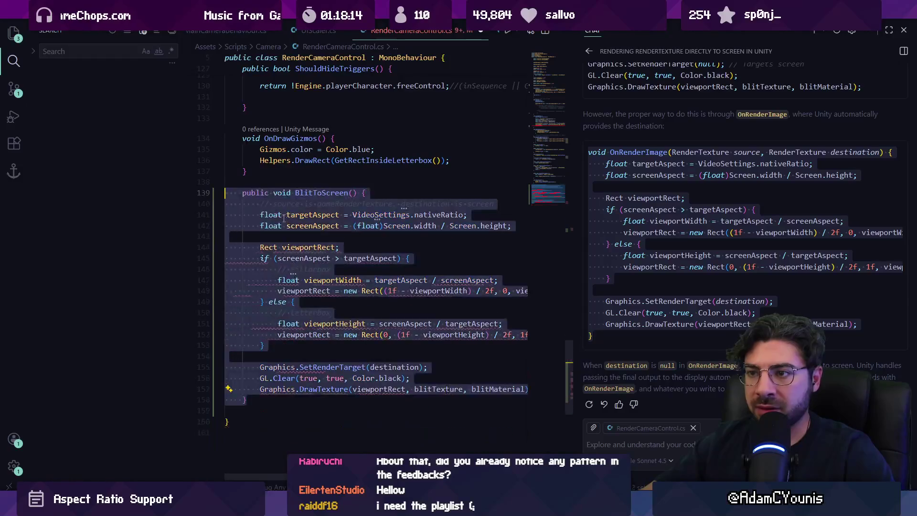
{"action": "key", "text": "ctrl+z"}
{"action": "left_click", "coordinate": [637, 333]}
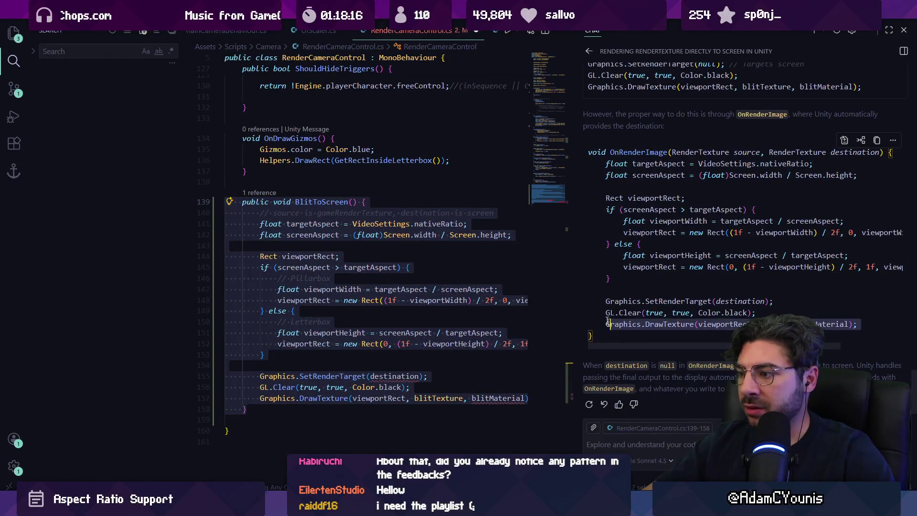
{"action": "key", "text": "ctrl+a"}
{"action": "mouse_move", "coordinate": [249, 413]}
{"action": "left_mouse_down"}
{"action": "mouse_move", "coordinate": [229, 377]}
{"action": "mouse_move", "coordinate": [195, 194]}
{"action": "left_mouse_up"}
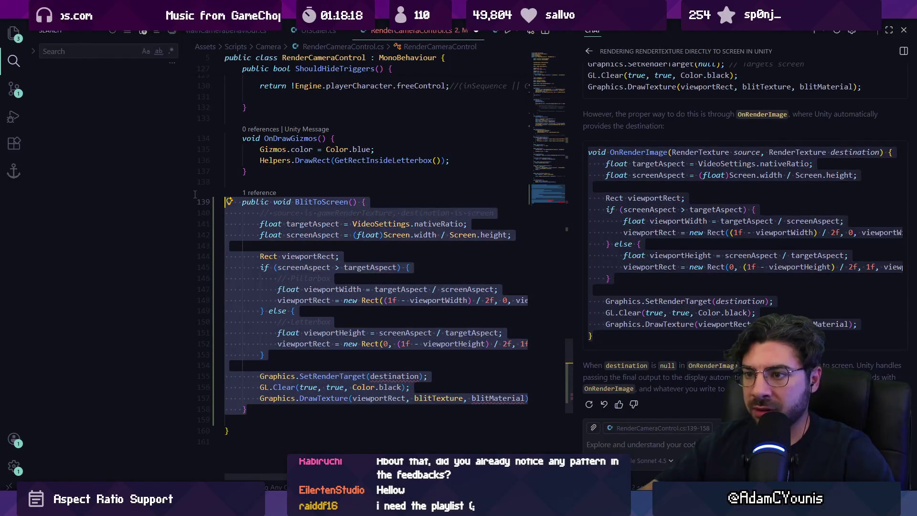
{"action": "key", "text": "ctrl+v"}
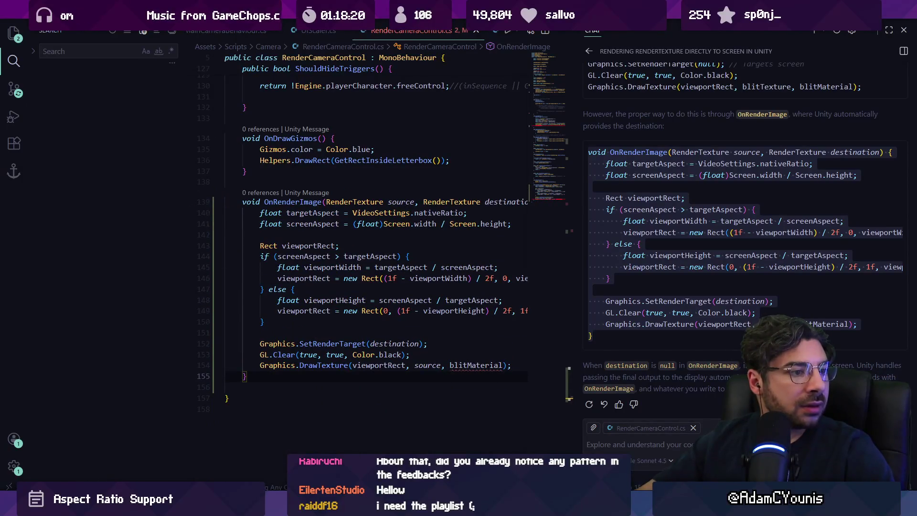
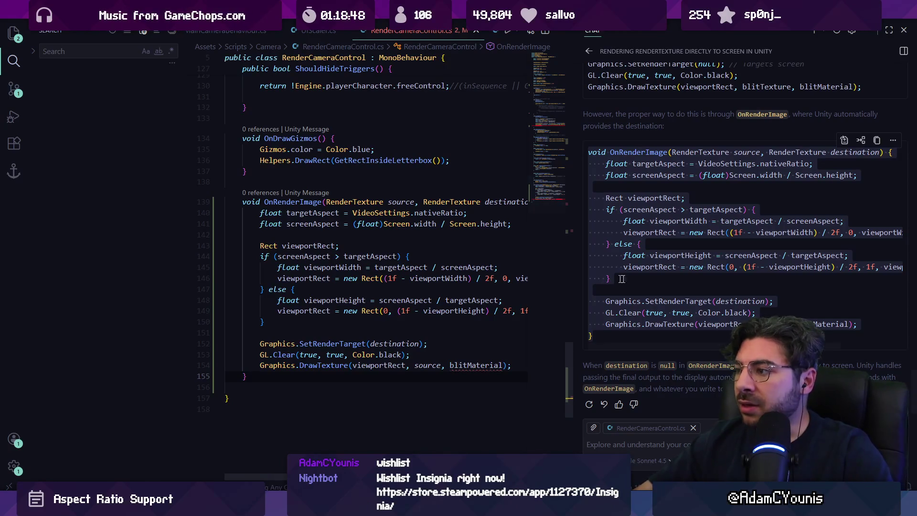
- Review the chat's suggested OnRenderImage code, including the blitMaterial draw call and viewport height calculation
{"action": "left_click", "coordinate": [679, 287]}
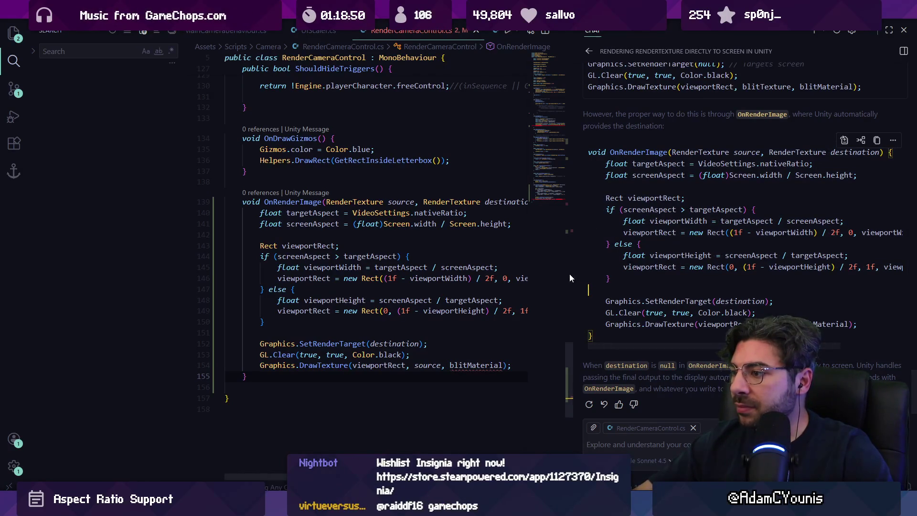
{"action": "left_click_drag", "start_coordinate": [572, 276], "coordinate": [594, 275]}
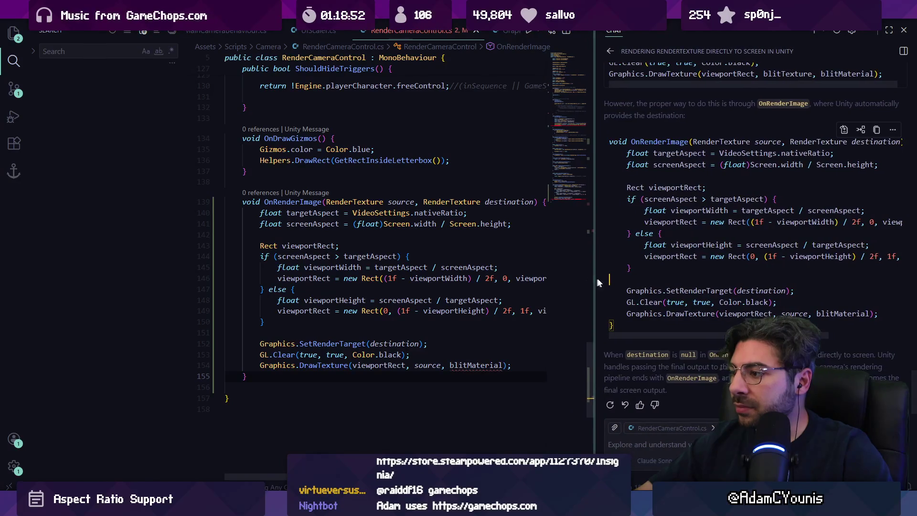
{"action": "scroll", "coordinate": [677, 254], "scroll_direction": "up", "scroll_amount": 5}
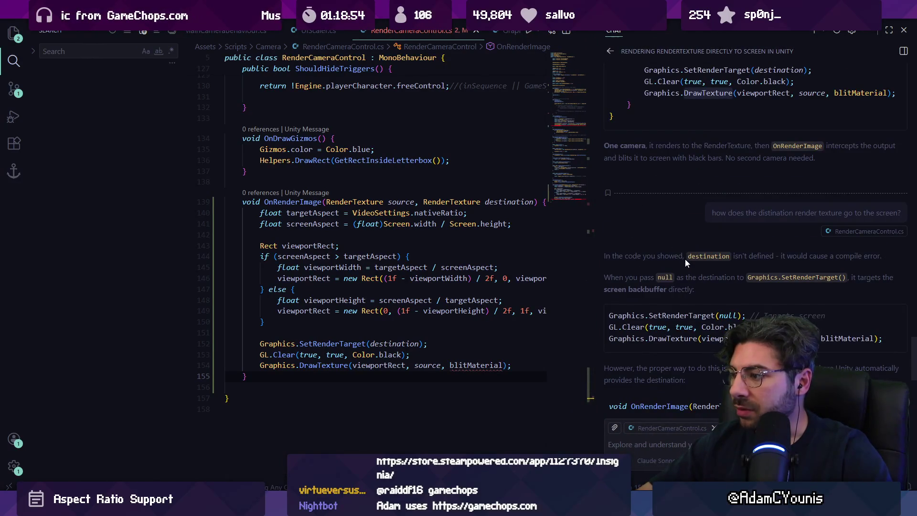
{"action": "scroll", "coordinate": [684, 259], "scroll_direction": "up", "scroll_amount": 10}
{"action": "scroll", "coordinate": [684, 260], "scroll_direction": "up", "scroll_amount": 2}
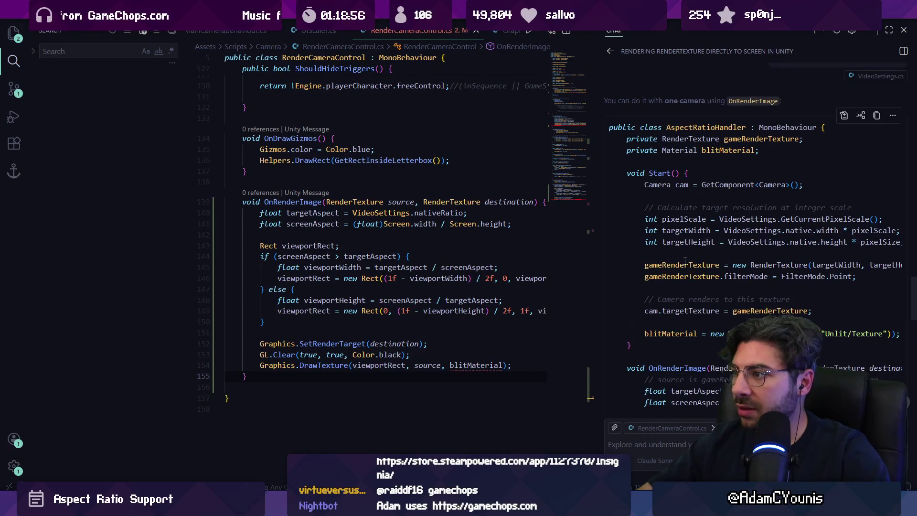
{"action": "scroll", "coordinate": [683, 152], "scroll_direction": "down", "scroll_amount": 15}
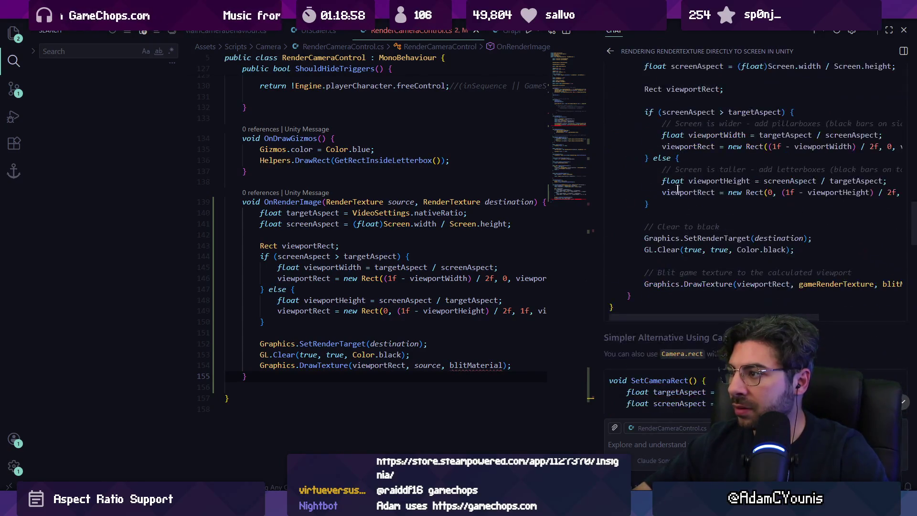
{"action": "left_click", "coordinate": [475, 365]}
{"action": "left_click", "coordinate": [432, 311]}
- Ask the assistant whether a specific camera or material is required and whether post-processing still applies
{"action": "left_click", "coordinate": [663, 441]}
{"action": "type", "text": "what's the material"}
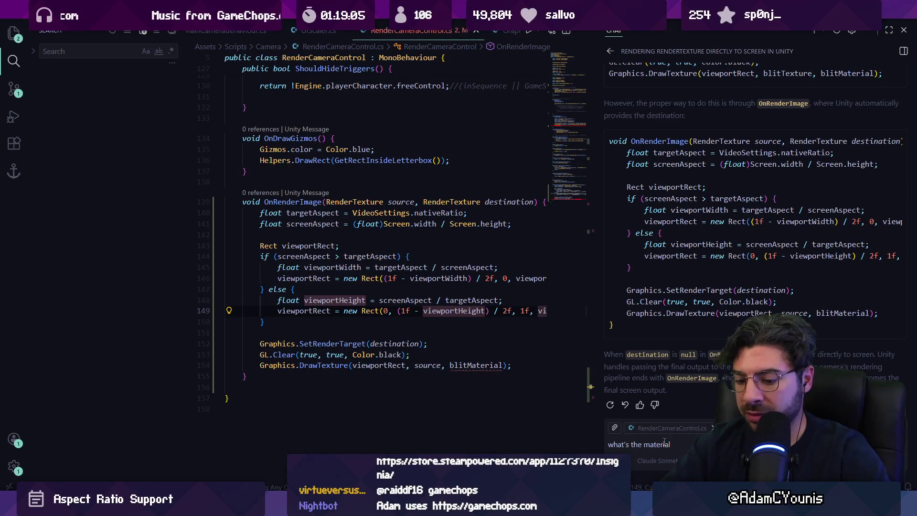
{"action": "key", "text": "shift+Home"}
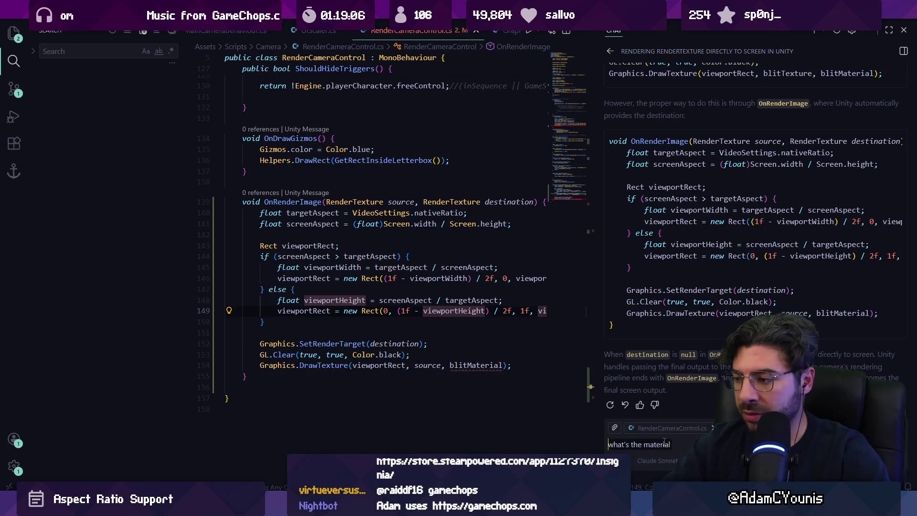
{"action": "type", "text": "should"}
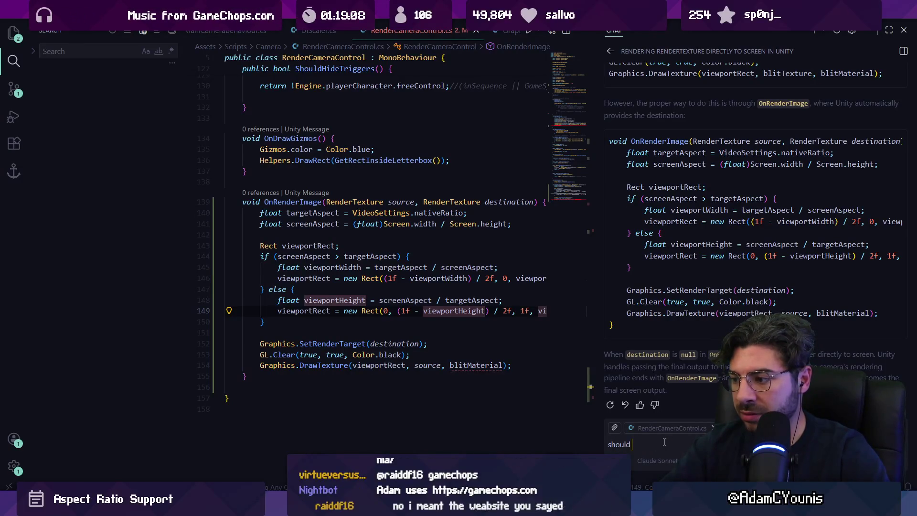
{"action": "type", "text": " we"}
{"action": "key", "text": "shift+Home"}
{"action": "type", "text": "does"}
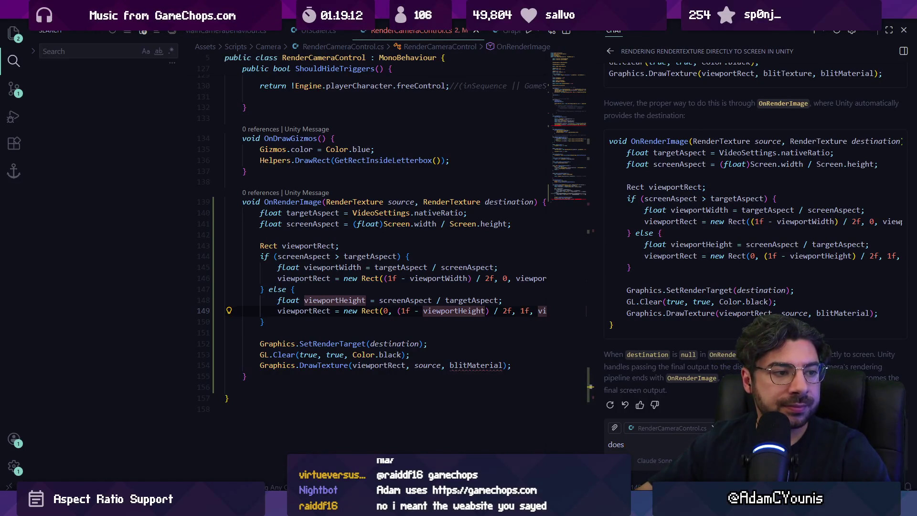
{"action": "type", "text": " there have to be a sp"}
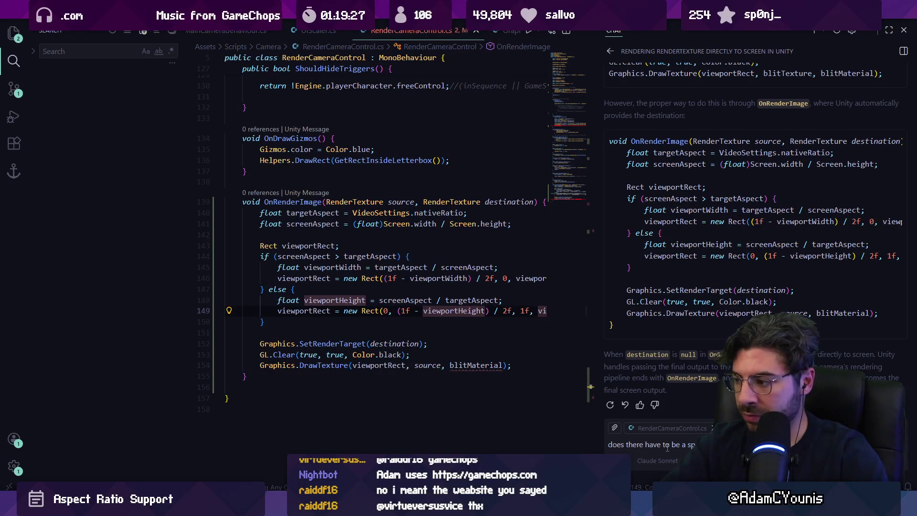
{"action": "type", "text": "ecific camera this script is applie"}
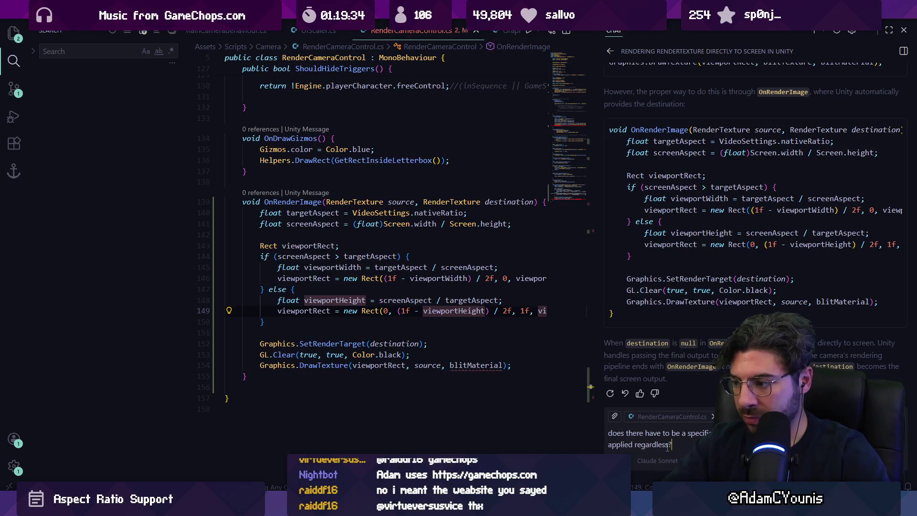
{"action": "key", "text": "Return"}
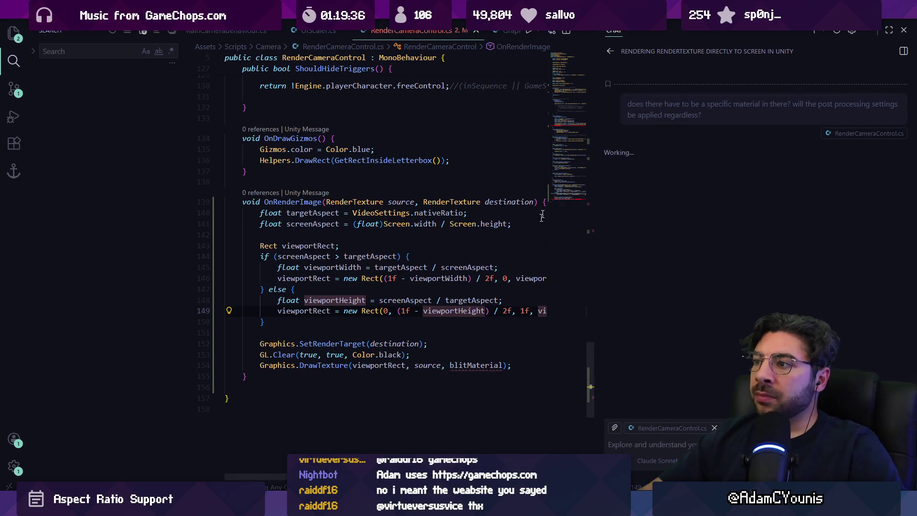
- Delete the BlitToScreen(); call from LateUpdate
{"action": "left_click", "coordinate": [561, 132]}
{"action": "left_click", "coordinate": [306, 187]}
{"action": "triple_click", "coordinate": [305, 186]}
{"action": "key", "text": "BackSpace"}
- Pass null instead of blitMaterial in OnRenderImage's DrawTexture call and save the script
{"action": "scroll", "coordinate": [447, 203], "scroll_direction": "right", "scroll_amount": 5}
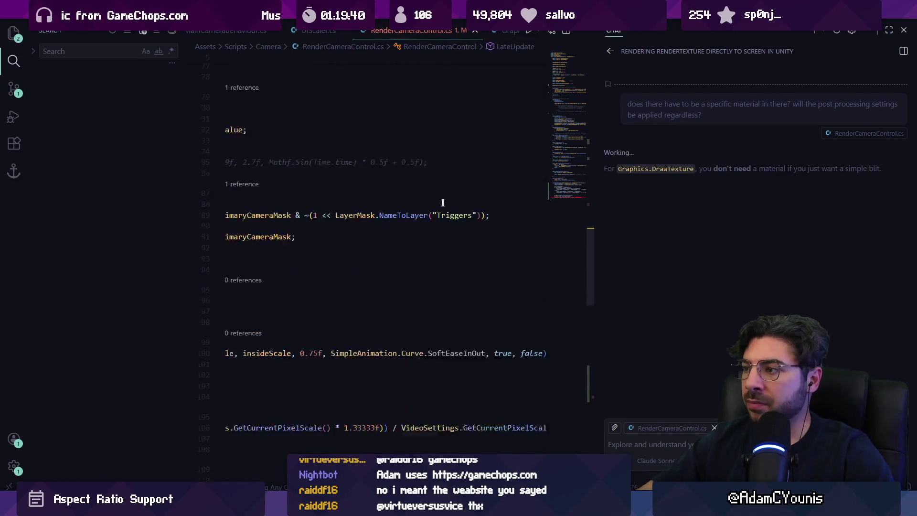
{"action": "scroll", "coordinate": [406, 204], "scroll_direction": "down", "scroll_amount": 10}
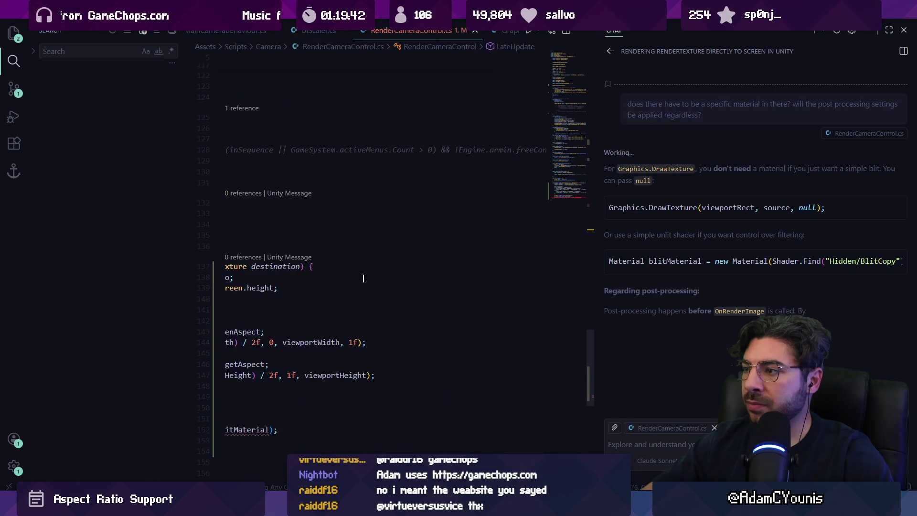
{"action": "left_click", "coordinate": [266, 403]}
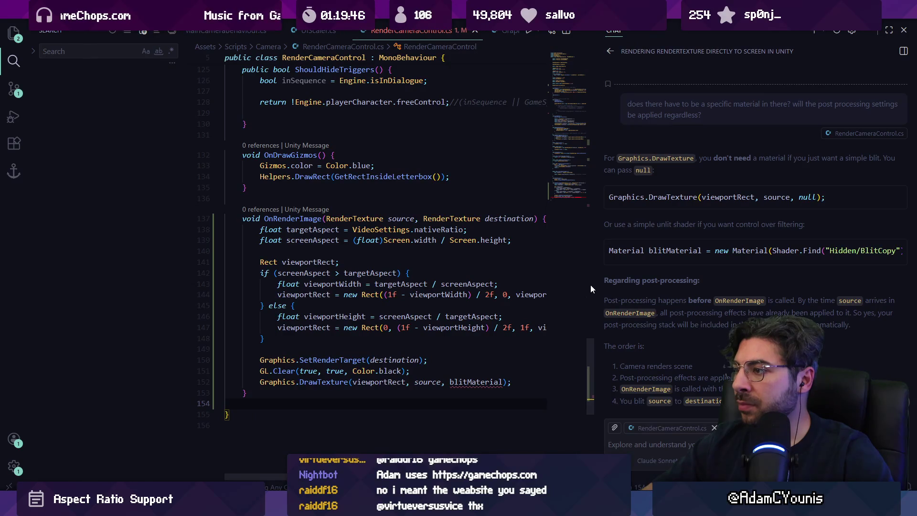
{"action": "double_click", "coordinate": [475, 381]}
{"action": "type", "text": "null"}
{"action": "key", "text": "ctrl+s"}
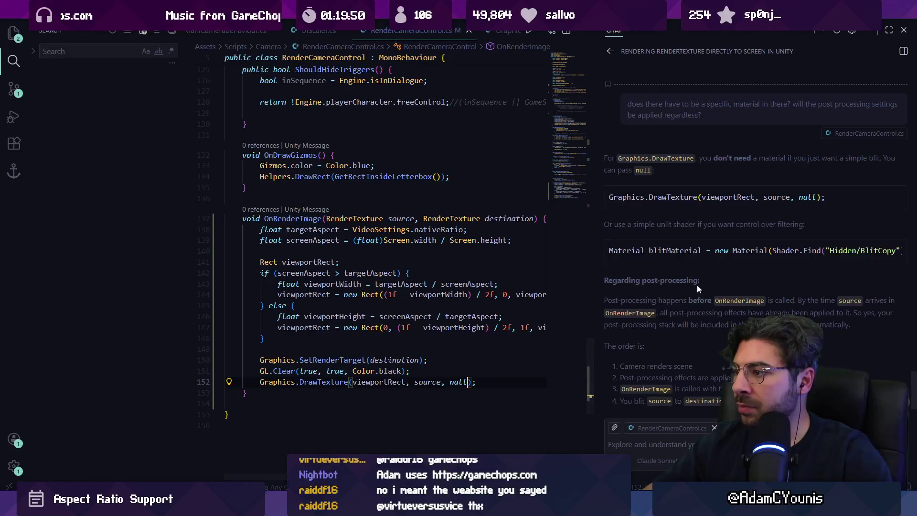
{"action": "scroll", "coordinate": [697, 285], "scroll_direction": "down", "scroll_amount": 1}
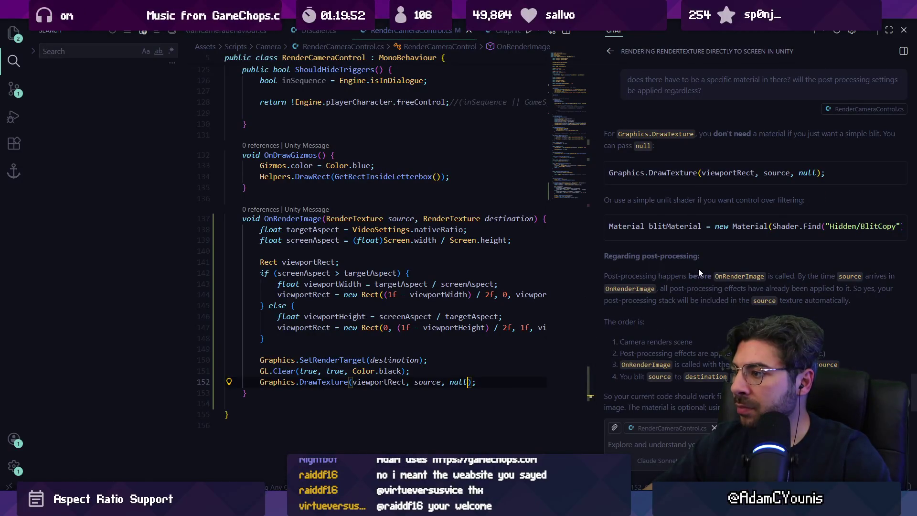
{"action": "scroll", "coordinate": [697, 269], "scroll_direction": "down", "scroll_amount": 1}
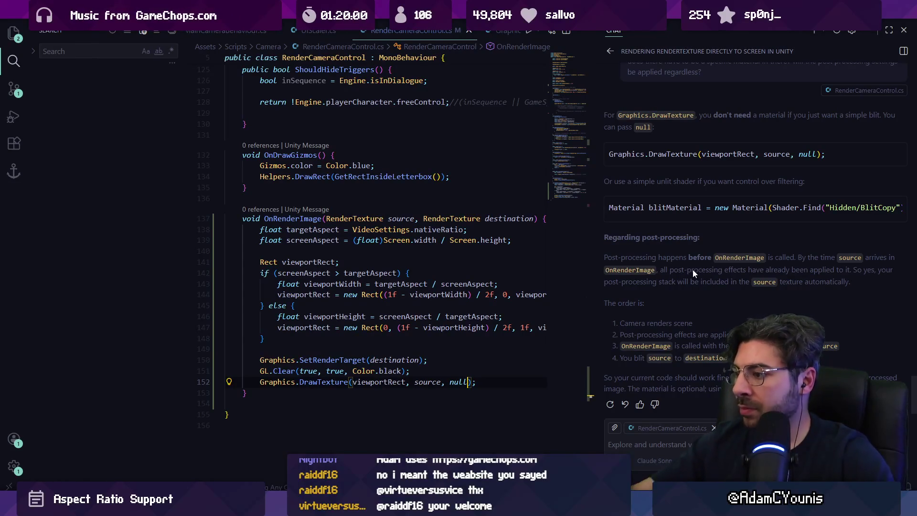
{"action": "left_click", "coordinate": [469, 295]}
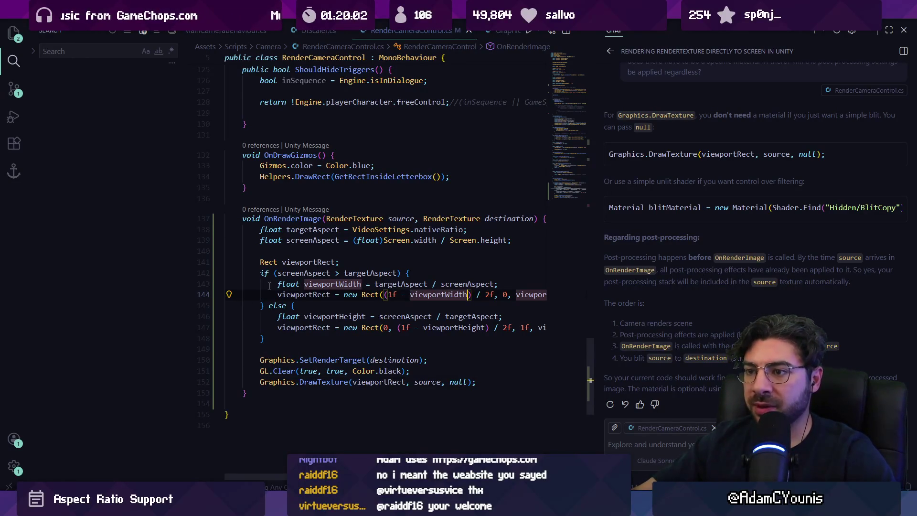
- Run the game in Unity's Play mode with an enlarged, maximized Game view
{"action": "left_click", "coordinate": [300, 451]}
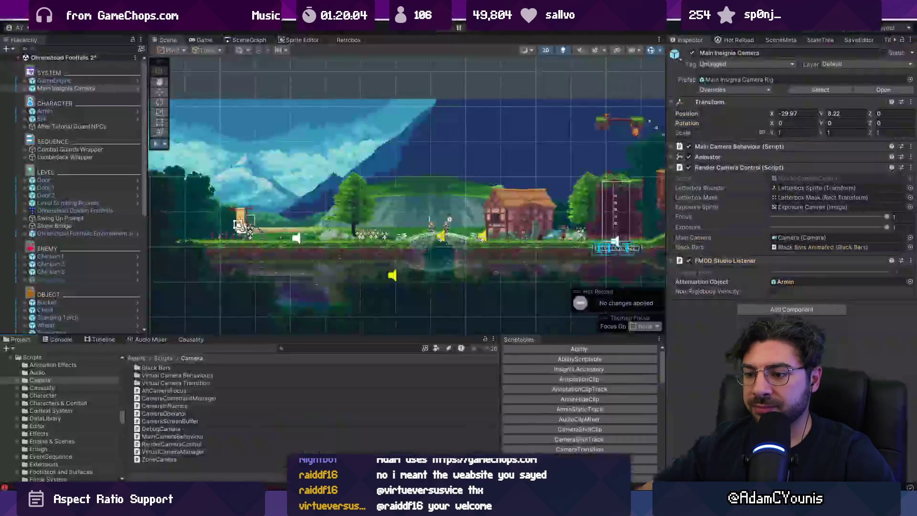
{"action": "left_click", "coordinate": [444, 28]}
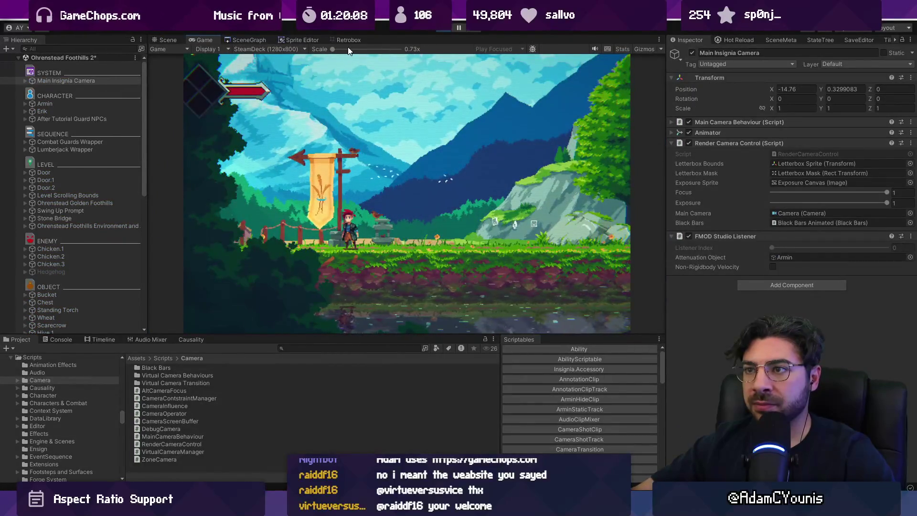
{"action": "left_click_drag", "start_coordinate": [334, 49], "coordinate": [346, 48]}
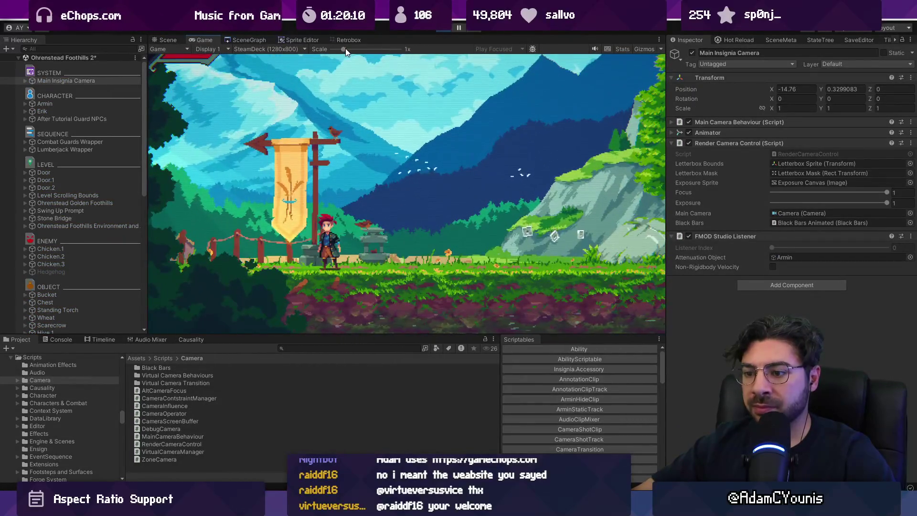
{"action": "key", "text": "F11"}
{"action": "key", "text": "F11"}
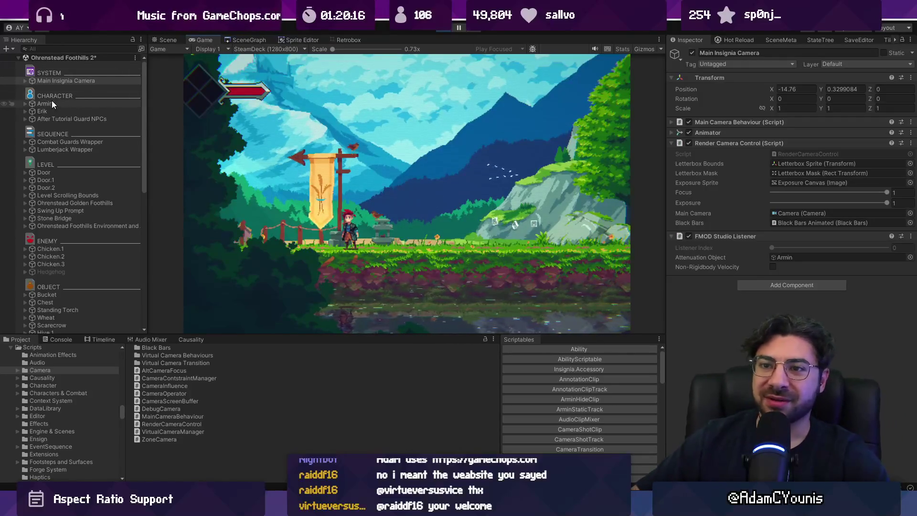
- Inspect the Camera under Main Insignia Camera, then go back to the script
{"action": "left_click", "coordinate": [25, 80]}
{"action": "left_click", "coordinate": [42, 88]}
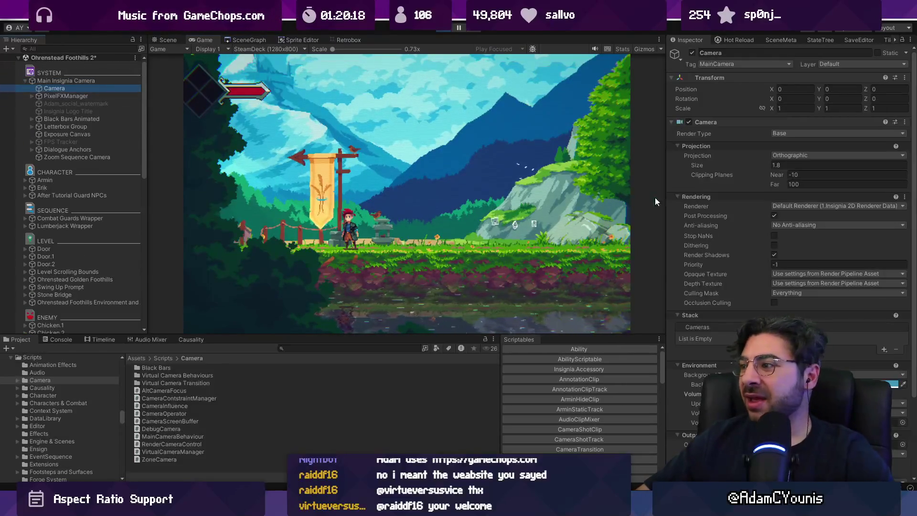
{"action": "scroll", "coordinate": [783, 276], "scroll_direction": "down", "scroll_amount": 5}
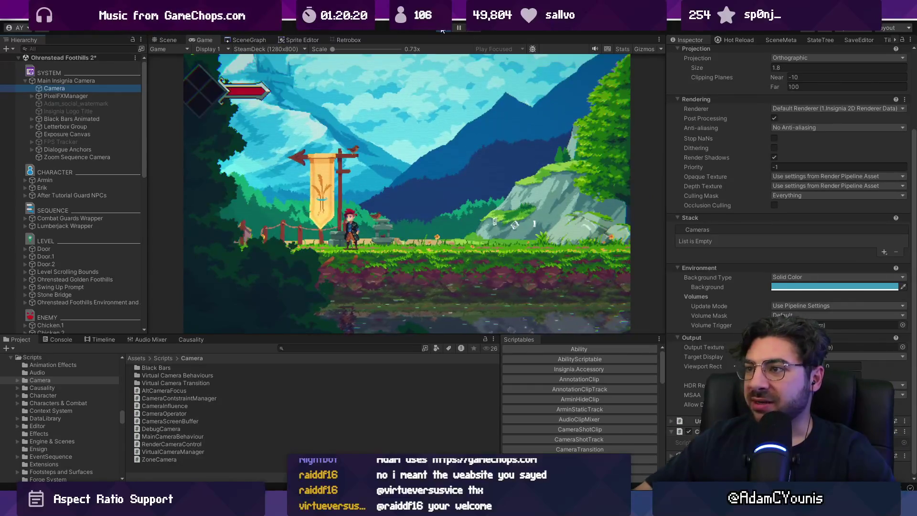
{"action": "key", "text": "alt+Tab"}
{"action": "scroll", "coordinate": [481, 172], "scroll_direction": "up", "scroll_amount": 5}
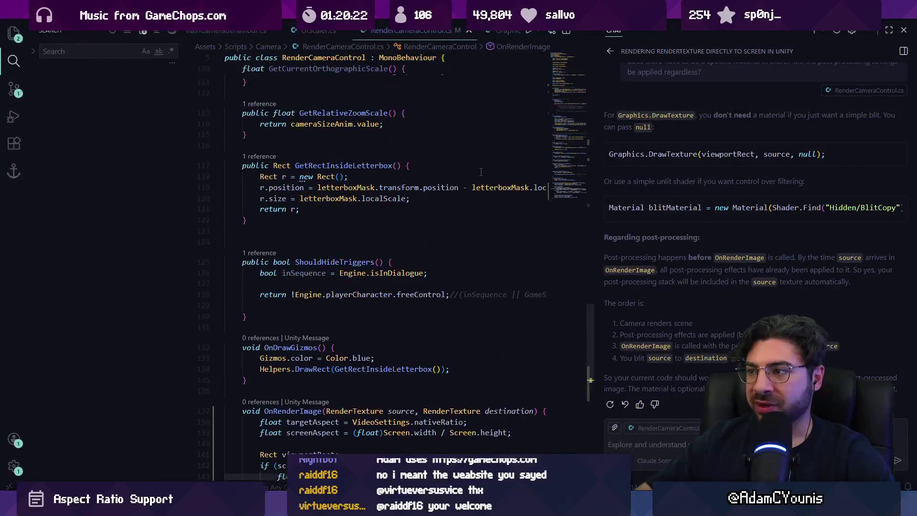
- Close the chat panel and add a new line after the blitTexture setup in Awake
{"action": "key", "text": "ctrl+alt+b"}
{"action": "scroll", "coordinate": [487, 219], "scroll_direction": "up", "scroll_amount": 20}
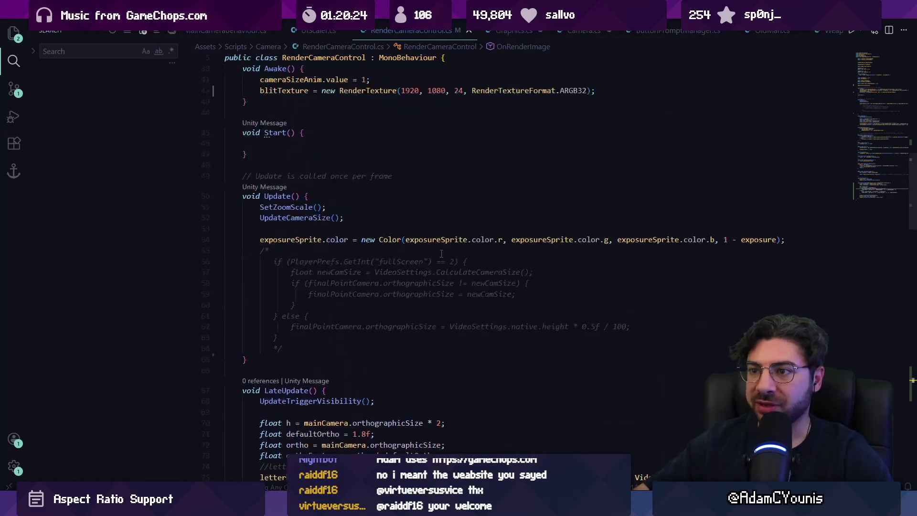
{"action": "scroll", "coordinate": [434, 257], "scroll_direction": "up", "scroll_amount": 8}
{"action": "scroll", "coordinate": [305, 286], "scroll_direction": "down", "scroll_amount": 9}
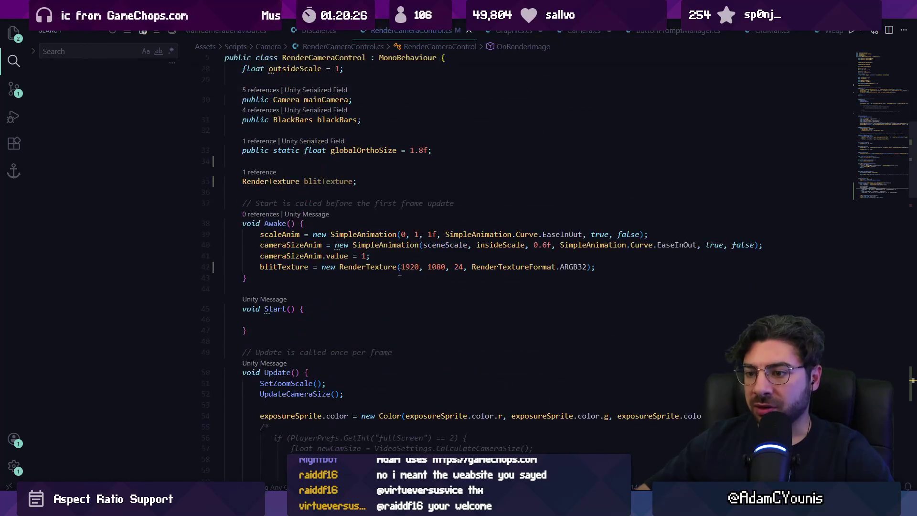
{"action": "left_click", "coordinate": [627, 268]}
{"action": "key", "text": "Return"}
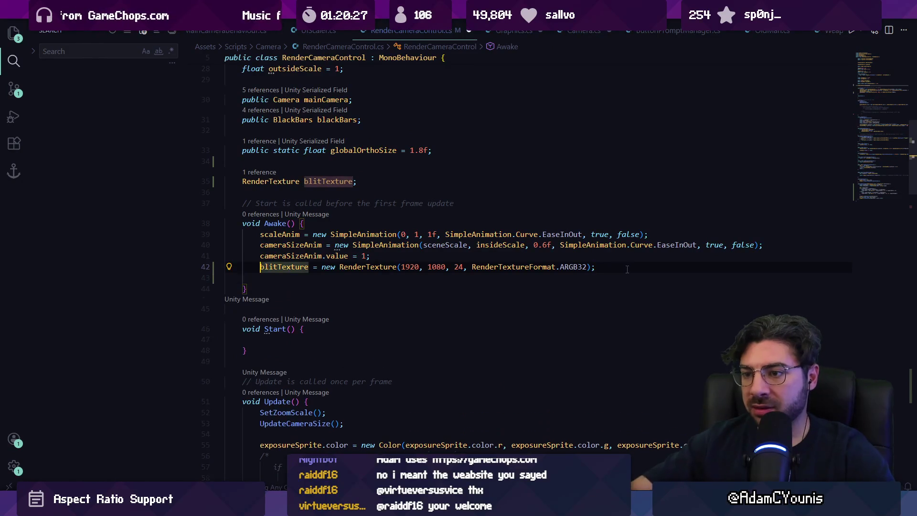
- Write mainCamera.targetTexture = blitTexture; in Awake and save the script
{"action": "type", "text": "cam"}
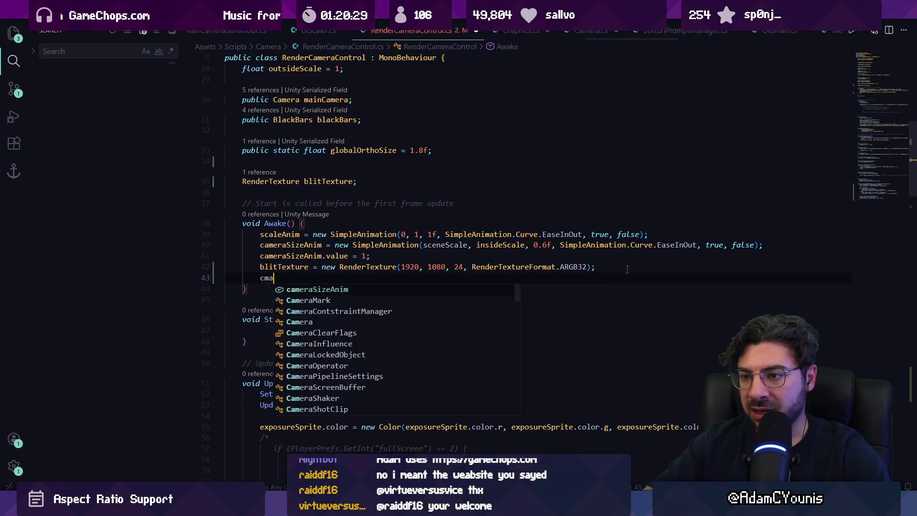
{"action": "key", "text": "Down"}
{"action": "type", "text": "."}
{"action": "key", "text": "ctrl+z"}
{"action": "scroll", "coordinate": [563, 189], "scroll_direction": "up", "scroll_amount": 5}
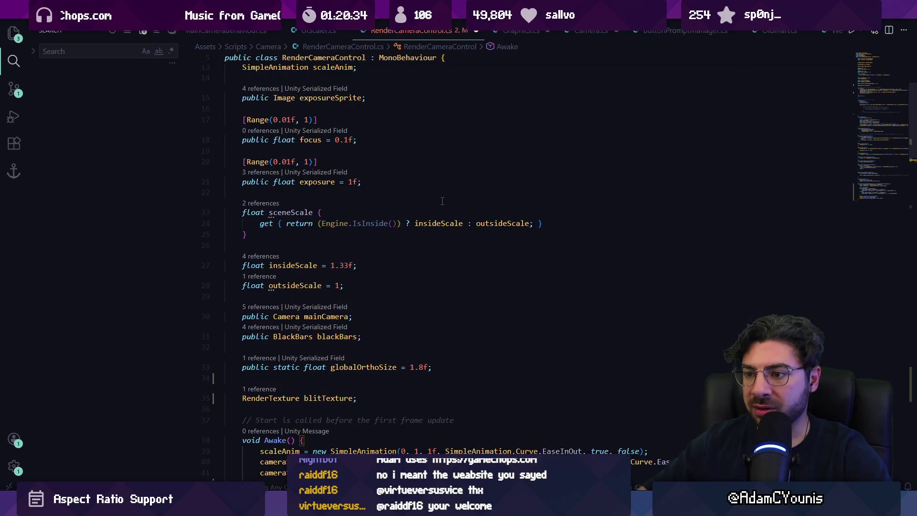
{"action": "scroll", "coordinate": [442, 201], "scroll_direction": "down", "scroll_amount": 6}
{"action": "key", "text": "BackSpace"}
{"action": "key", "text": "BackSpace"}
{"action": "key", "text": "BackSpace"}
{"action": "type", "text": "mainCamera"}
{"action": "type", "text": ".cal"}
{"action": "key", "text": "BackSpace"}
{"action": "key", "text": "BackSpace"}
{"action": "key", "text": "BackSpace"}
{"action": "type", "text": "texture"}
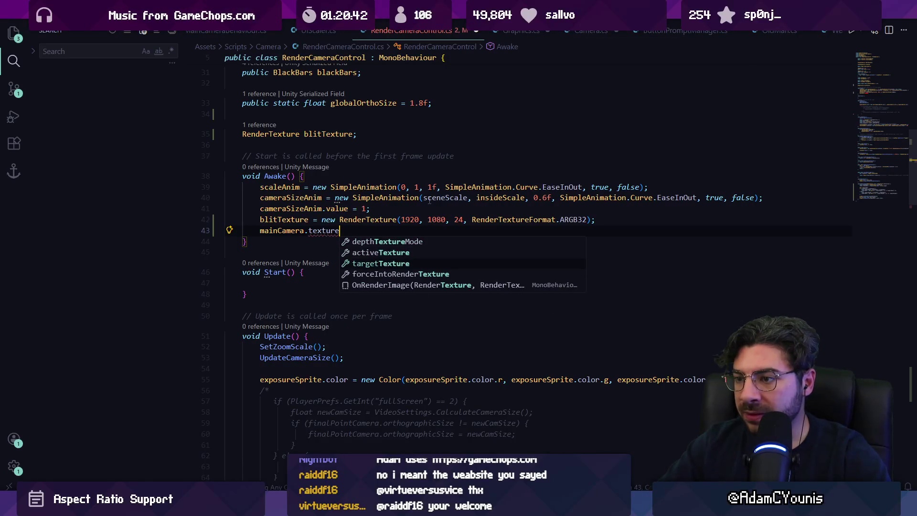
{"action": "key", "text": "Tab"}
{"action": "key", "text": "Tab"}
{"action": "key", "text": "ctrl+s"}
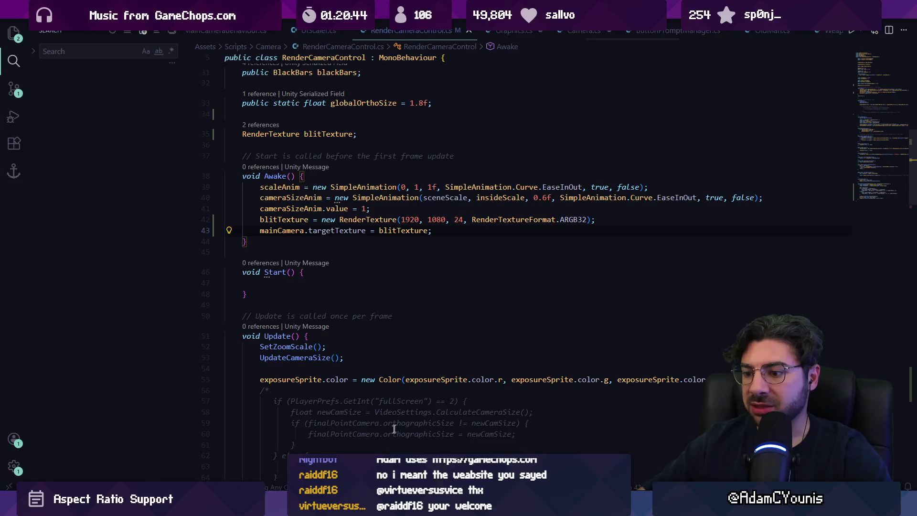
{"action": "key", "text": "alt+Tab"}
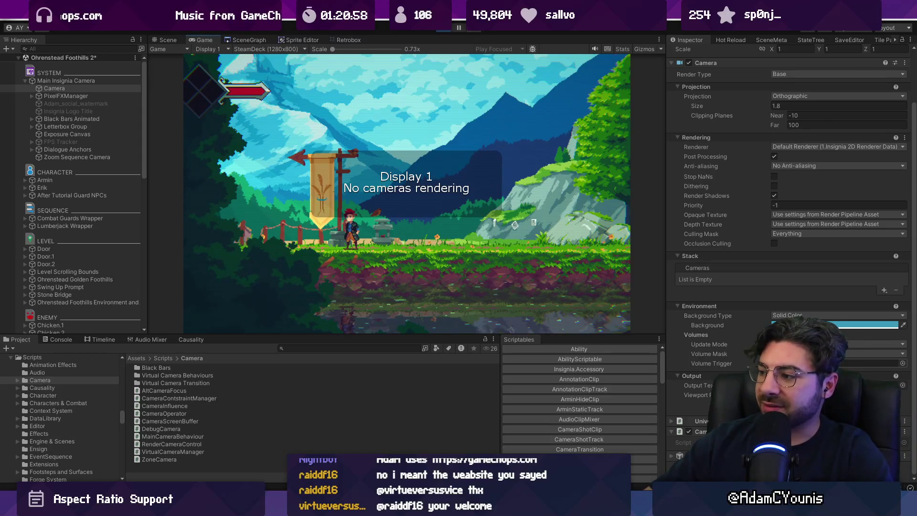
- Collapse the Camera's Projection and Rendering sections and inspect its 1920×1080 output render texture
{"action": "scroll", "coordinate": [710, 80], "scroll_direction": "up", "scroll_amount": 2}
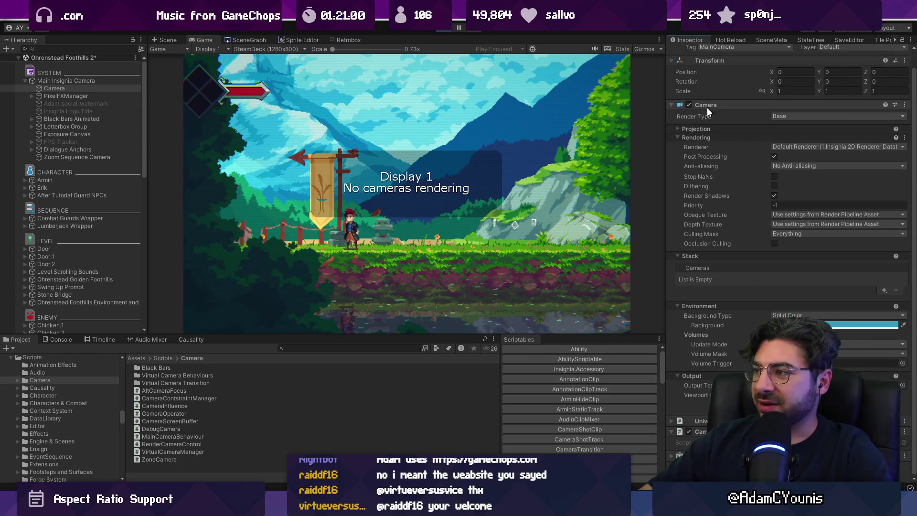
{"action": "left_click", "coordinate": [707, 129]}
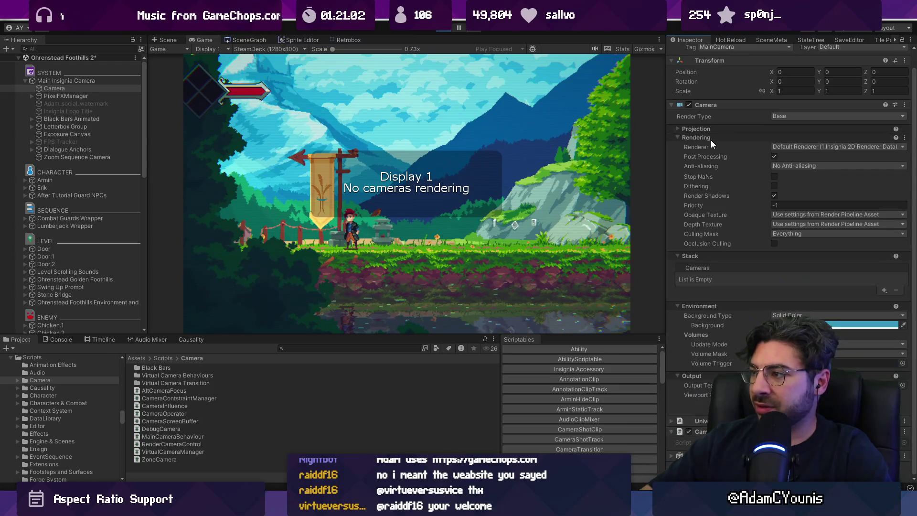
{"action": "left_click", "coordinate": [710, 140]}
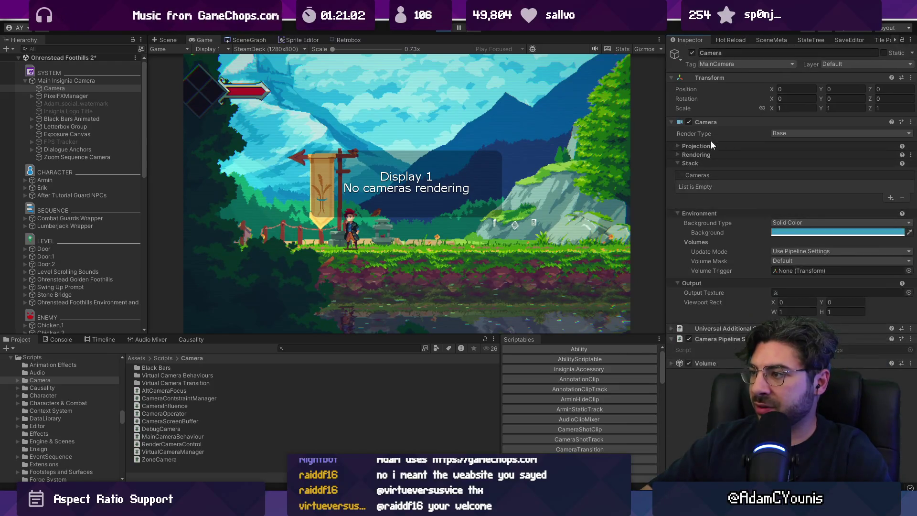
{"action": "double_click", "coordinate": [783, 292]}
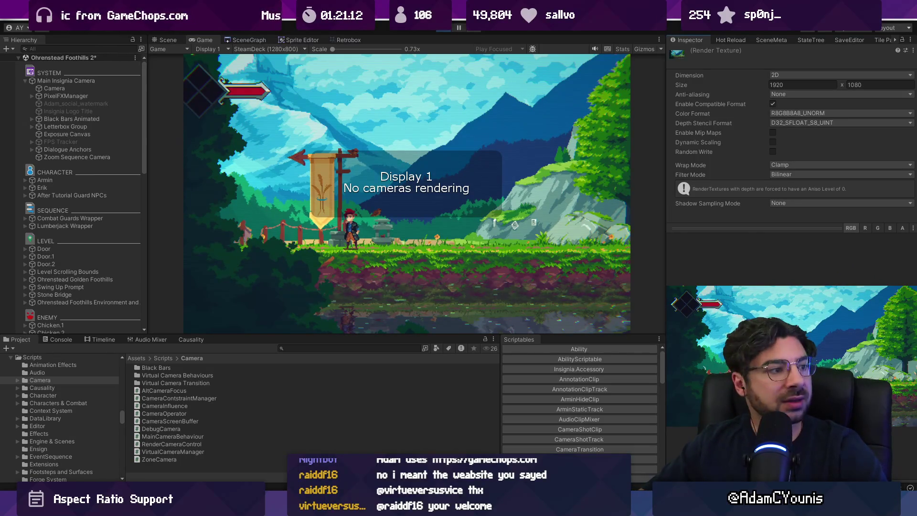
{"action": "left_click_drag", "start_coordinate": [736, 222], "coordinate": [736, 71]}
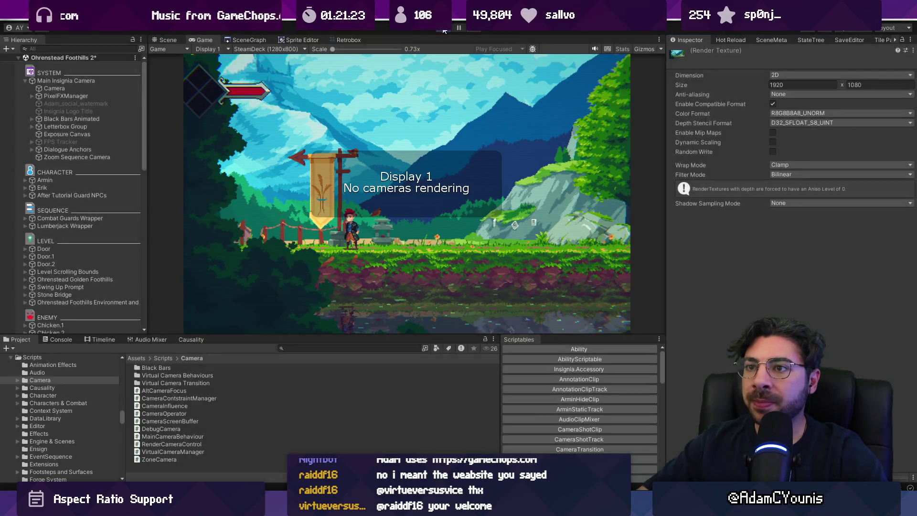
- Run the game in Play mode, then return to RenderCameraControl.cs
{"action": "left_click", "coordinate": [444, 29]}
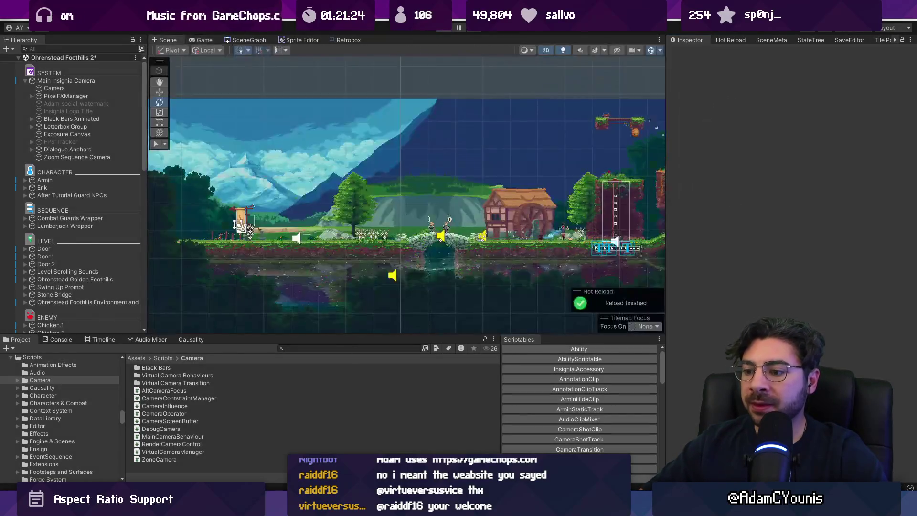
{"action": "key", "text": "alt+Tab"}
{"action": "scroll", "coordinate": [398, 302], "scroll_direction": "down", "scroll_amount": 15}
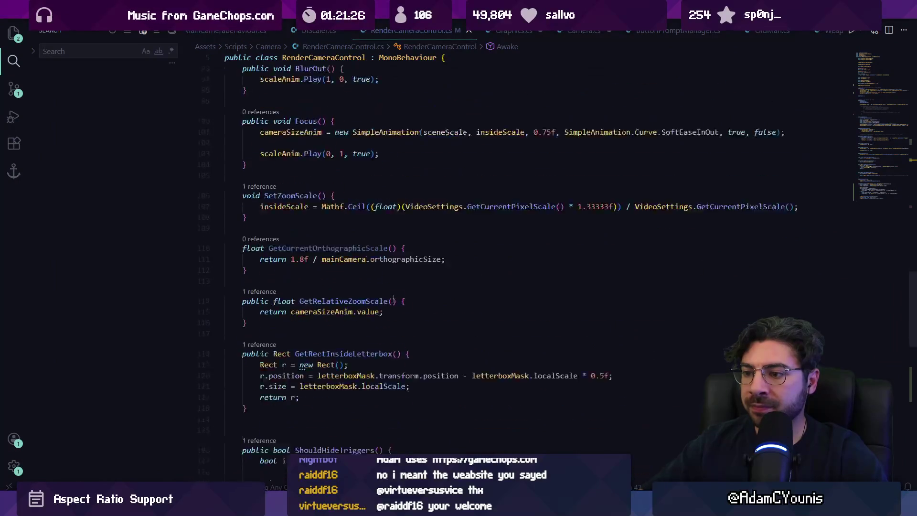
{"action": "left_click", "coordinate": [344, 298]}
- Ask the chat assistant what now needs to happen for the Game view to show the render
{"action": "left_click", "coordinate": [489, 352]}
{"action": "key", "text": "ctrl+alt+i"}
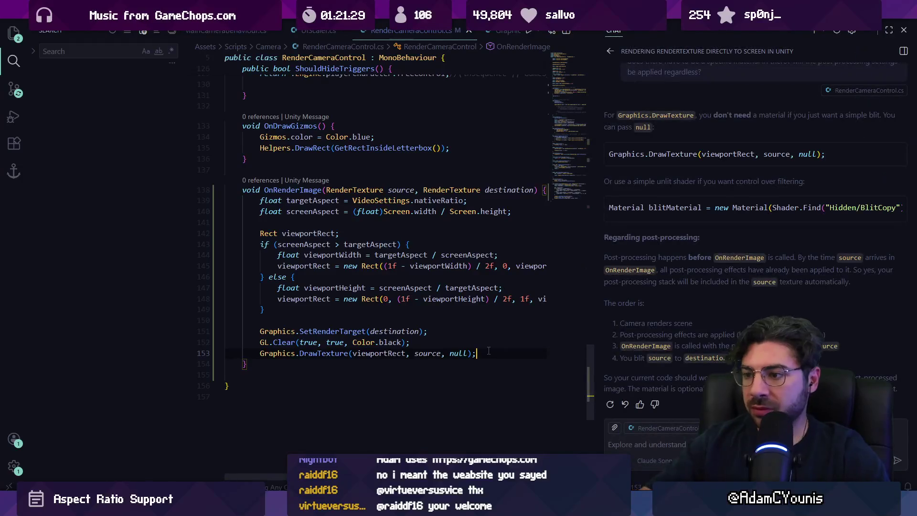
{"action": "type", "text": "w"}
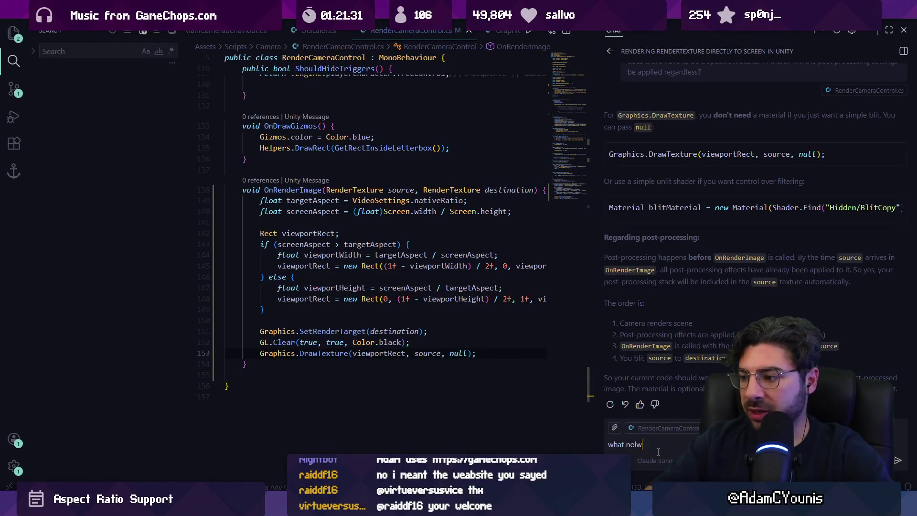
{"action": "type", "text": "hat now needs to hav"}
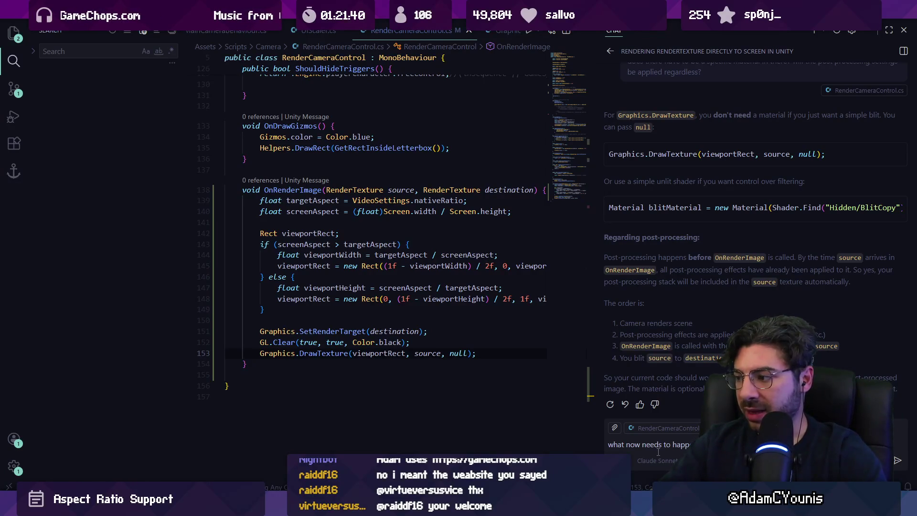
{"action": "type", "text": "en"}
{"action": "key", "text": "shift+Return"}
{"action": "type", "text": "texture is updating with the"}
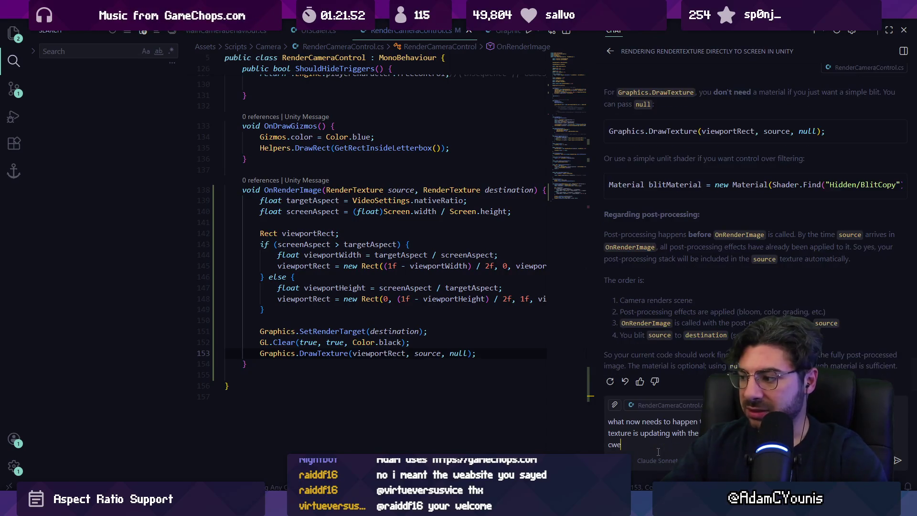
{"action": "type", "text": "Game View "}
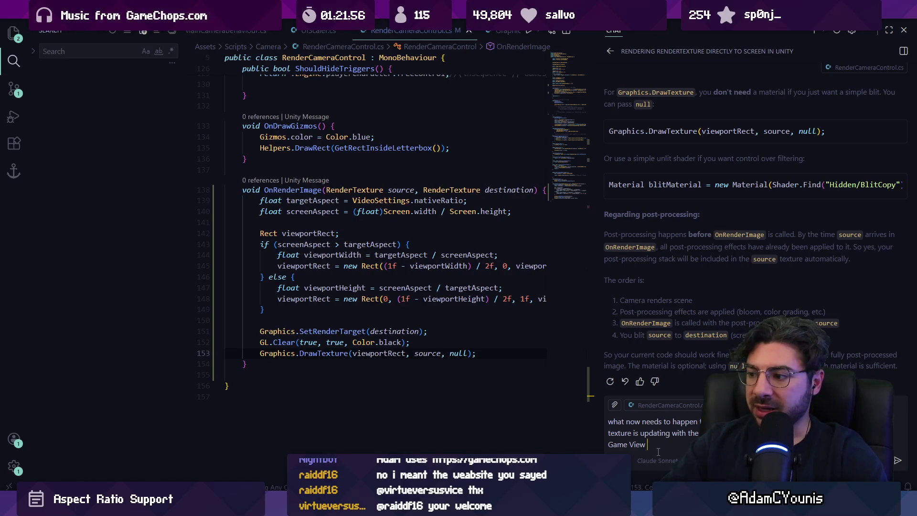
{"action": "type", "text": "because no ca"}
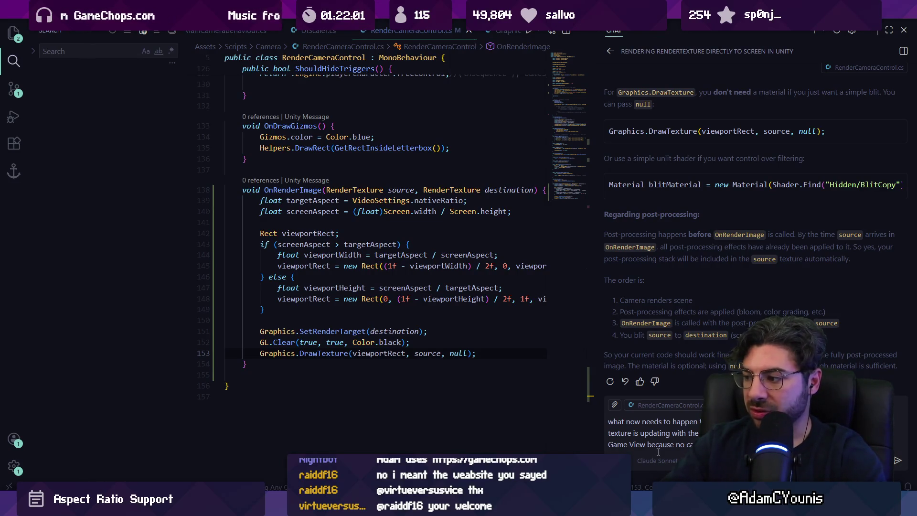
{"action": "key", "text": "Return"}
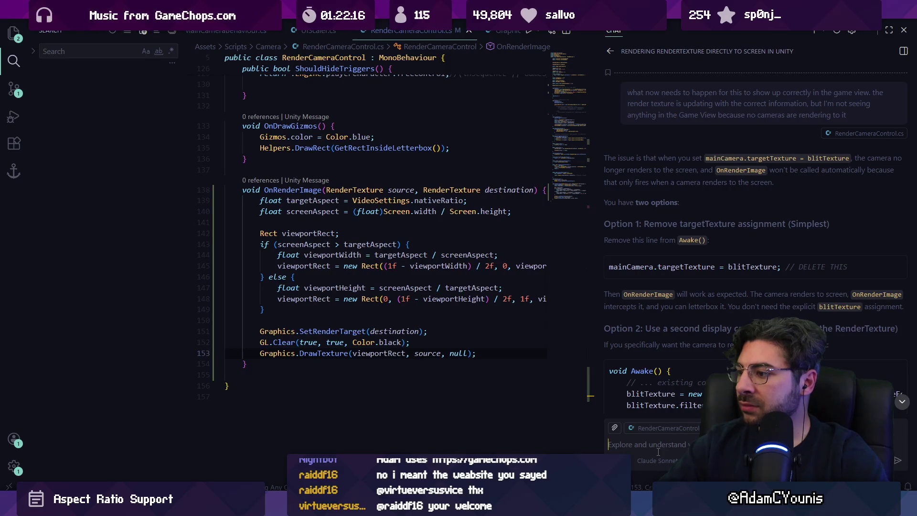
{"action": "scroll", "coordinate": [720, 324], "scroll_direction": "down", "scroll_amount": 5}
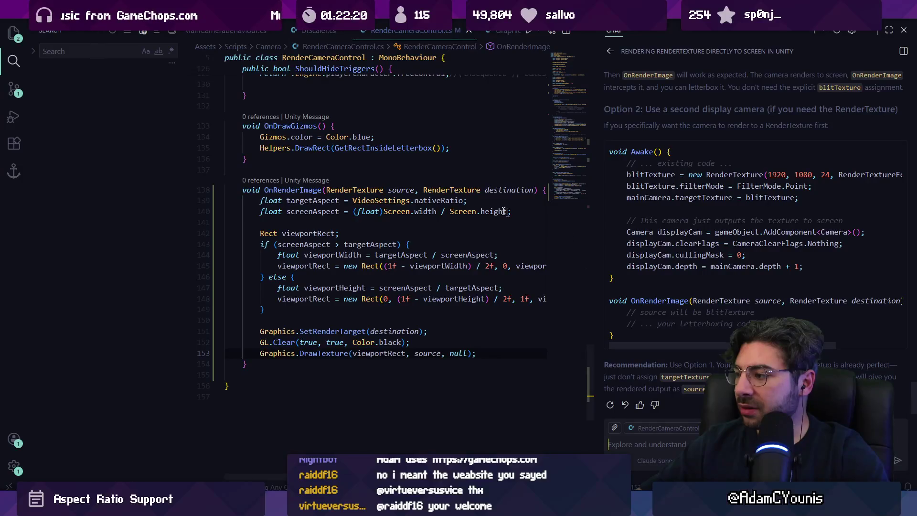
{"action": "scroll", "coordinate": [522, 218], "scroll_direction": "up", "scroll_amount": 20}
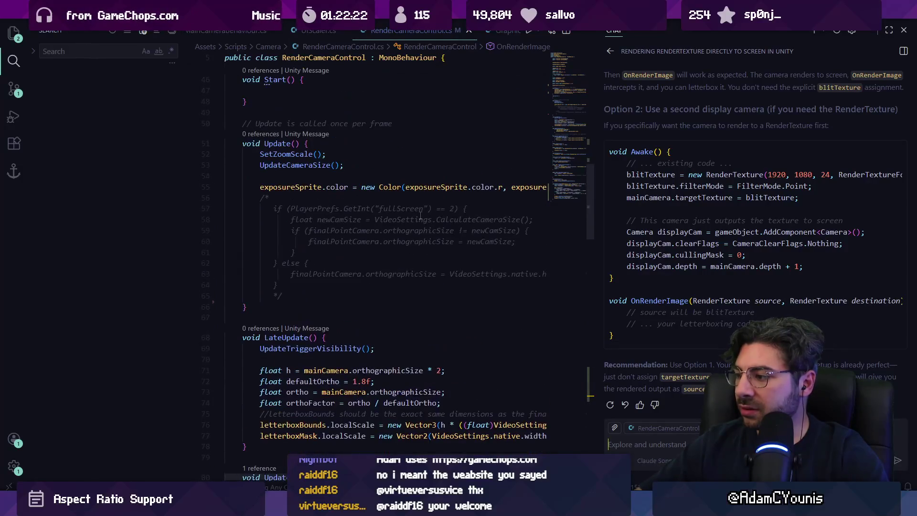
{"action": "scroll", "coordinate": [420, 215], "scroll_direction": "up", "scroll_amount": 13}
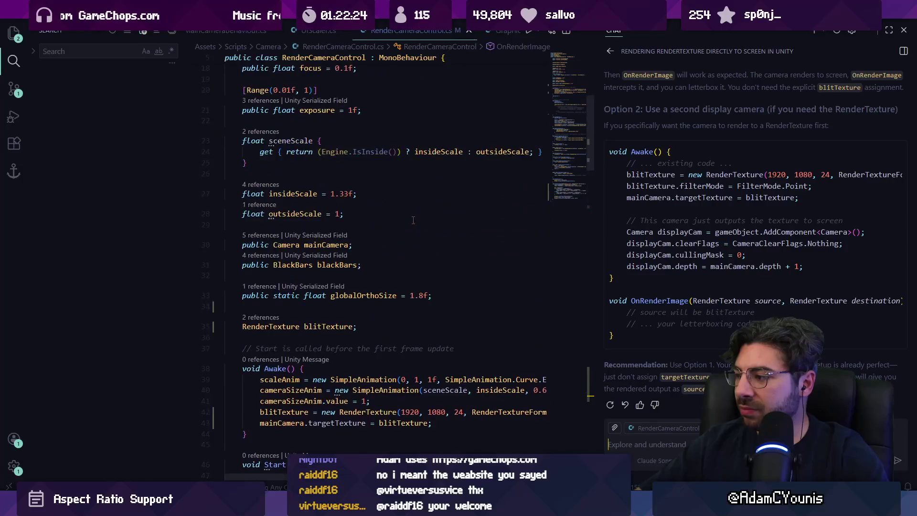
{"action": "scroll", "coordinate": [412, 218], "scroll_direction": "down", "scroll_amount": 7}
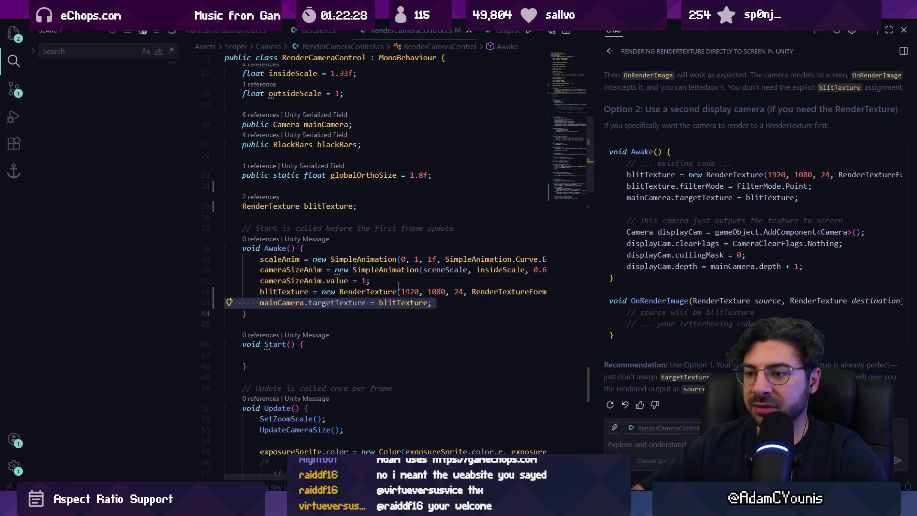
{"action": "scroll", "coordinate": [358, 243], "scroll_direction": "down", "scroll_amount": 7}
{"action": "scroll", "coordinate": [357, 243], "scroll_direction": "down", "scroll_amount": 20}
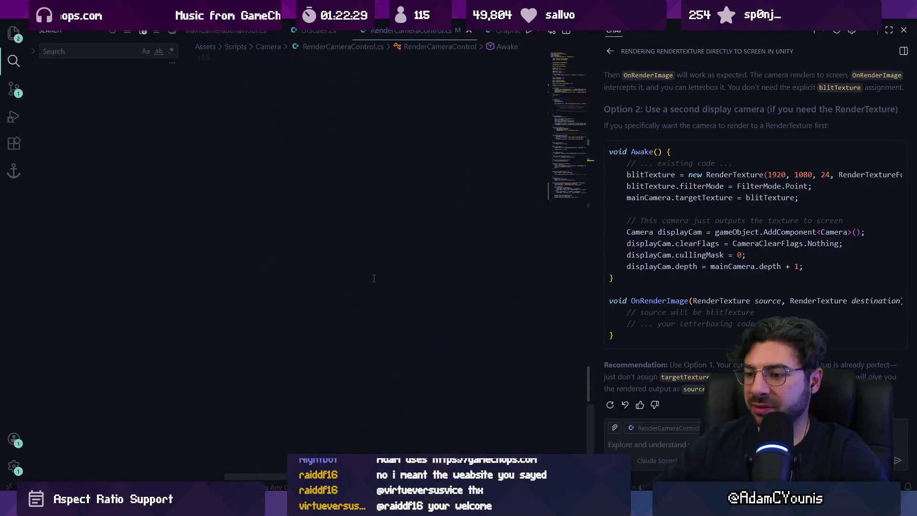
{"action": "left_click", "coordinate": [671, 446]}
- Ask how the Game view relates to what players will see, given the scaled OnRenderImage output
{"action": "type", "text": "so then "}
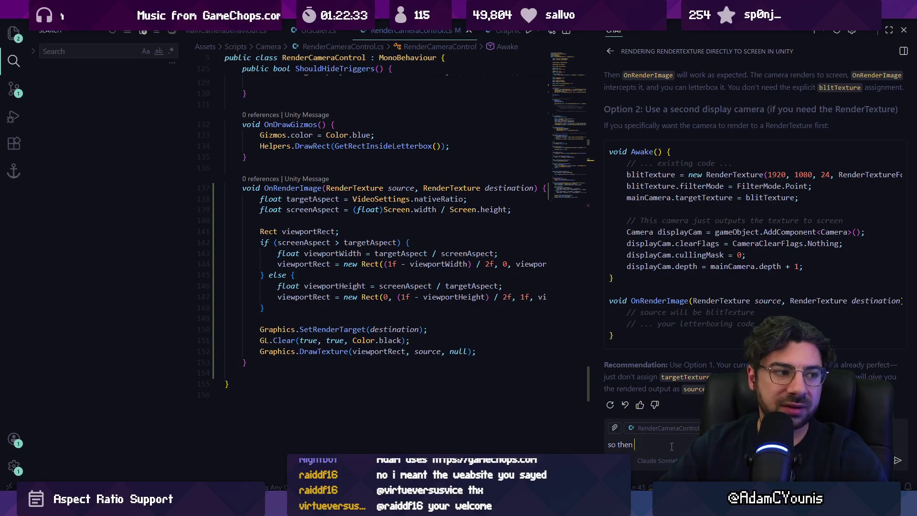
{"action": "type", "text": "how is the "}
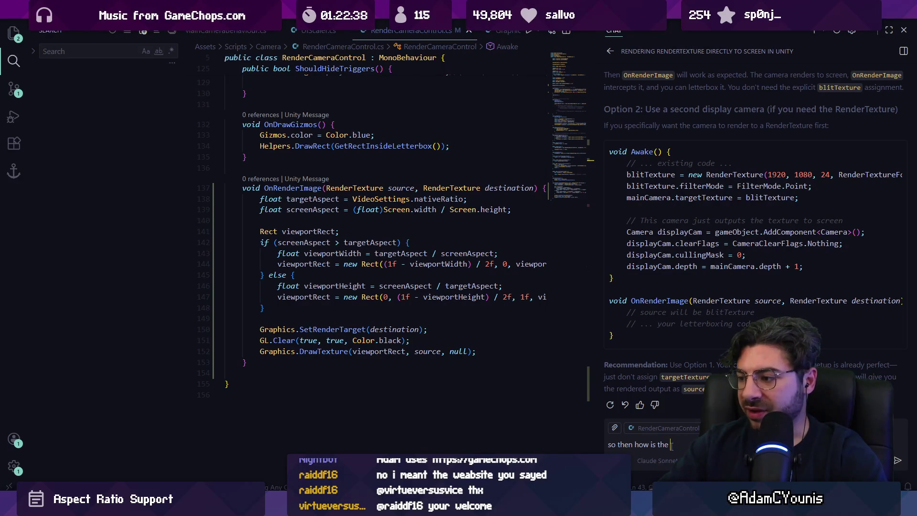
{"action": "type", "text": "GRa"}
{"action": "key", "text": "BackSpace"}
{"action": "key", "text": "BackSpace"}
{"action": "key", "text": "BackSpace"}
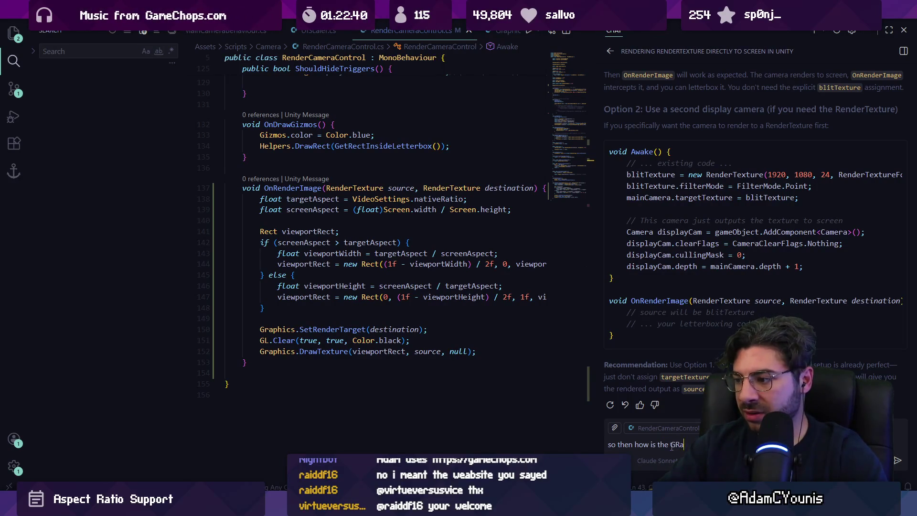
{"action": "key", "text": "BackSpace"}
{"action": "key", "text": "BackSpace"}
{"action": "key", "text": "BackSpace"}
{"action": "type", "text": "what's the relatio"}
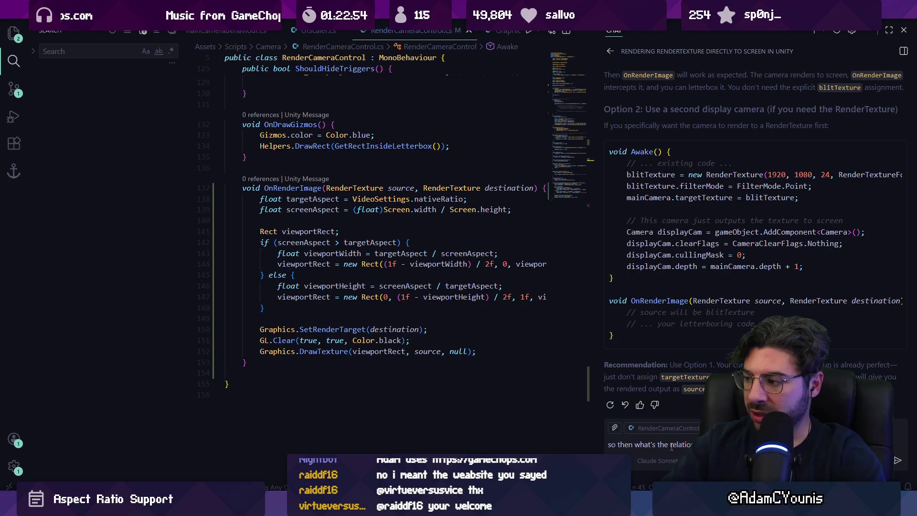
{"action": "type", "text": "what players will see in"}
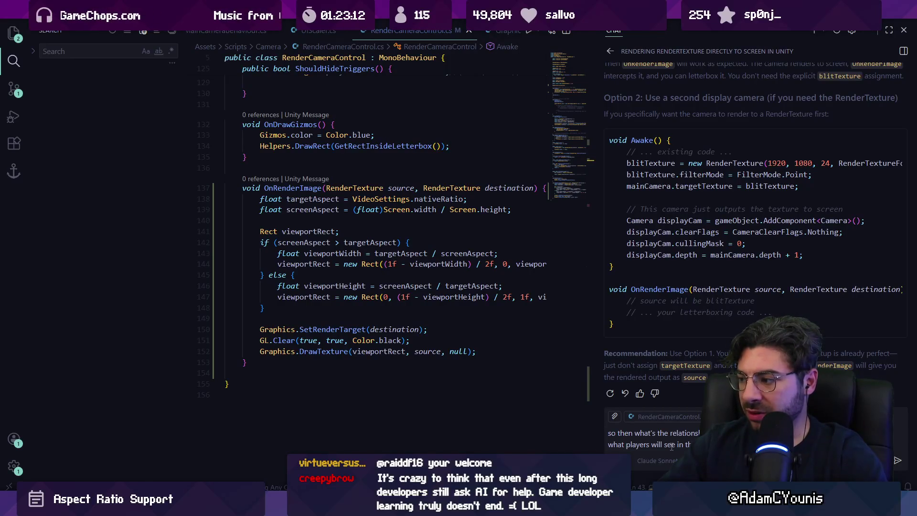
{"action": "type", "text": "the scaled view"}
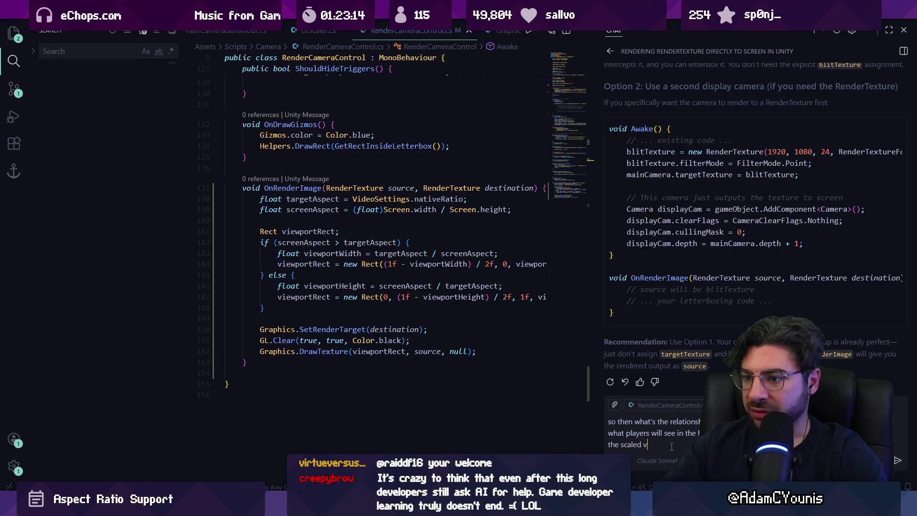
{"action": "type", "text": " we create here in OnRenderImage"}
{"action": "key", "text": "Return"}
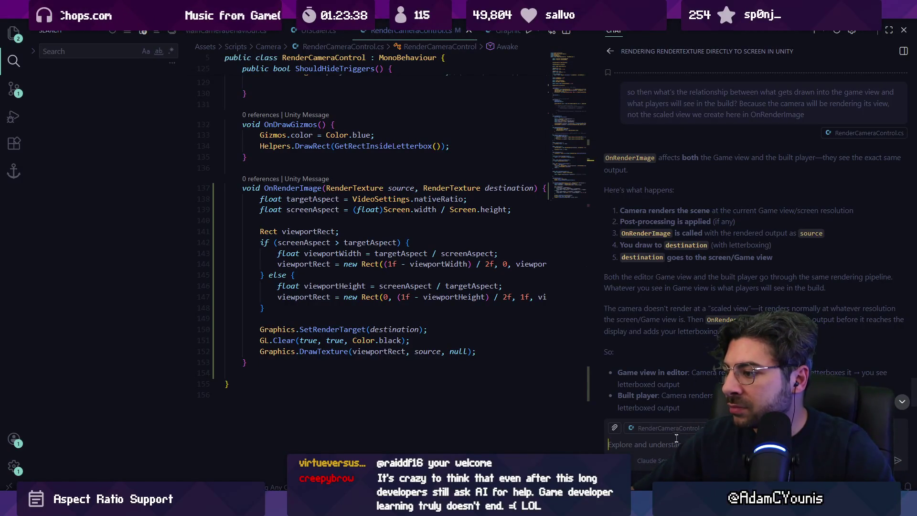
- Send the quoted 1920x1080 forced-resolution passage with 'this is what i was trying to do, plus letterboxing'
{"action": "scroll", "coordinate": [673, 333], "scroll_direction": "down", "scroll_amount": 3}
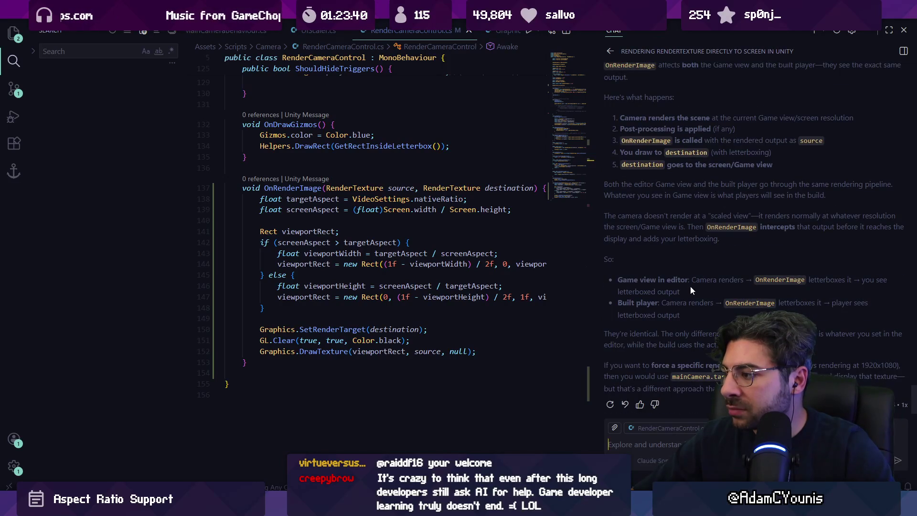
{"action": "type", "text": "then w"}
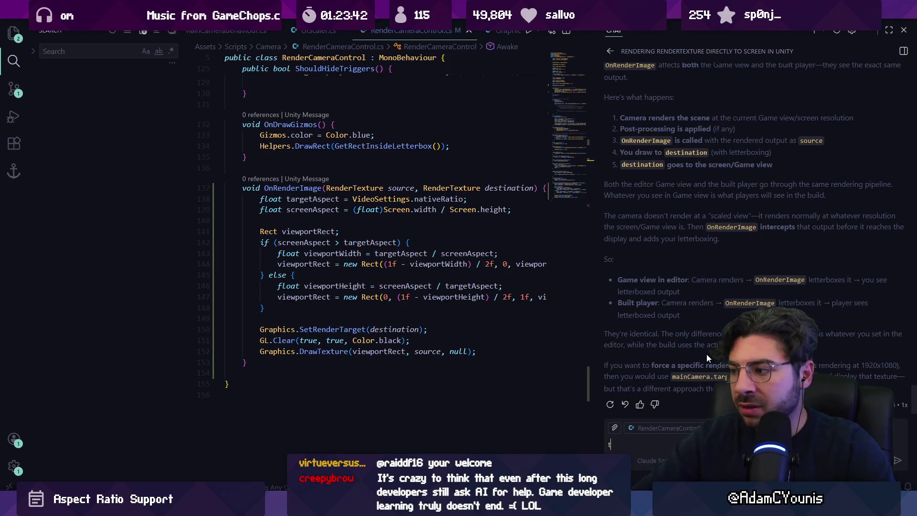
{"action": "key", "text": "ctrl+a"}
{"action": "key", "text": "BackSpace"}
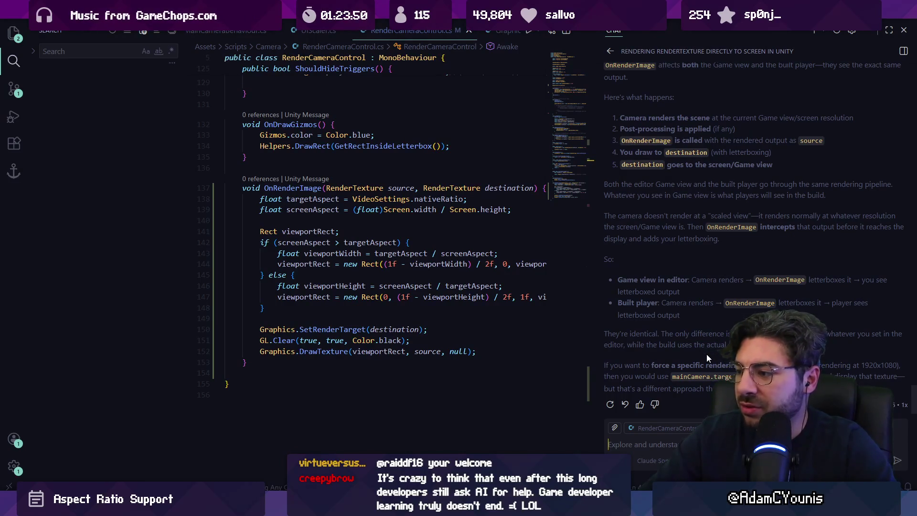
{"action": "type", "text": "but thga"}
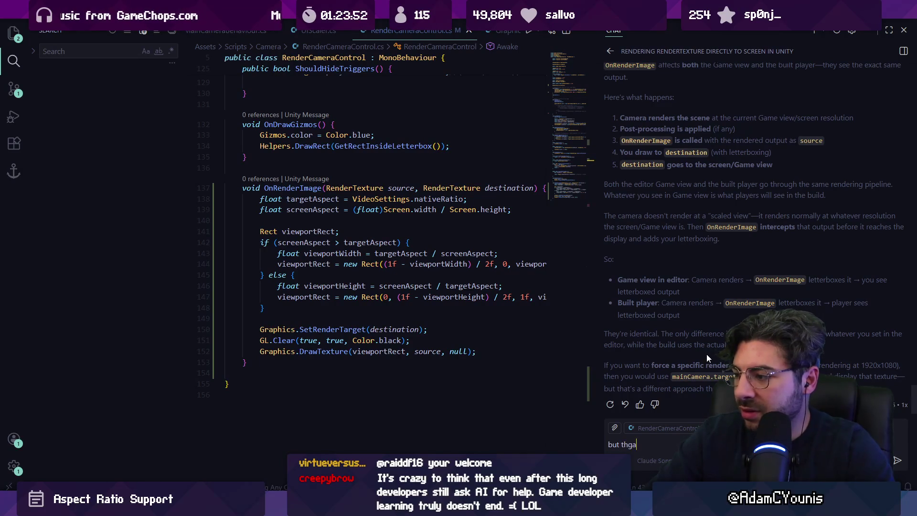
{"action": "key", "text": "BackSpace"}
{"action": "key", "text": "BackSpace"}
{"action": "key", "text": "BackSpace"}
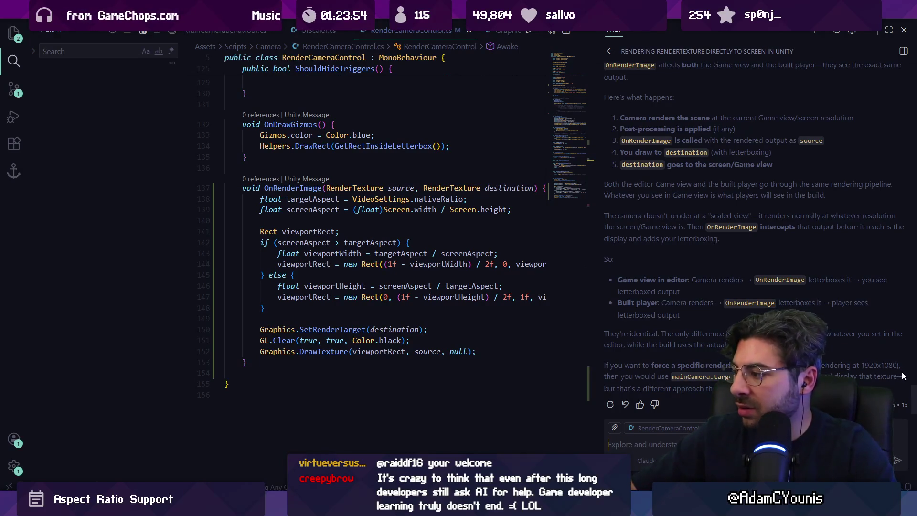
{"action": "left_click_drag", "start_coordinate": [892, 373], "coordinate": [603, 361]}
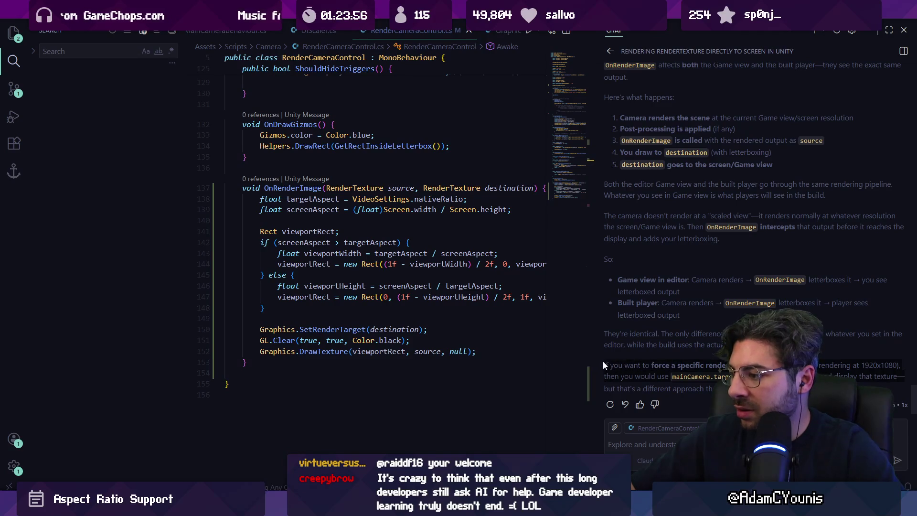
{"action": "left_click", "coordinate": [656, 441]}
{"action": "key", "text": "ctrl+v"}
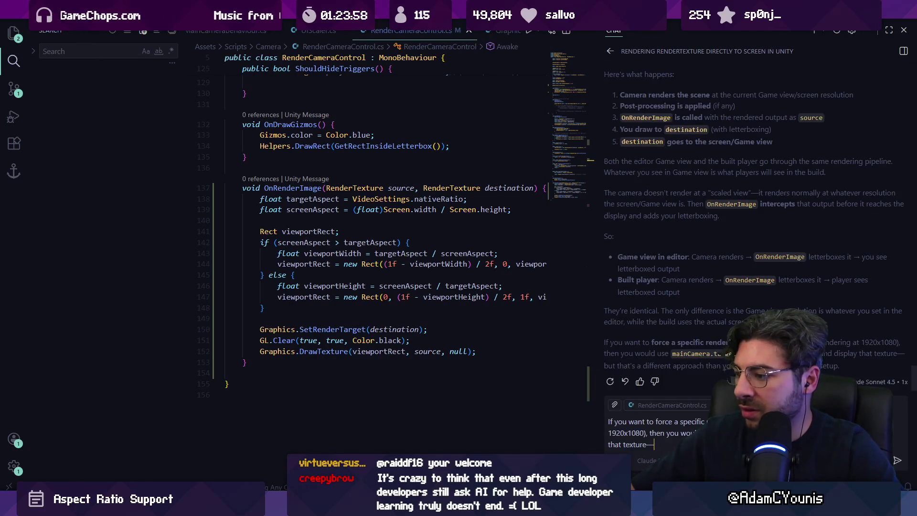
{"action": "type", "text": "tghui"}
{"action": "key", "text": "BackSpace"}
{"action": "key", "text": "BackSpace"}
{"action": "key", "text": "BackSpace"}
{"action": "type", "text": "this "}
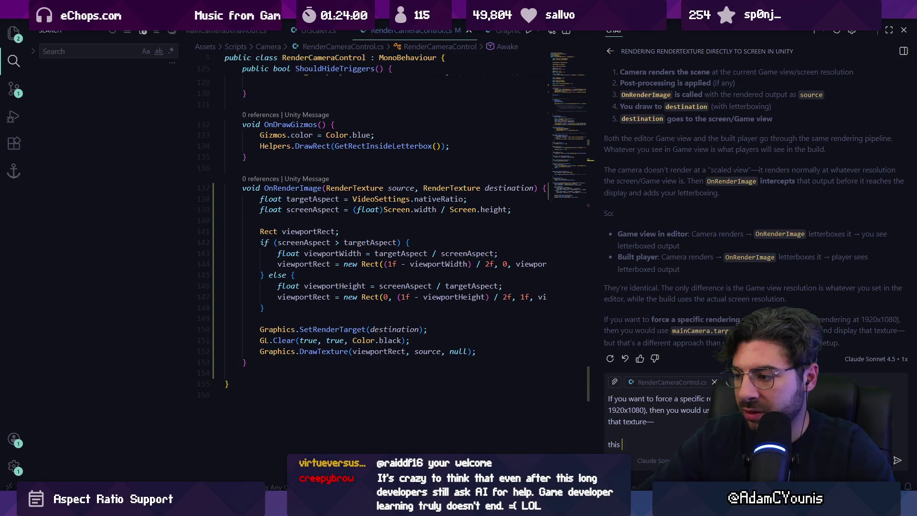
{"action": "type", "text": "is what i was tryin"}
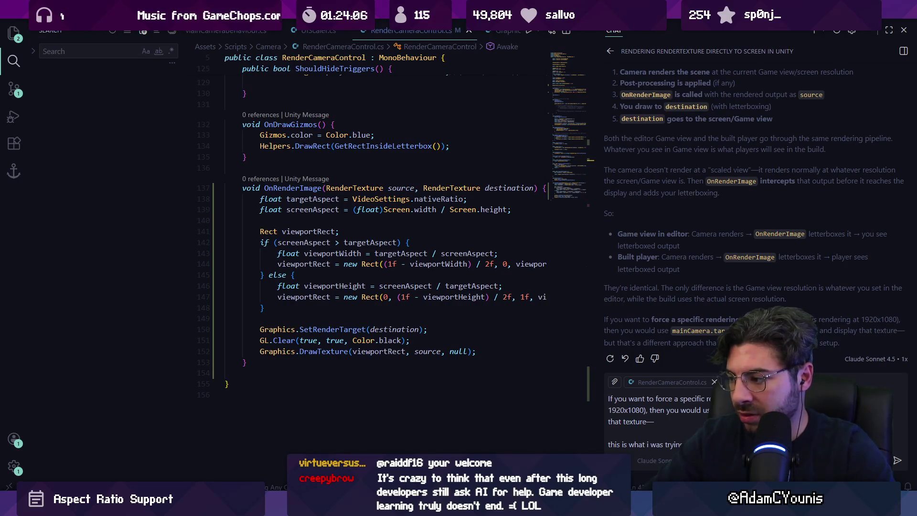
{"action": "key", "text": "Return"}
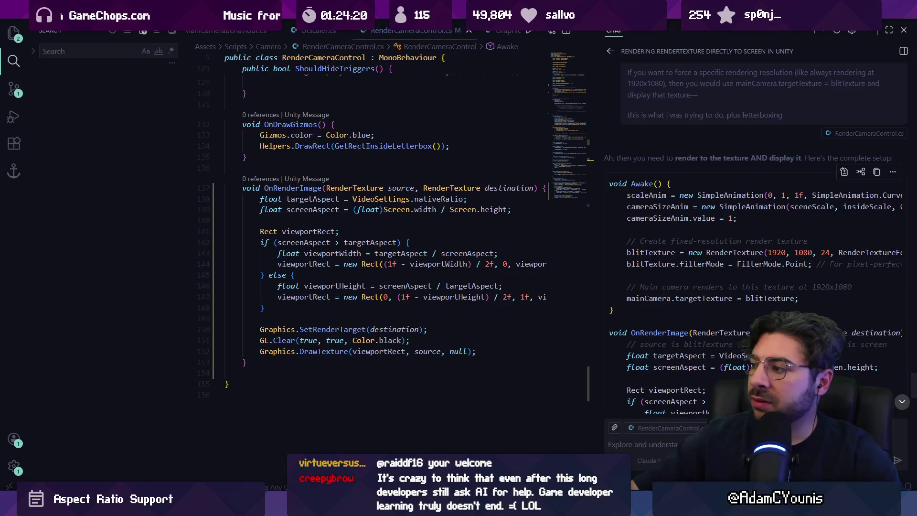
- Paste the chat's mainCamera.targetTexture lines into Awake
{"action": "scroll", "coordinate": [819, 273], "scroll_direction": "down", "scroll_amount": 5}
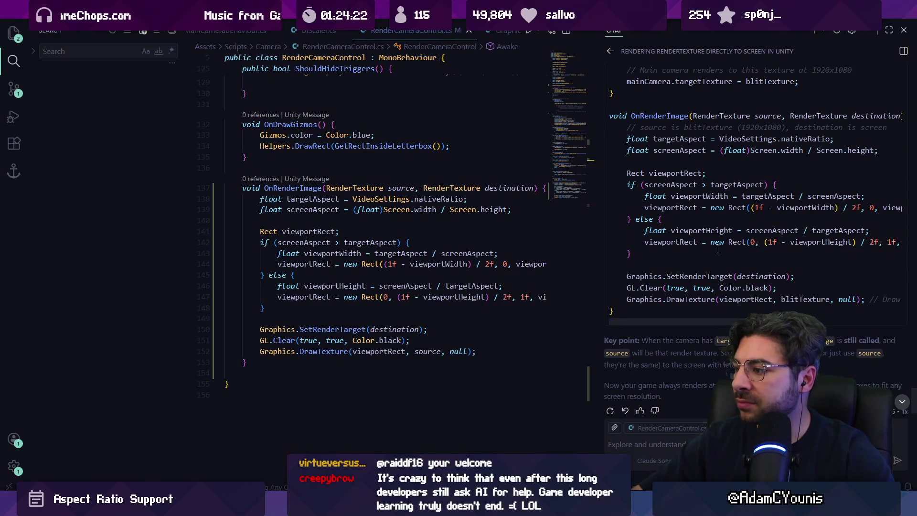
{"action": "scroll", "coordinate": [717, 249], "scroll_direction": "up", "scroll_amount": 1}
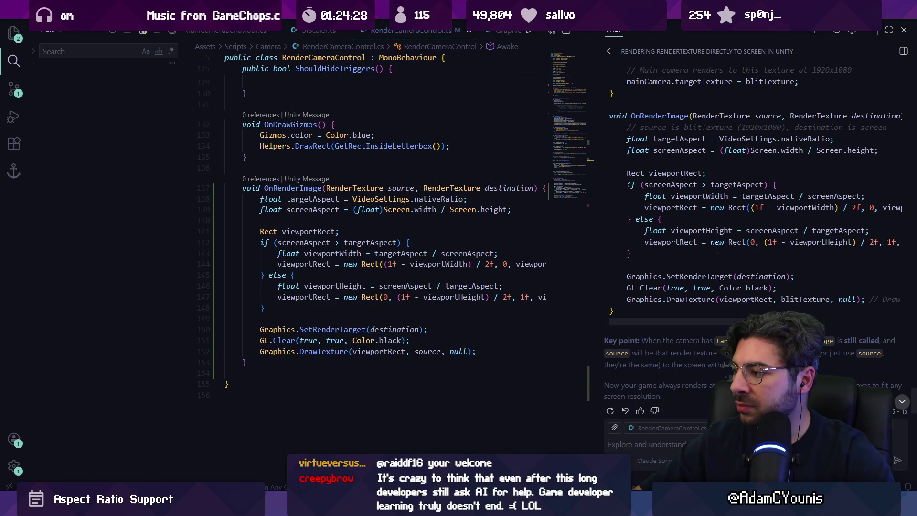
{"action": "scroll", "coordinate": [717, 249], "scroll_direction": "down", "scroll_amount": 1}
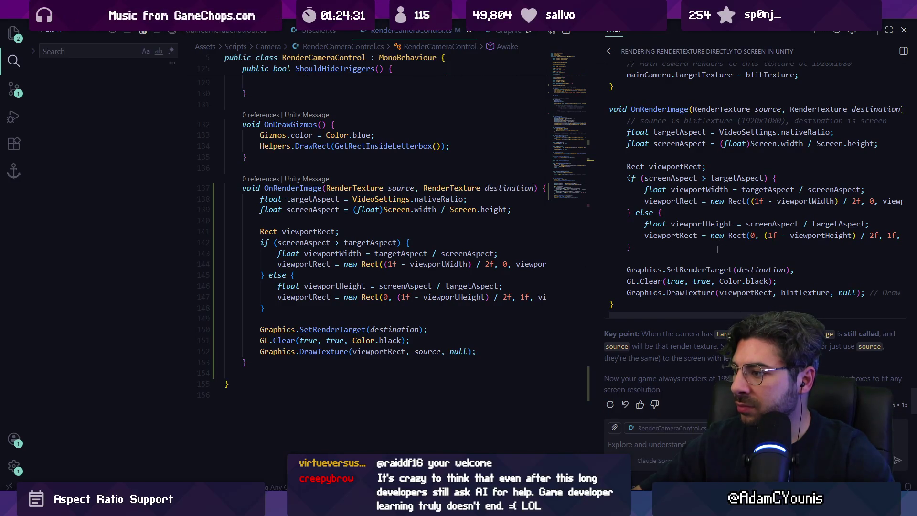
{"action": "scroll", "coordinate": [717, 249], "scroll_direction": "up", "scroll_amount": 5}
{"action": "mouse_move", "coordinate": [620, 116]}
{"action": "left_mouse_down"}
{"action": "mouse_move", "coordinate": [841, 206]}
{"action": "mouse_move", "coordinate": [827, 215]}
{"action": "left_mouse_up"}
{"action": "scroll", "coordinate": [422, 163], "scroll_direction": "up", "scroll_amount": 20}
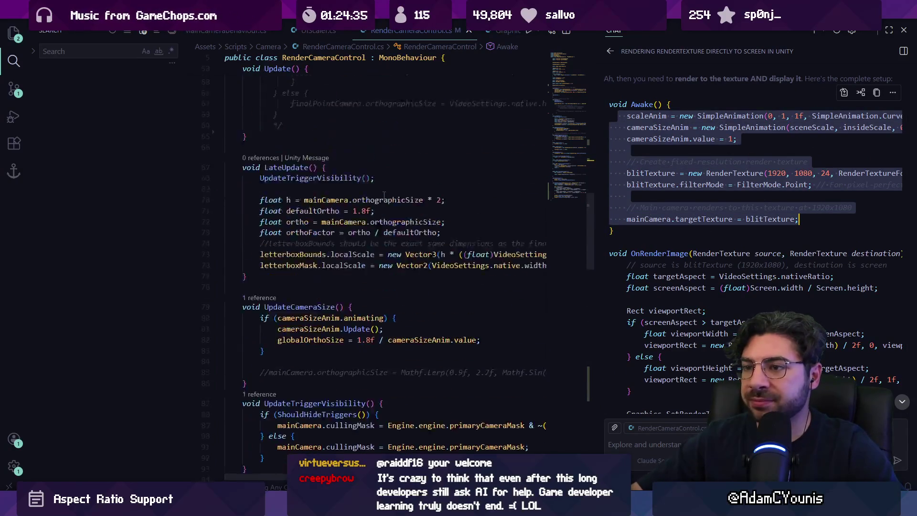
{"action": "scroll", "coordinate": [396, 193], "scroll_direction": "down", "scroll_amount": 2}
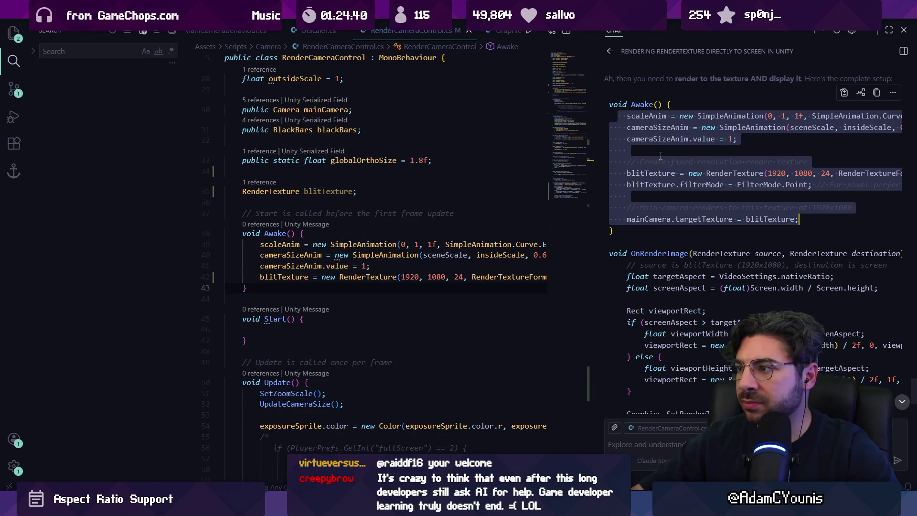
{"action": "mouse_move", "coordinate": [798, 218]}
{"action": "left_mouse_down"}
{"action": "mouse_move", "coordinate": [678, 174]}
{"action": "mouse_move", "coordinate": [610, 161]}
{"action": "left_mouse_up"}
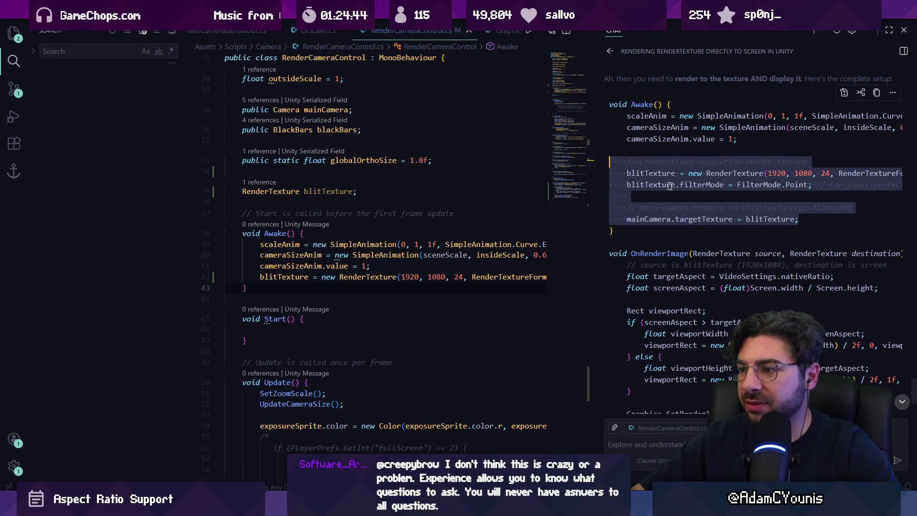
{"action": "left_click_drag", "start_coordinate": [810, 219], "coordinate": [610, 208]}
{"action": "key", "text": "ctrl+c"}
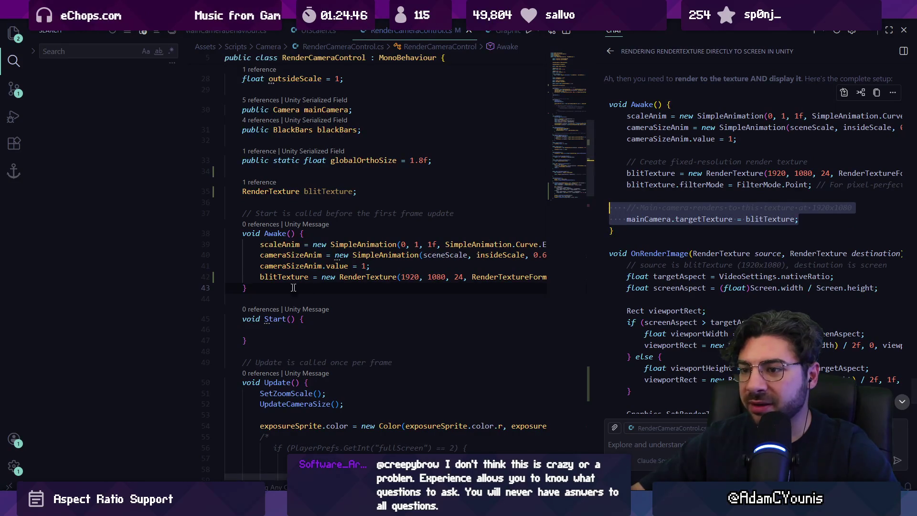
{"action": "left_click", "coordinate": [263, 285]}
{"action": "key", "text": "ctrl+v"}
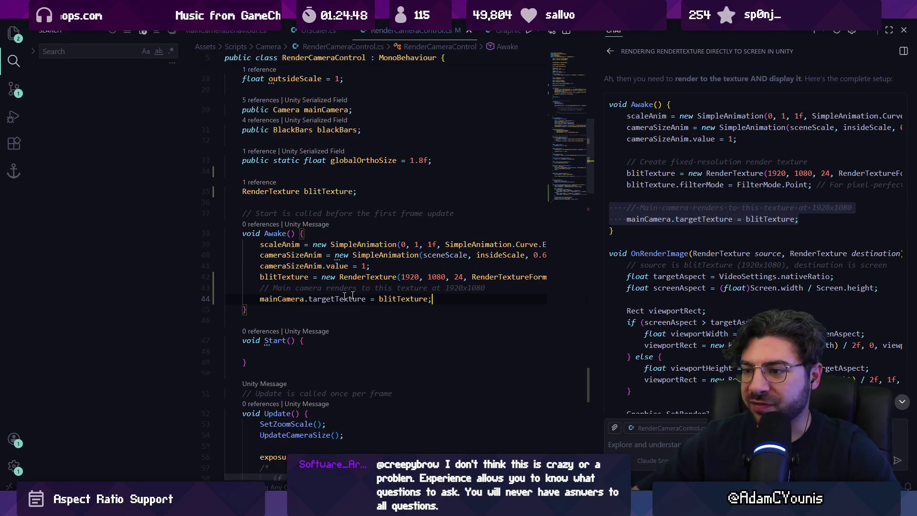
- Replace the script's OnRenderImage method with the assistant's blitTexture letterboxing version
{"action": "scroll", "coordinate": [674, 241], "scroll_direction": "down", "scroll_amount": 3}
{"action": "left_click_drag", "start_coordinate": [616, 306], "coordinate": [604, 115]}
{"action": "scroll", "coordinate": [305, 239], "scroll_direction": "down", "scroll_amount": 20}
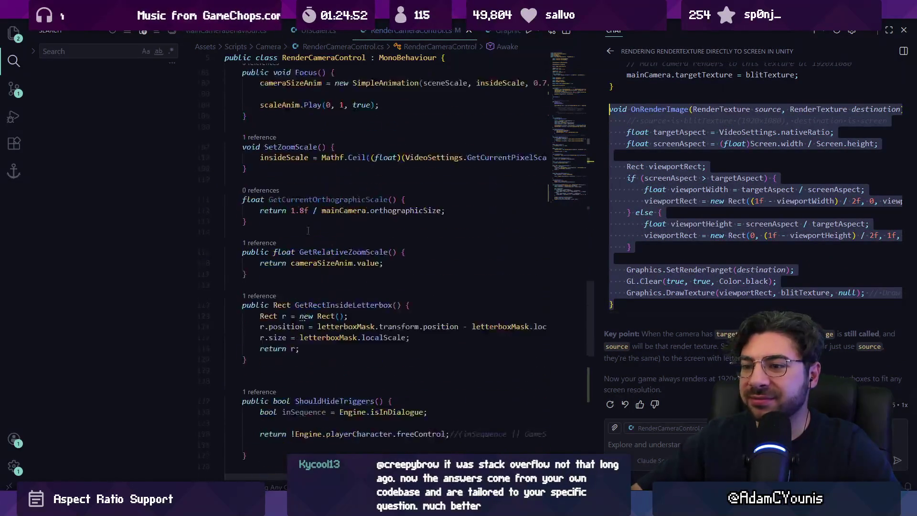
{"action": "key", "text": "ctrl+c"}
{"action": "left_click_drag", "start_coordinate": [246, 340], "coordinate": [238, 165]}
{"action": "key", "text": "ctrl+v"}
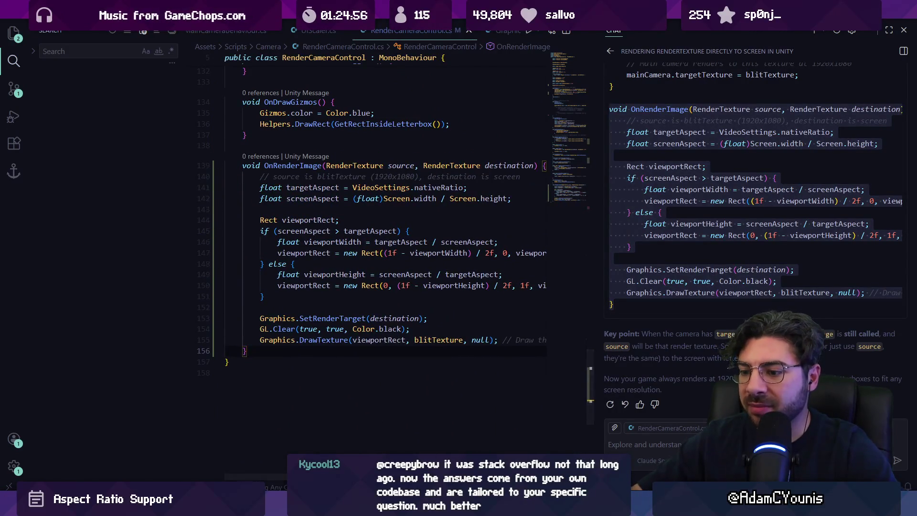
{"action": "key", "text": "alt+Tab"}
- Play-test the game twice, which reports 'No cameras rendering'
{"action": "left_click", "coordinate": [439, 30]}
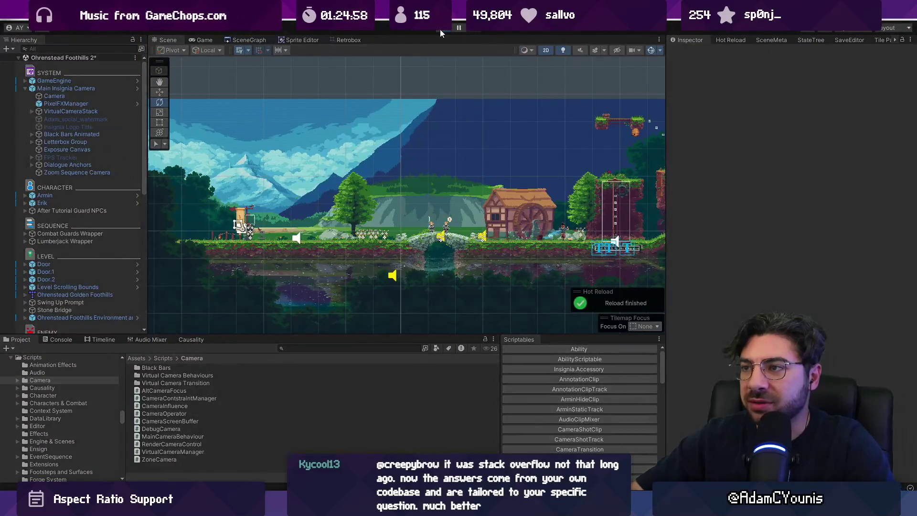
{"action": "left_click", "coordinate": [439, 30]}
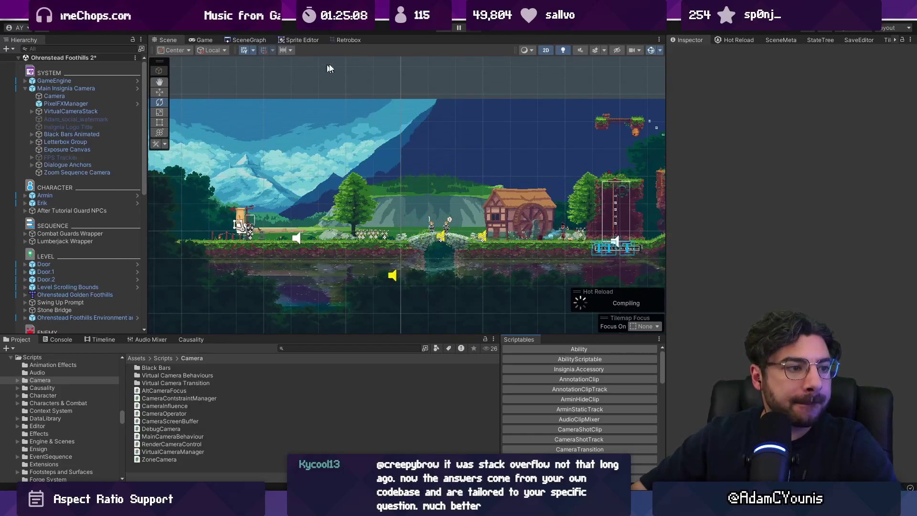
{"action": "left_click", "coordinate": [442, 28]}
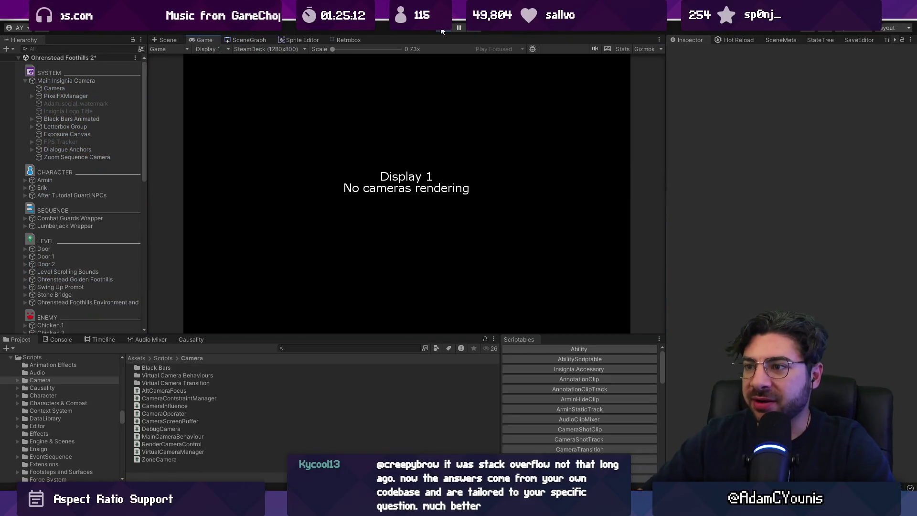
- Select the main Camera in the Scene view and check its 1920 x 1080 output render texture
{"action": "left_click", "coordinate": [170, 40]}
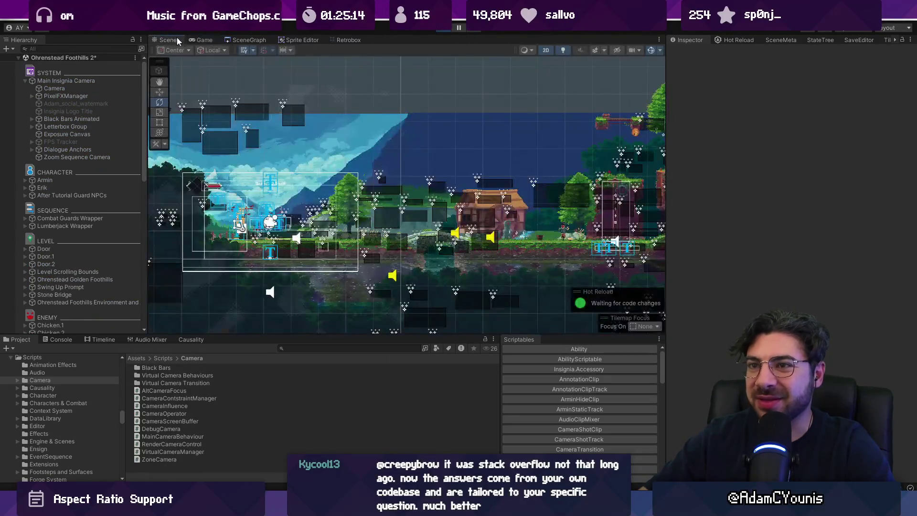
{"action": "left_click", "coordinate": [54, 88]}
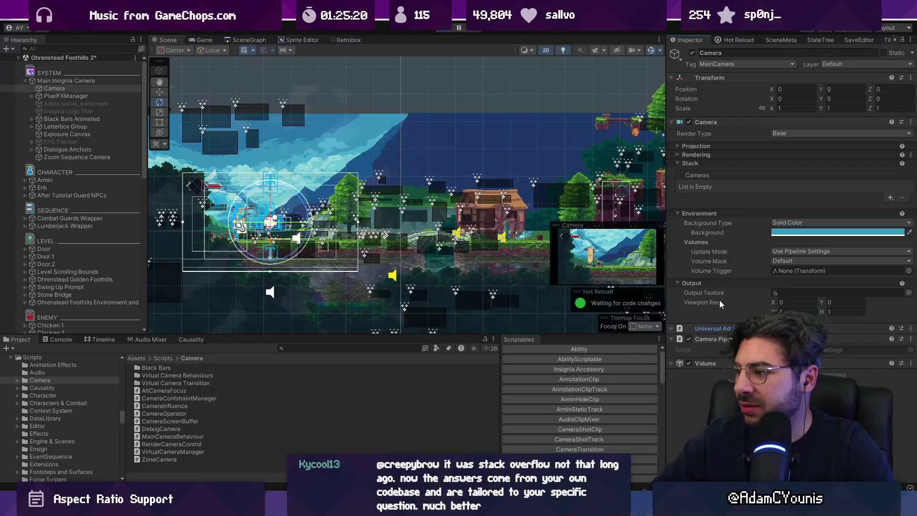
{"action": "double_click", "coordinate": [782, 293]}
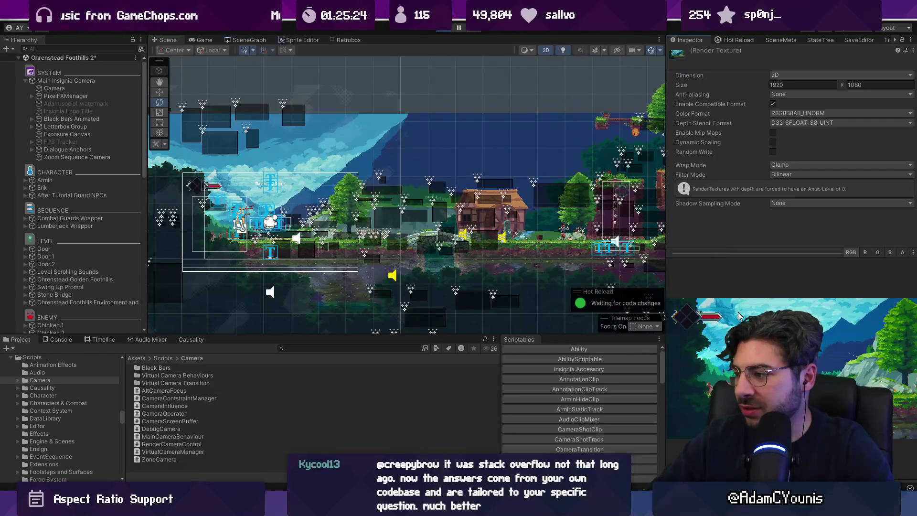
{"action": "left_click", "coordinate": [362, 154]}
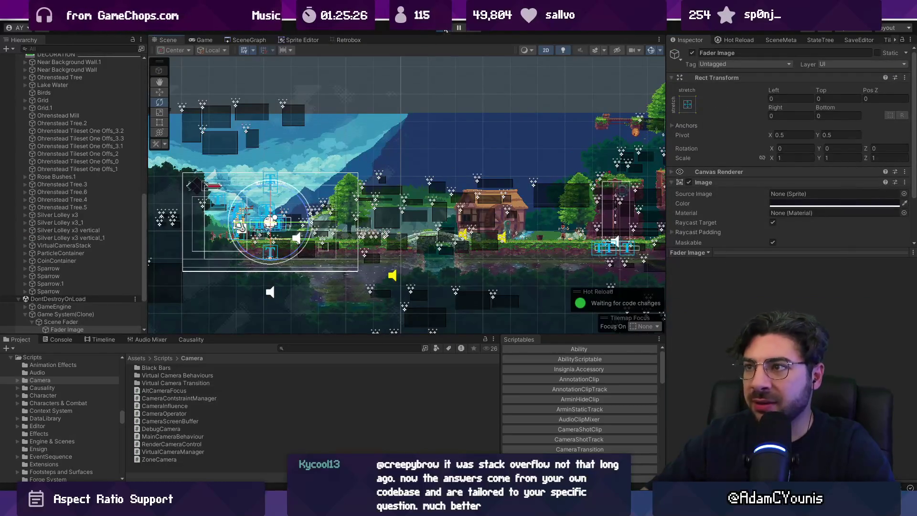
{"action": "key", "text": "alt+Tab"}
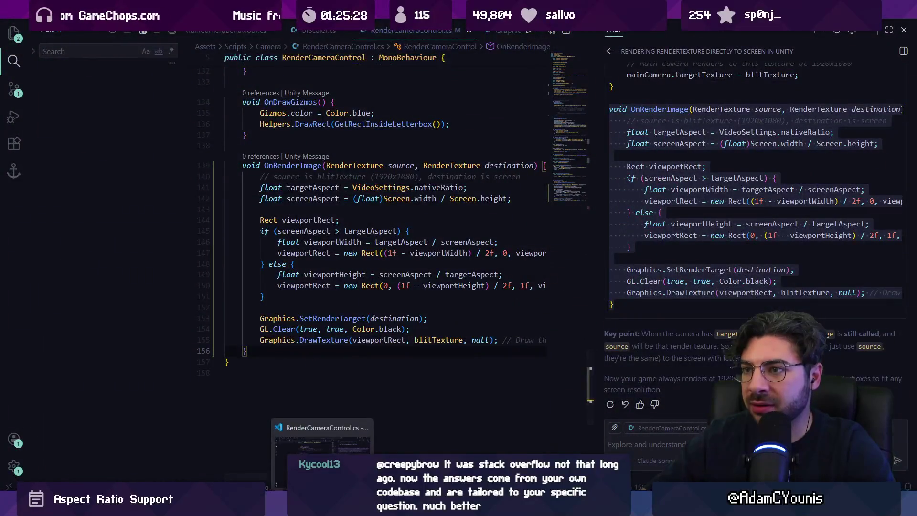
- Play-test the game in Unity, then send the chat message reporting that no cameras are rendering
{"action": "key", "text": "alt+Tab"}
{"action": "left_click", "coordinate": [444, 27]}
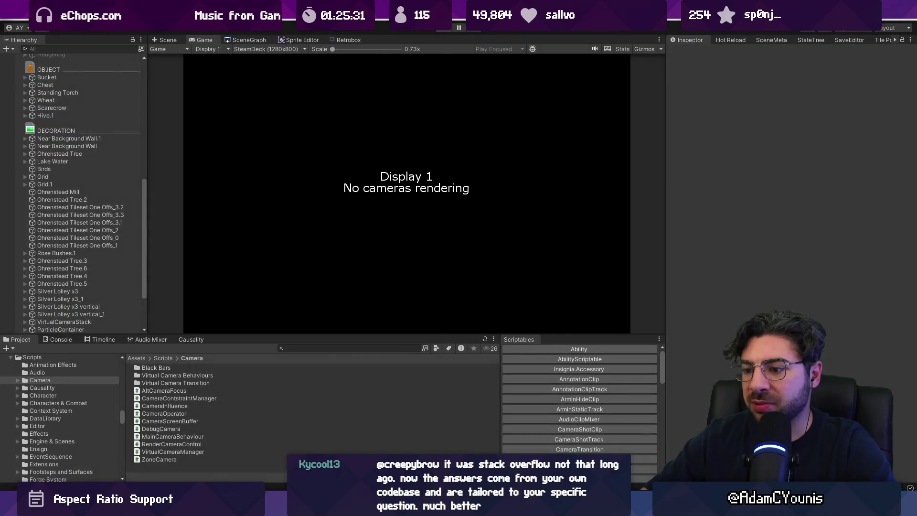
{"action": "key", "text": "alt+Tab"}
{"action": "type", "text": "okayh"}
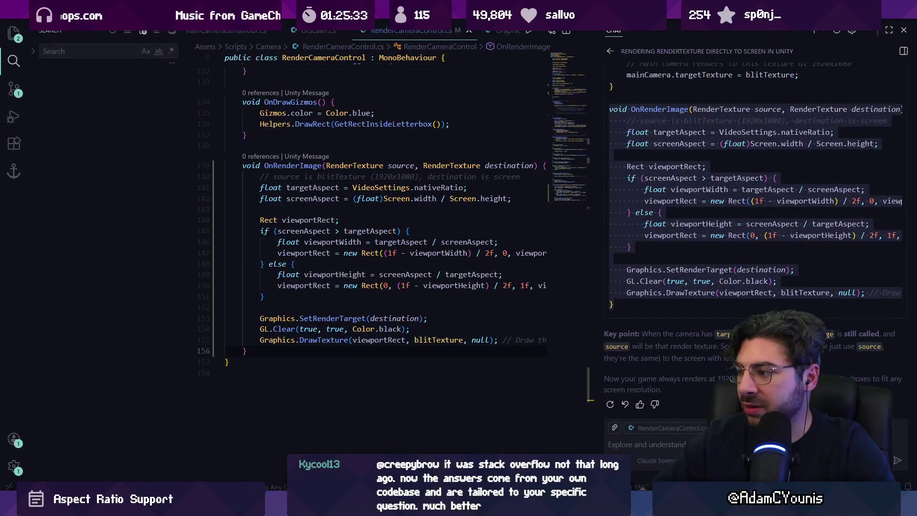
{"action": "key", "text": "BackSpace"}
{"action": "type", "text": ", "}
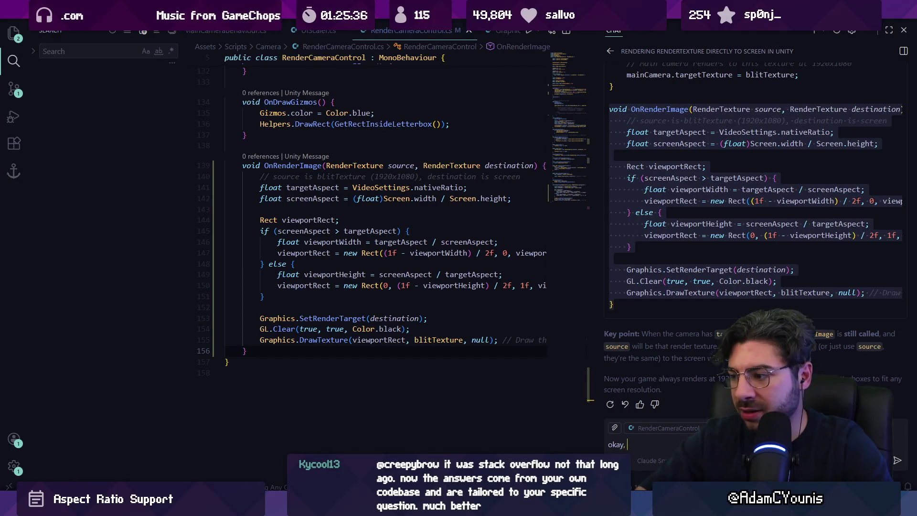
{"action": "type", "text": "but now we're ba"}
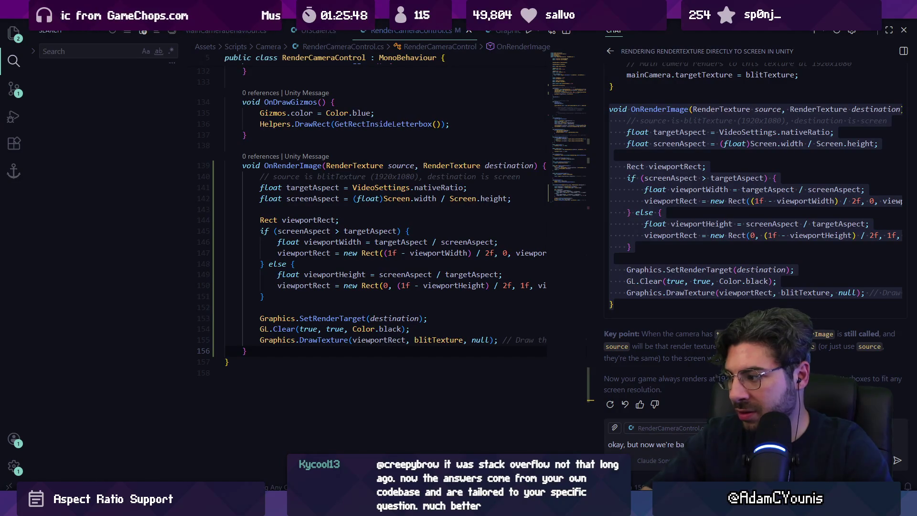
{"action": "key", "text": "Return"}
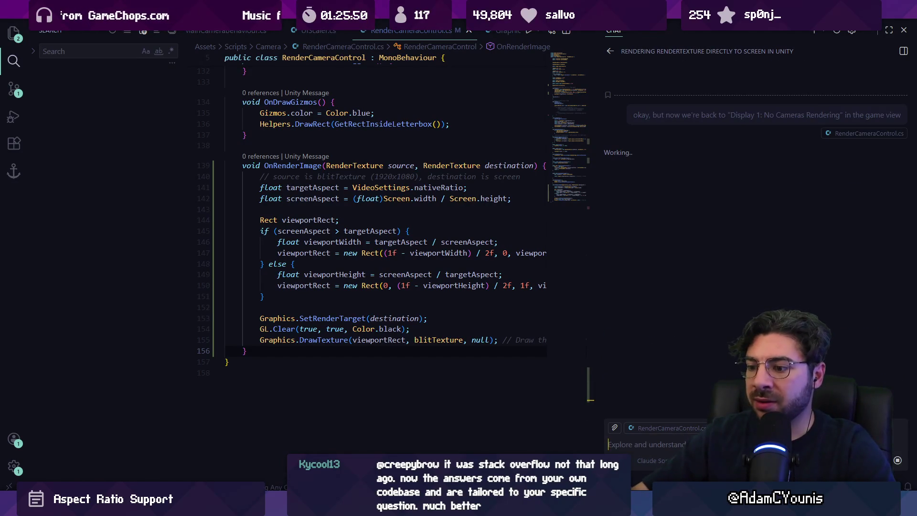
- Run the game again to check camera output, then send a follow-up asking about a one-camera solution
{"action": "key", "text": "alt+Tab"}
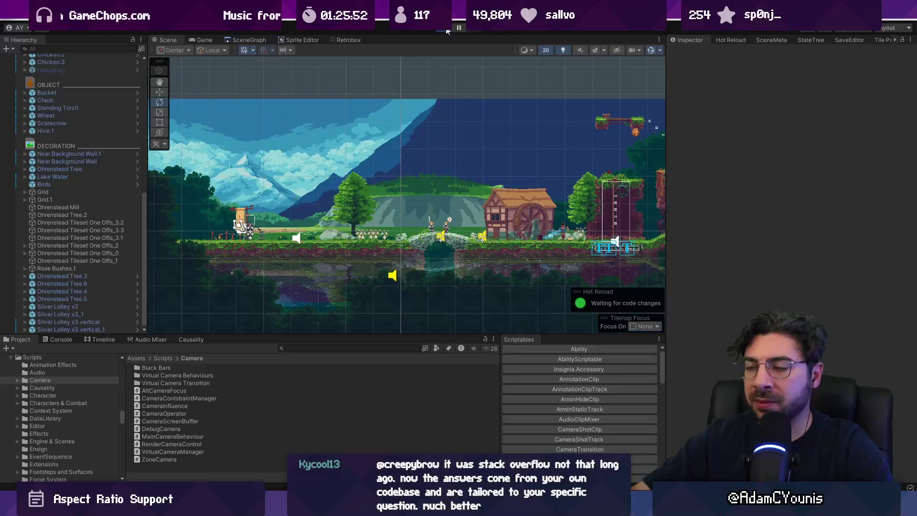
{"action": "left_click", "coordinate": [447, 31]}
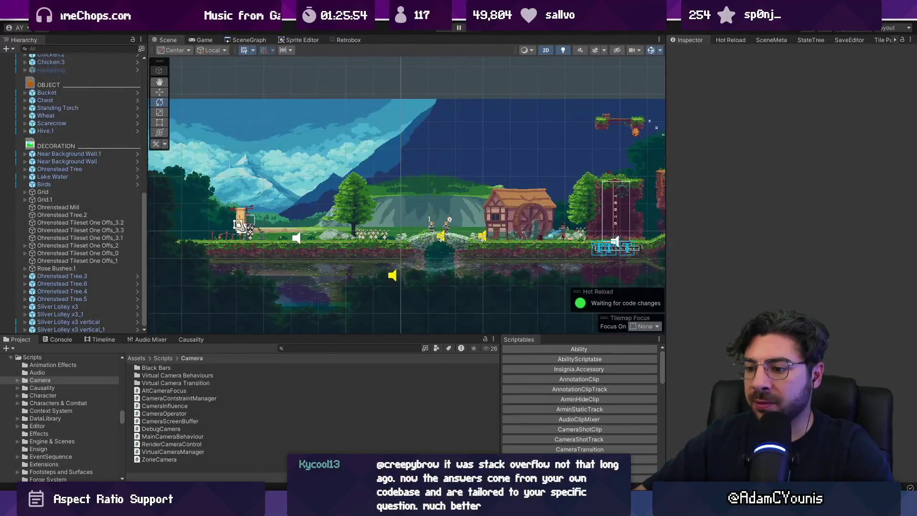
{"action": "key", "text": "alt+Tab"}
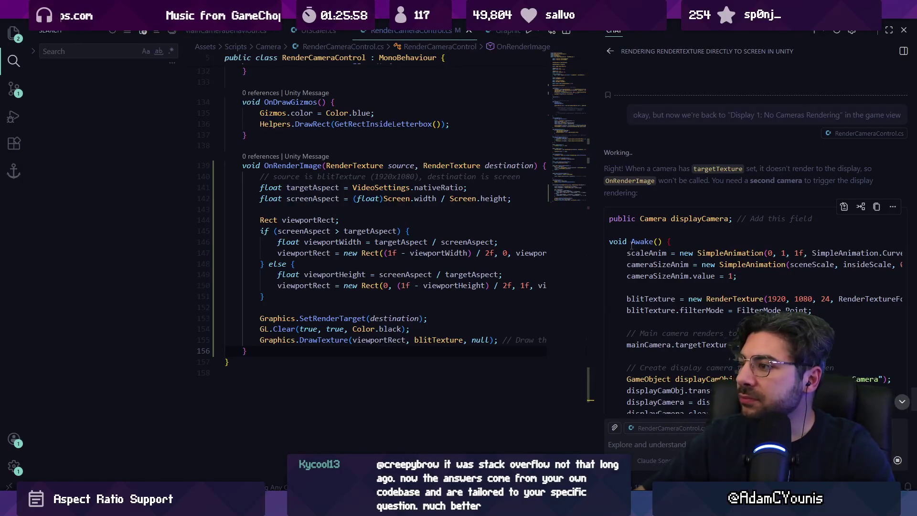
{"action": "scroll", "coordinate": [675, 342], "scroll_direction": "down", "scroll_amount": 10}
{"action": "type", "text": "but you said this wo"}
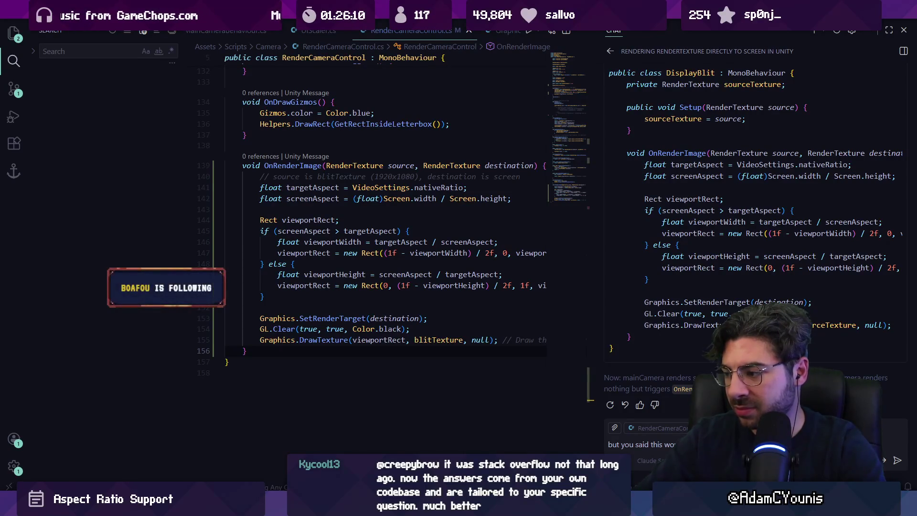
{"action": "key", "text": "Return"}
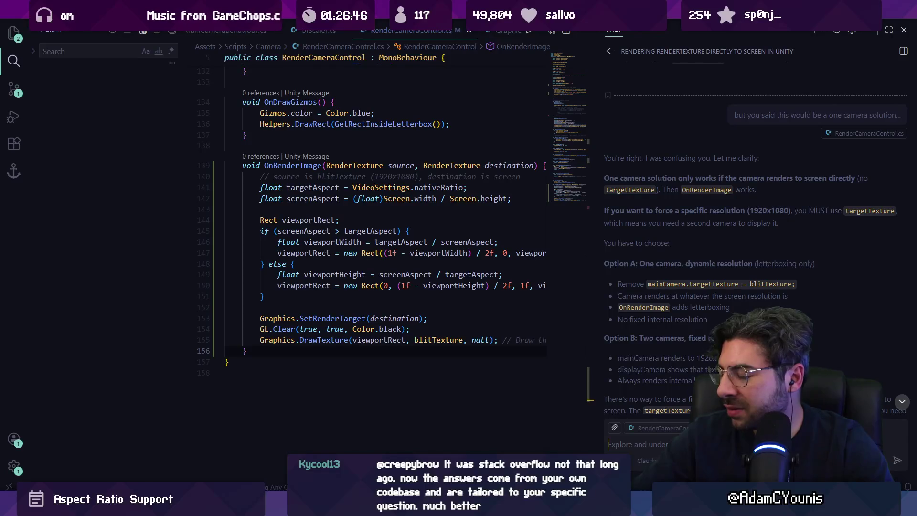
- Read the reply comparing one-camera and two-camera setups, then clear the half-typed follow-up draft
{"action": "scroll", "coordinate": [708, 321], "scroll_direction": "down", "scroll_amount": 3}
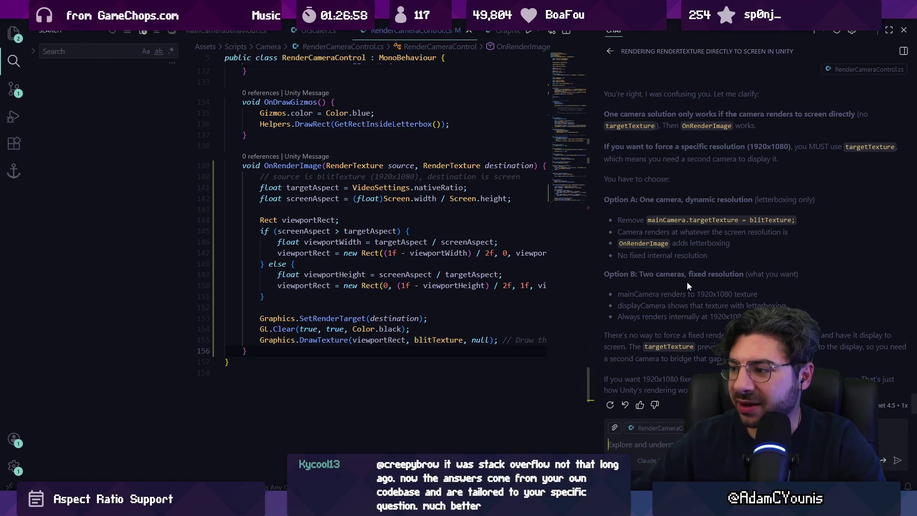
{"action": "type", "text": "so there's really no v"}
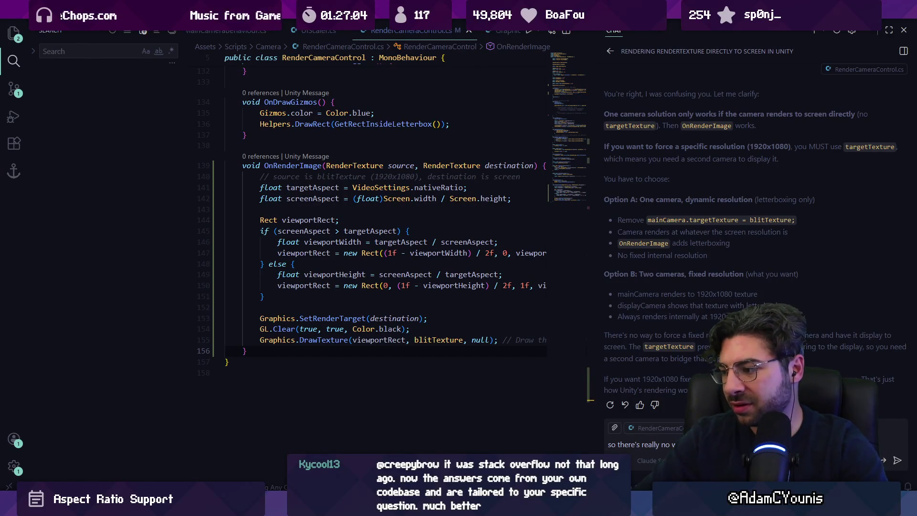
{"action": "key", "text": "ctrl+a"}
{"action": "key", "text": "BackSpace"}
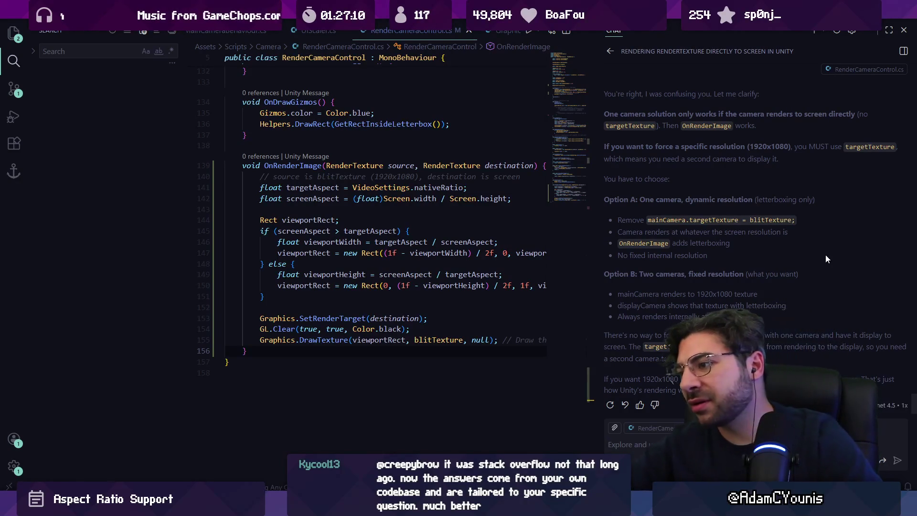
- Widen the code editor pane beside the Chat panel
{"action": "scroll", "coordinate": [825, 254], "scroll_direction": "up", "scroll_amount": 3}
{"action": "scroll", "coordinate": [736, 243], "scroll_direction": "down", "scroll_amount": 3}
{"action": "left_click_drag", "start_coordinate": [593, 266], "coordinate": [610, 260]}
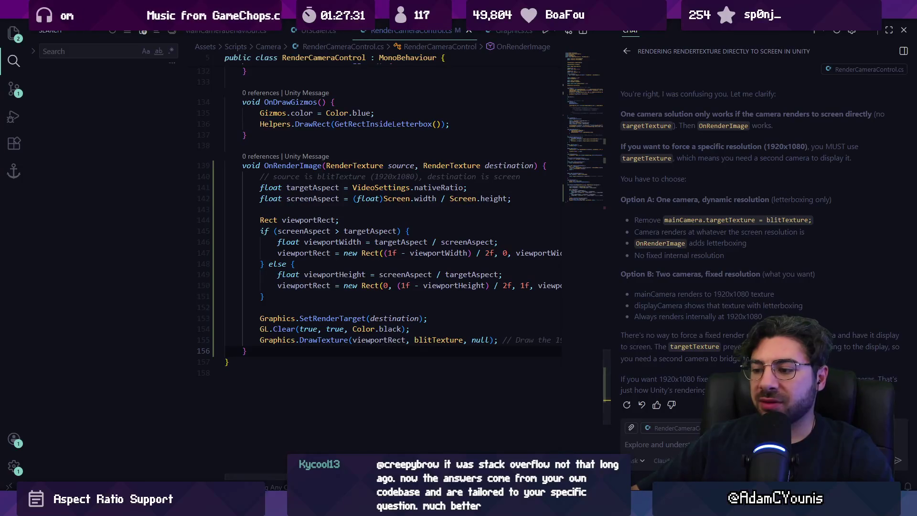
{"action": "key", "text": "alt+Tab"}
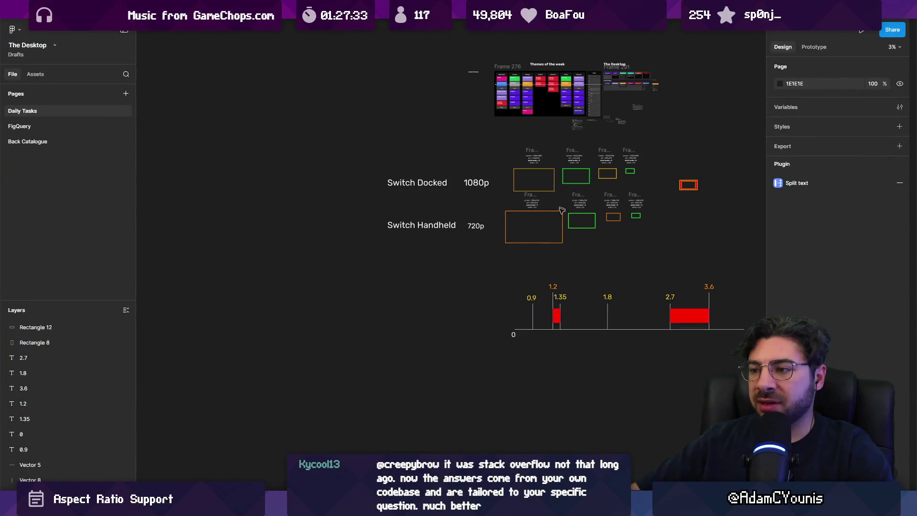
- Duplicate the green and orange rectangles and move the orange copy beside the green one
{"action": "mouse_move", "coordinate": [586, 213]}
{"action": "left_mouse_down"}
{"action": "mouse_move", "coordinate": [343, 286]}
{"action": "mouse_move", "coordinate": [291, 284]}
{"action": "left_mouse_up"}
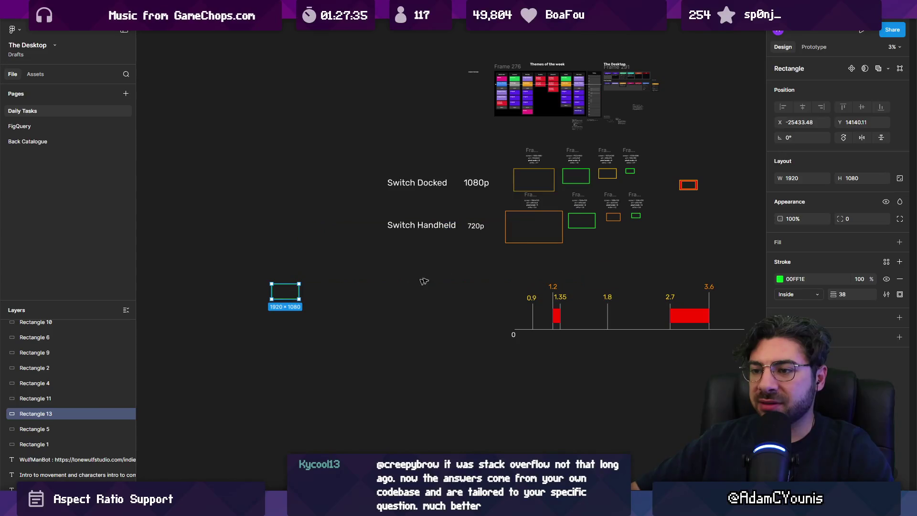
{"action": "left_click", "coordinate": [605, 219]}
{"action": "left_click_drag", "start_coordinate": [599, 221], "coordinate": [334, 315]}
{"action": "scroll", "coordinate": [286, 292], "scroll_direction": "up", "scroll_amount": 5}
{"action": "scroll", "coordinate": [317, 221], "scroll_direction": "right", "scroll_amount": 2}
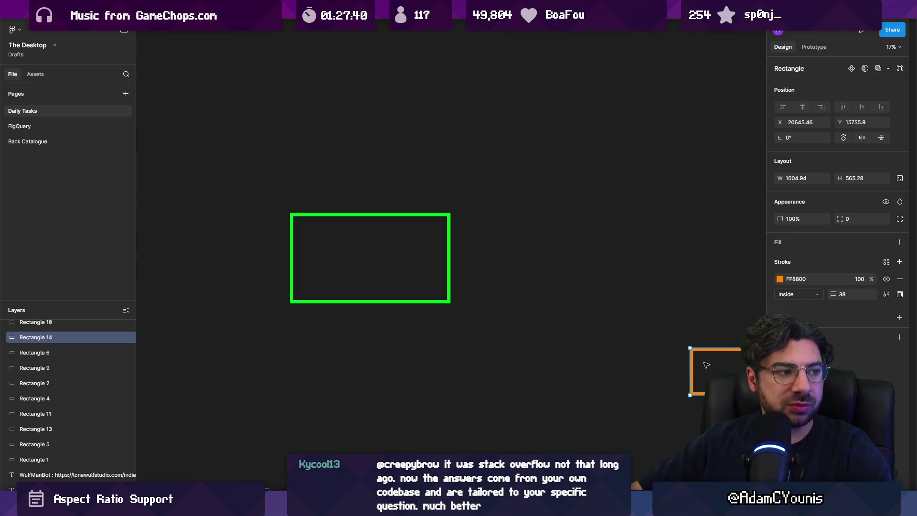
{"action": "mouse_move", "coordinate": [722, 350]}
{"action": "left_mouse_down"}
{"action": "mouse_move", "coordinate": [718, 286]}
{"action": "mouse_move", "coordinate": [657, 305]}
{"action": "mouse_move", "coordinate": [568, 196]}
{"action": "left_mouse_up"}
{"action": "scroll", "coordinate": [364, 348], "scroll_direction": "down", "scroll_amount": 5}
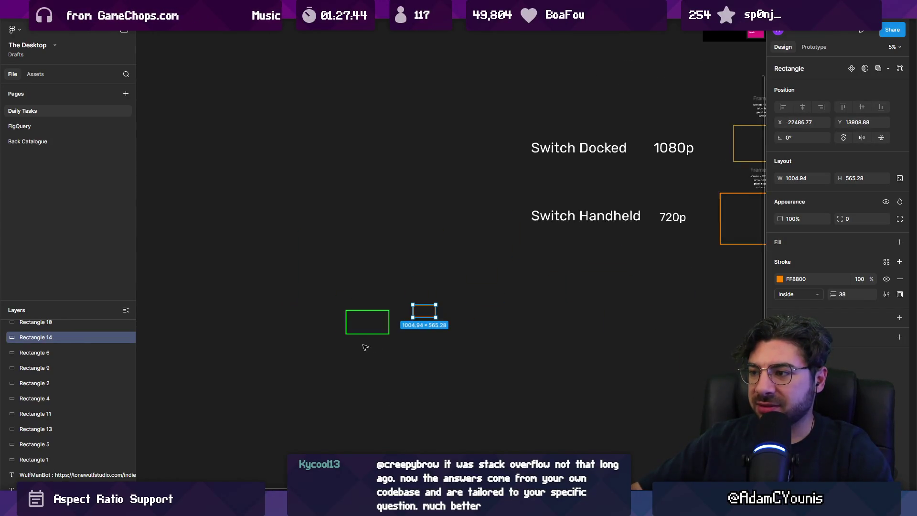
{"action": "scroll", "coordinate": [390, 452], "scroll_direction": "up", "scroll_amount": 4}
- Draw a grey rectangle, resize it, and place it just above the orange outline
{"action": "left_click_drag", "start_coordinate": [380, 308], "coordinate": [483, 370]}
{"action": "mouse_move", "coordinate": [437, 336]}
{"action": "left_mouse_down"}
{"action": "mouse_move", "coordinate": [309, 250]}
{"action": "mouse_move", "coordinate": [376, 273]}
{"action": "mouse_move", "coordinate": [380, 287]}
{"action": "left_mouse_up"}
{"action": "mouse_move", "coordinate": [341, 265]}
{"action": "left_mouse_down"}
{"action": "mouse_move", "coordinate": [369, 307]}
{"action": "mouse_move", "coordinate": [497, 347]}
{"action": "mouse_move", "coordinate": [485, 323]}
{"action": "mouse_move", "coordinate": [492, 248]}
{"action": "mouse_move", "coordinate": [509, 248]}
{"action": "left_mouse_up"}
{"action": "left_click_drag", "start_coordinate": [585, 269], "coordinate": [525, 233]}
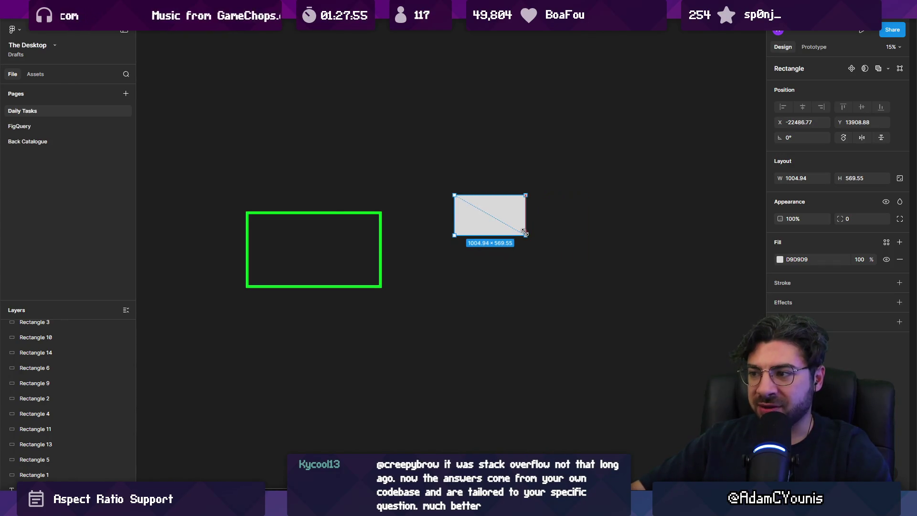
{"action": "left_click", "coordinate": [491, 228]}
{"action": "scroll", "coordinate": [498, 230], "scroll_direction": "up", "scroll_amount": 2}
{"action": "scroll", "coordinate": [473, 286], "scroll_direction": "up", "scroll_amount": 3}
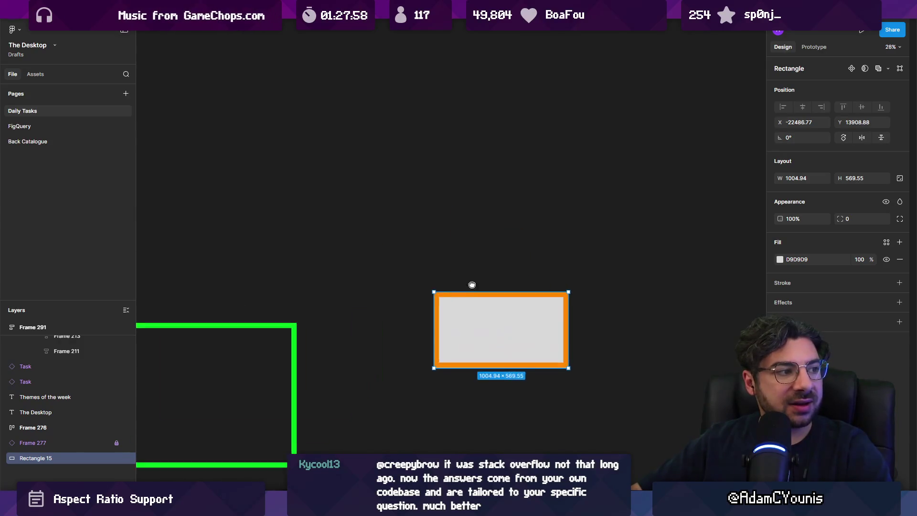
{"action": "scroll", "coordinate": [409, 239], "scroll_direction": "down", "scroll_amount": 2}
{"action": "left_click", "coordinate": [375, 241]}
{"action": "left_click_drag", "start_coordinate": [571, 240], "coordinate": [575, 155]}
{"action": "left_click", "coordinate": [576, 211]}
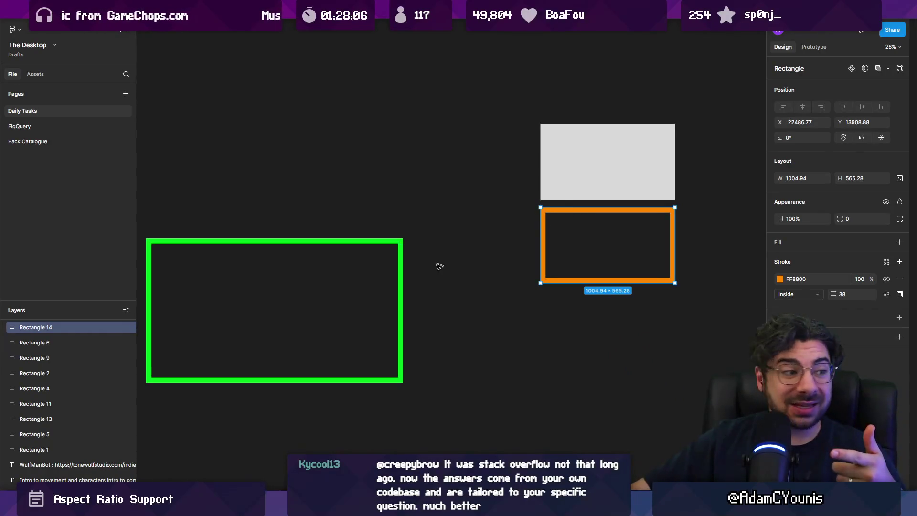
{"action": "left_click", "coordinate": [401, 261]}
- Marquee-select the green, orange and grey rectangles together and delete them
{"action": "left_click_drag", "start_coordinate": [665, 367], "coordinate": [352, 255]}
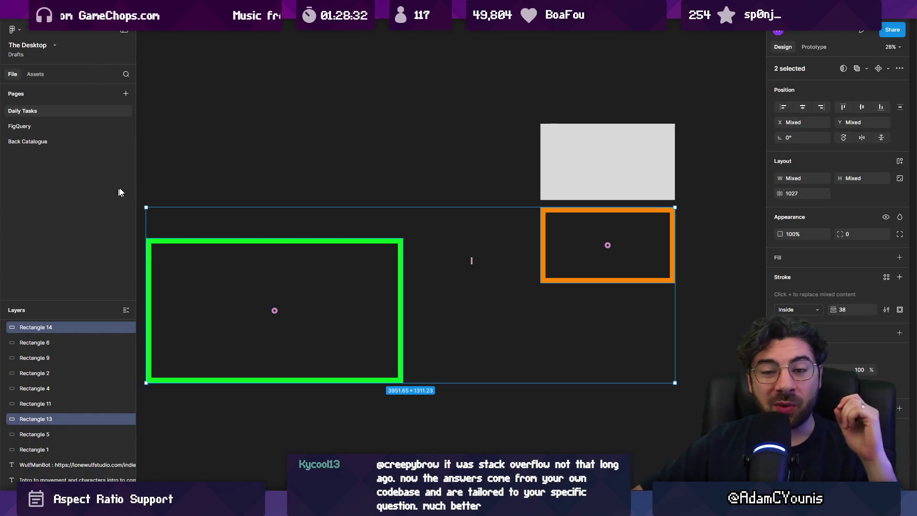
{"action": "left_click_drag", "start_coordinate": [225, 223], "coordinate": [277, 268]}
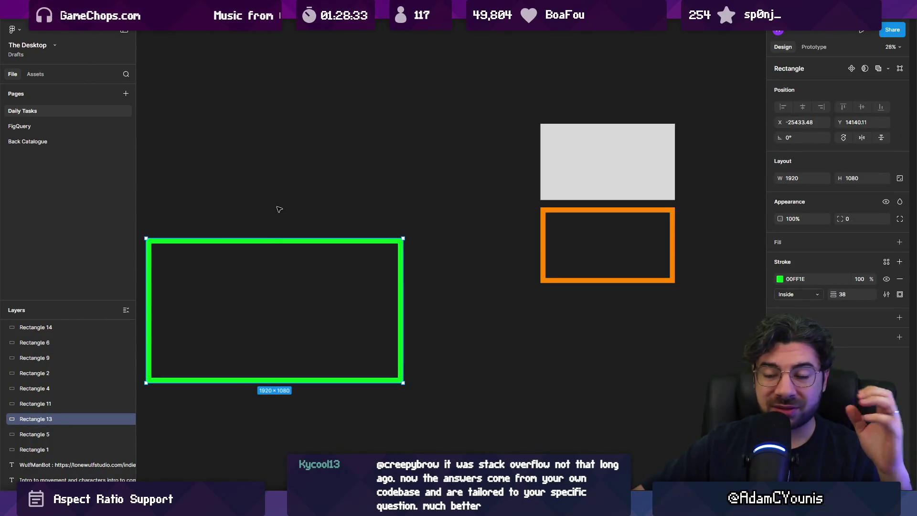
{"action": "left_click_drag", "start_coordinate": [254, 128], "coordinate": [643, 303]}
{"action": "mouse_move", "coordinate": [317, 146]}
{"action": "left_mouse_down"}
{"action": "mouse_move", "coordinate": [449, 247]}
{"action": "mouse_move", "coordinate": [641, 340]}
{"action": "left_mouse_up"}
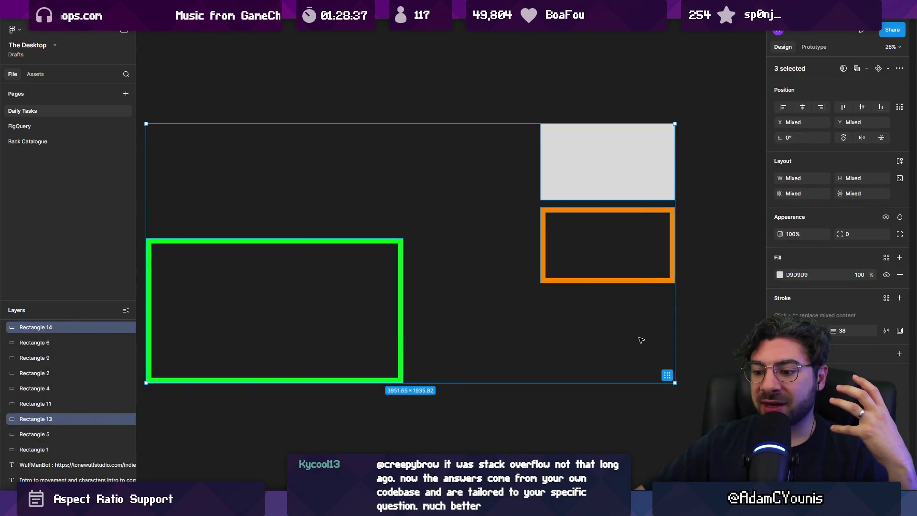
{"action": "key", "text": "Delete"}
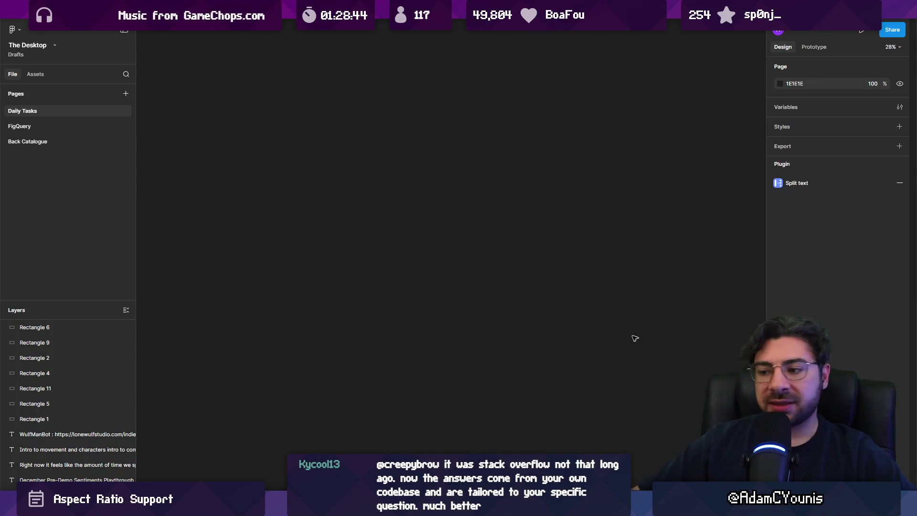
- Zoom the level in the Scene view and lower the splitter to shrink the Project panel
{"action": "key", "text": "alt+Tab"}
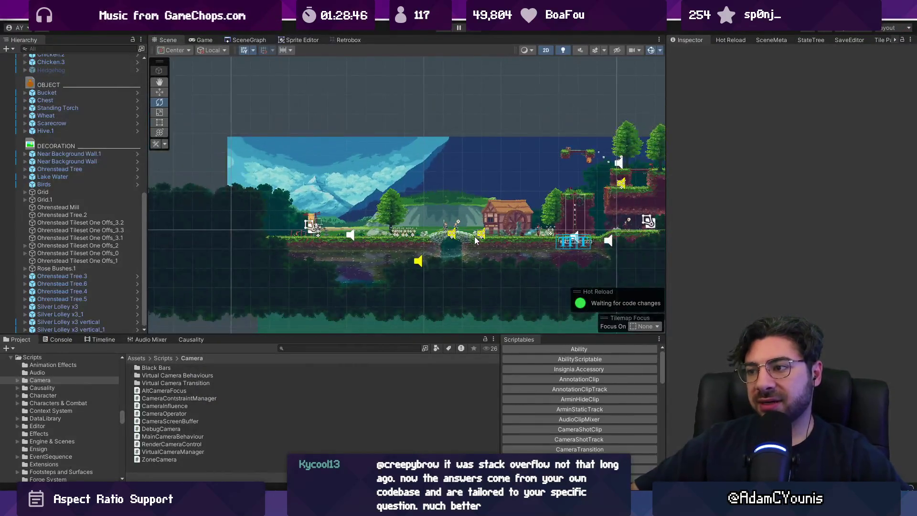
{"action": "scroll", "coordinate": [420, 253], "scroll_direction": "up", "scroll_amount": 5}
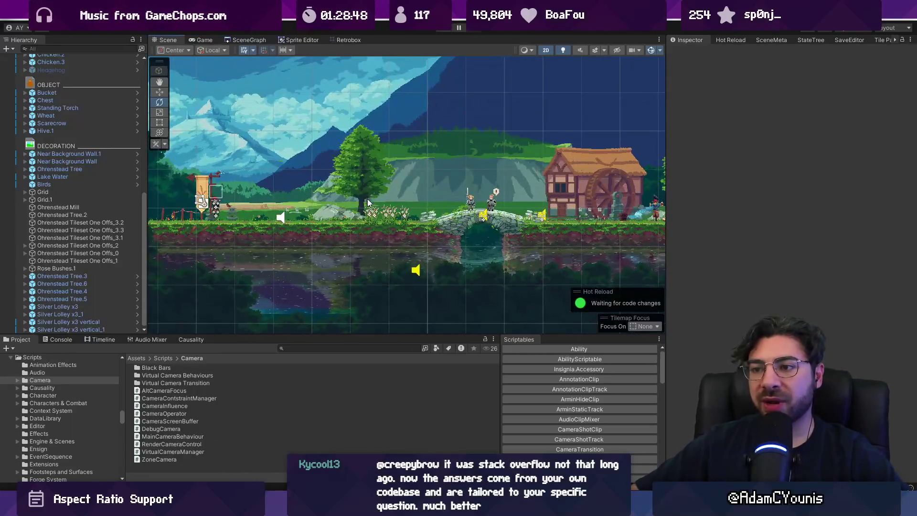
{"action": "mouse_move", "coordinate": [322, 507]}
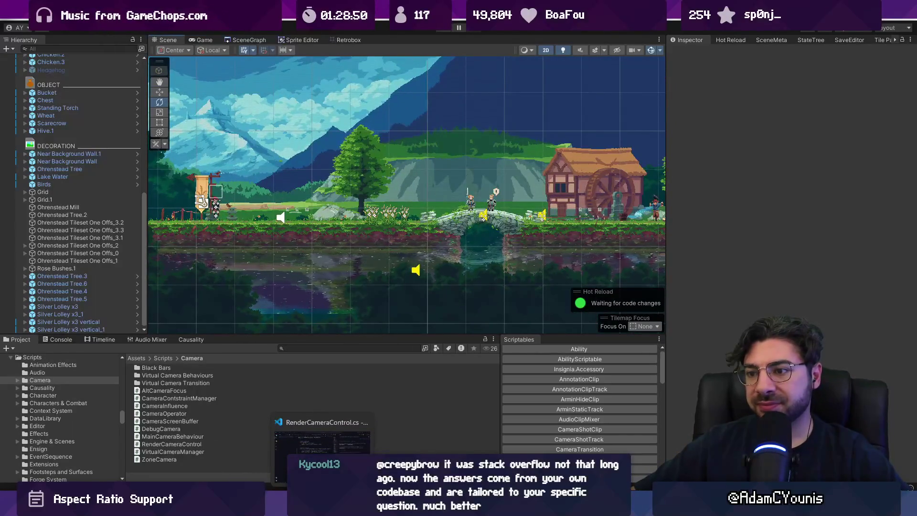
{"action": "left_click_drag", "start_coordinate": [350, 335], "coordinate": [352, 368]}
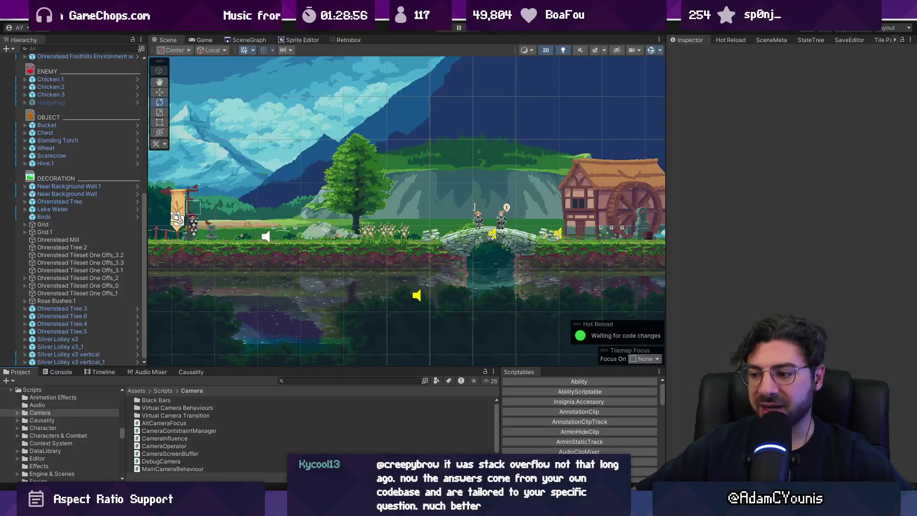
{"action": "mouse_move", "coordinate": [514, 507]}
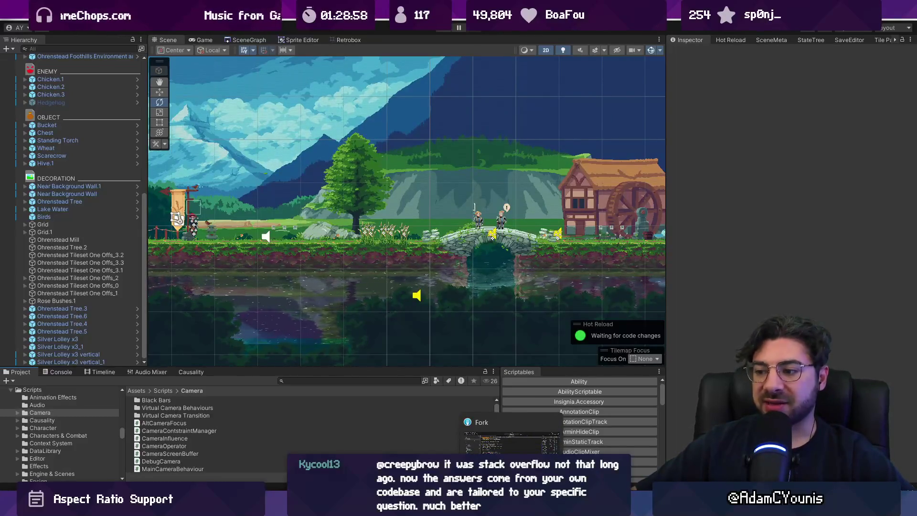
{"action": "key", "text": "alt+Tab"}
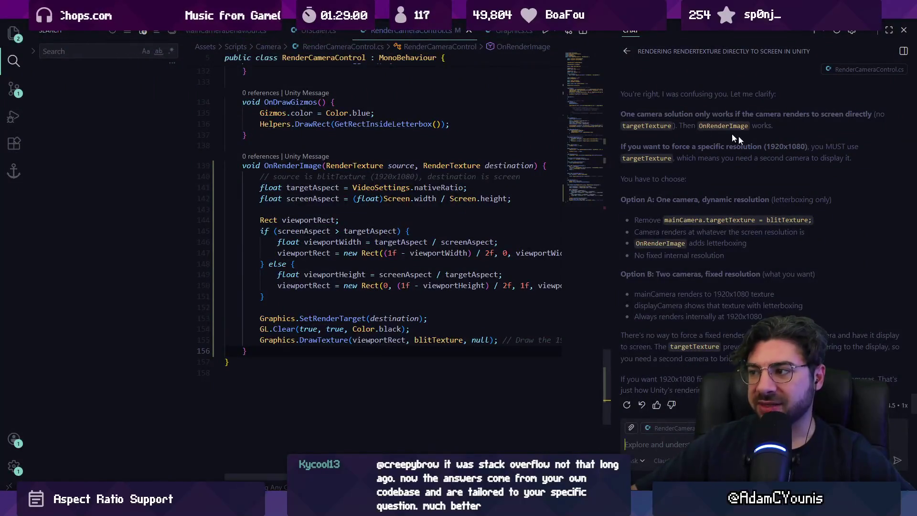
- Hide the chat sidebar so RenderCameraControl.cs fills the editor
{"action": "right_click", "coordinate": [590, 214]}
{"action": "key", "text": "Escape"}
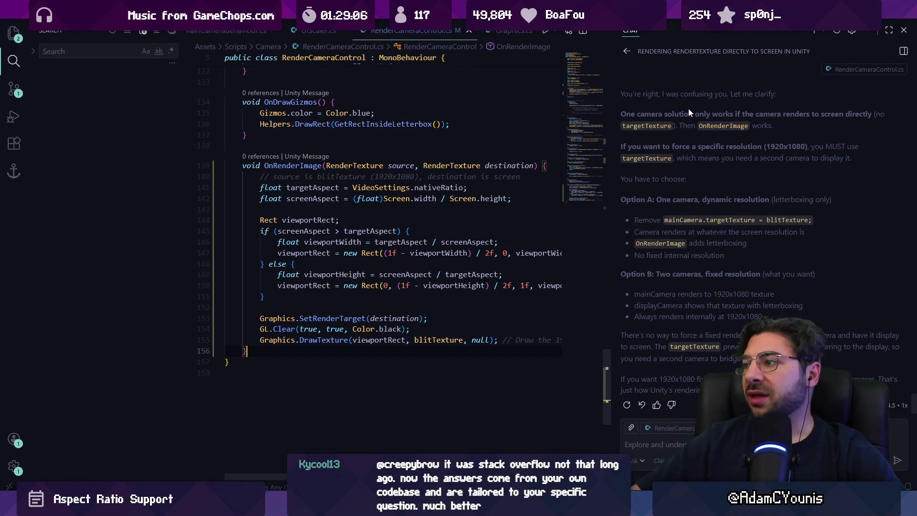
{"action": "key", "text": "ctrl+alt+b"}
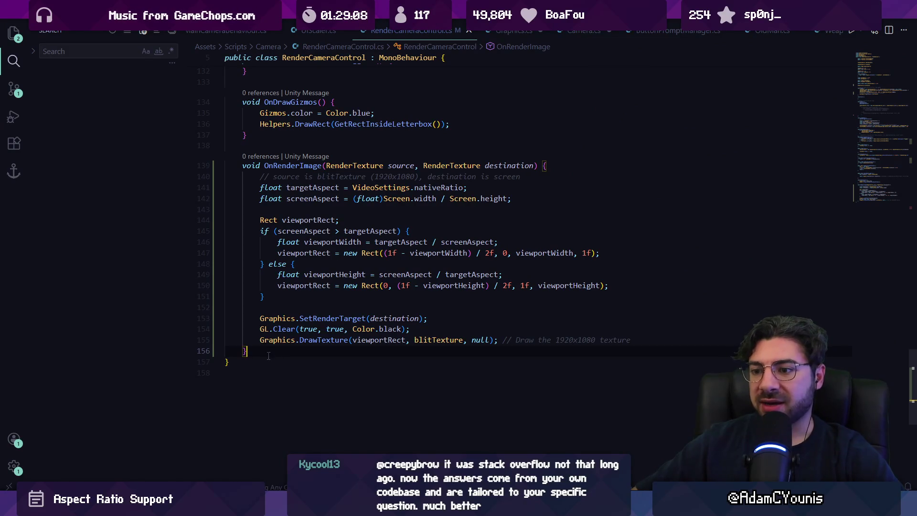
{"action": "scroll", "coordinate": [310, 276], "scroll_direction": "up", "scroll_amount": 2}
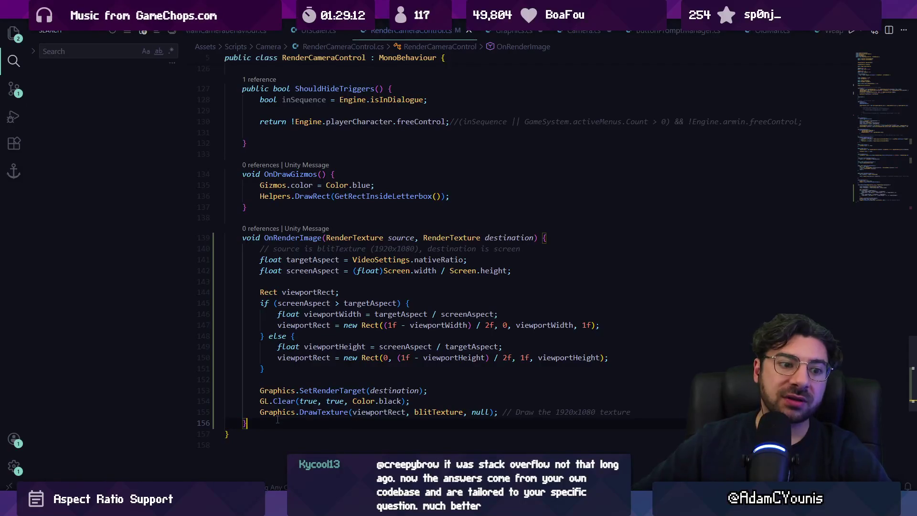
- Review the OnDrawGizmos and OnRenderImage methods, then bring up Fork's local changes
{"action": "mouse_move", "coordinate": [270, 420]}
{"action": "left_mouse_down"}
{"action": "mouse_move", "coordinate": [260, 412]}
{"action": "mouse_move", "coordinate": [230, 184]}
{"action": "mouse_move", "coordinate": [213, 178]}
{"action": "left_mouse_up"}
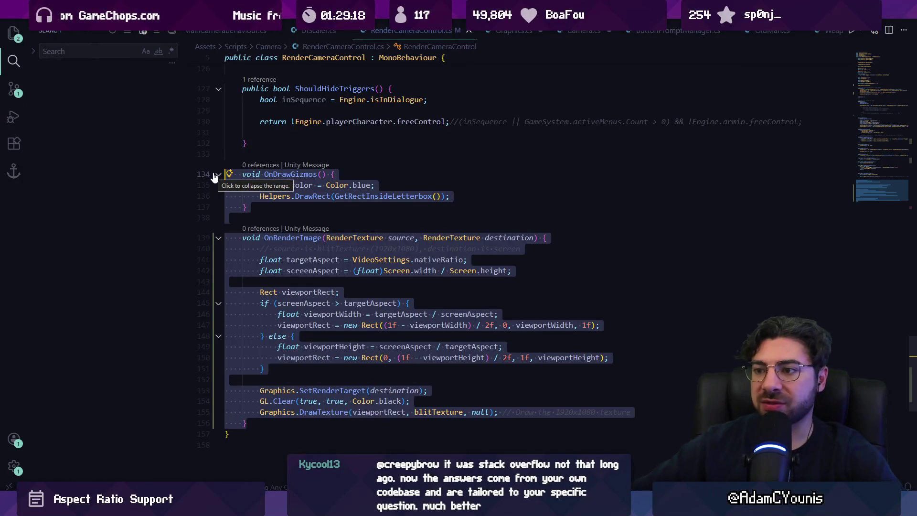
{"action": "left_click", "coordinate": [247, 207]}
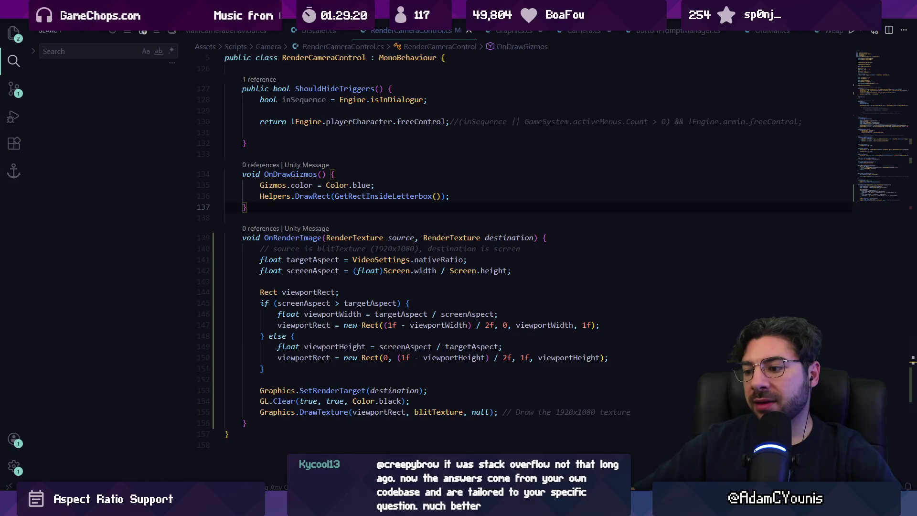
{"action": "left_click", "coordinate": [301, 506]}
{"action": "left_click", "coordinate": [51, 62]}
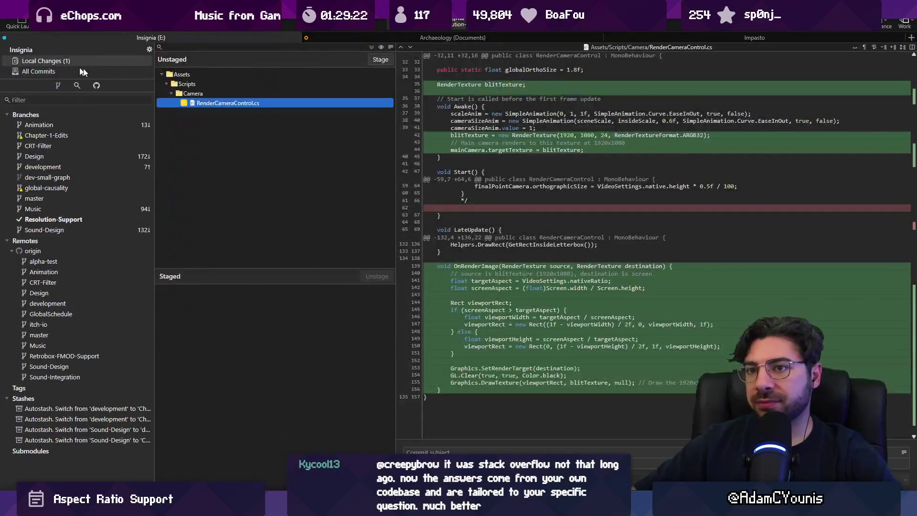
- View RenderCameraControl.cs's uncommitted diff in Fork, then return to its targetAspect code in VS Code
{"action": "left_click", "coordinate": [209, 77]}
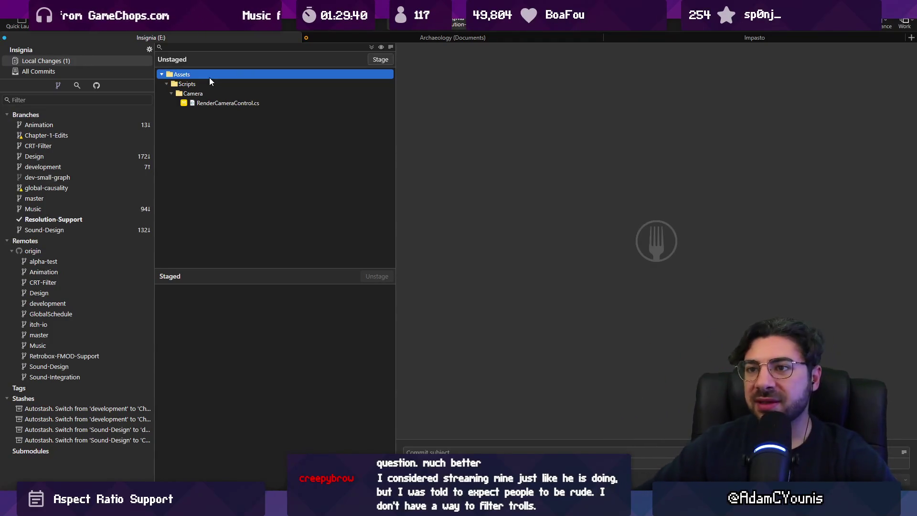
{"action": "left_click", "coordinate": [213, 103]}
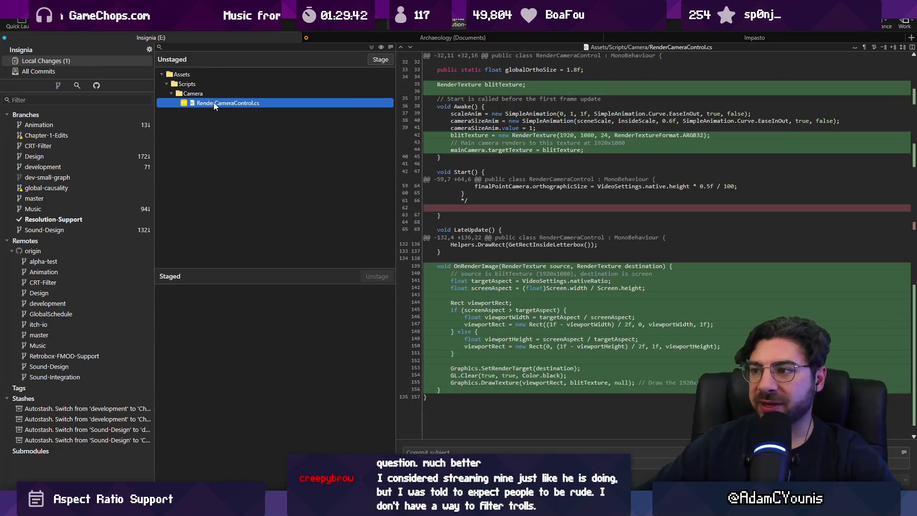
{"action": "right_click", "coordinate": [213, 103]}
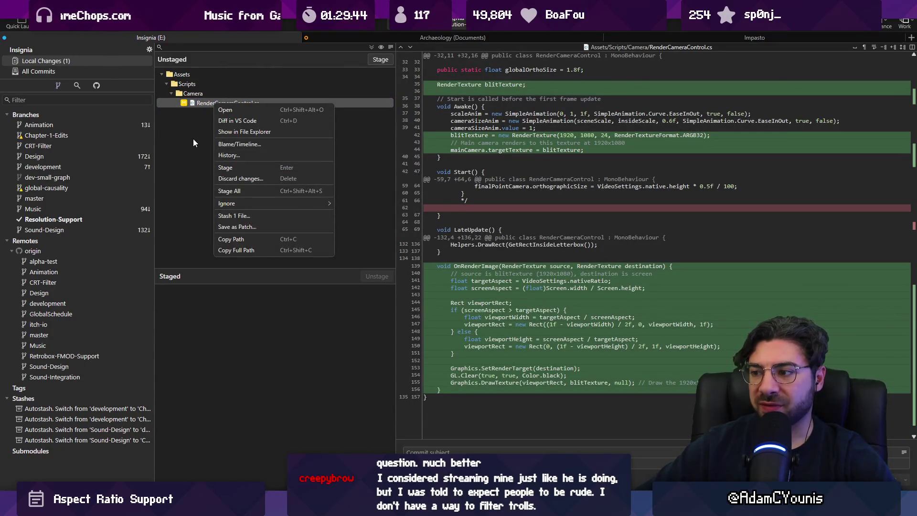
{"action": "key", "text": "Escape"}
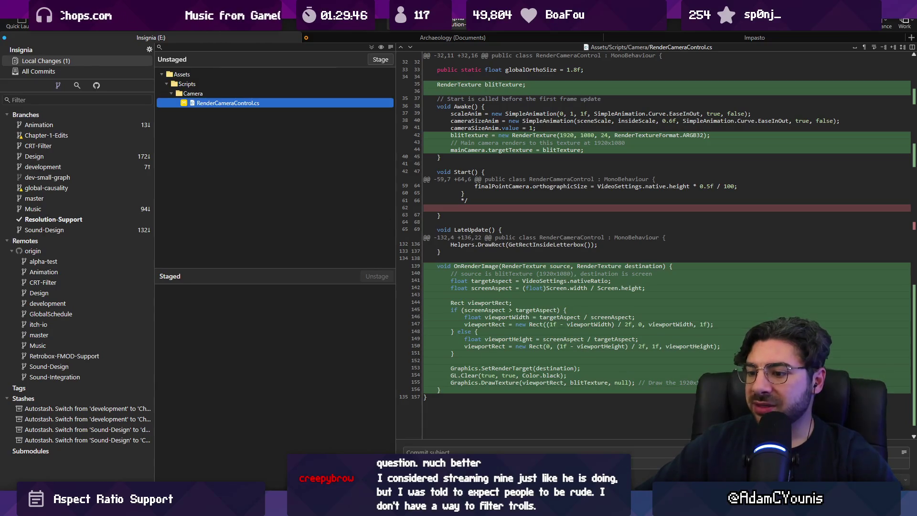
{"action": "key", "text": "alt+Tab"}
{"action": "scroll", "coordinate": [315, 189], "scroll_direction": "down", "scroll_amount": 2}
{"action": "left_click", "coordinate": [315, 188]}
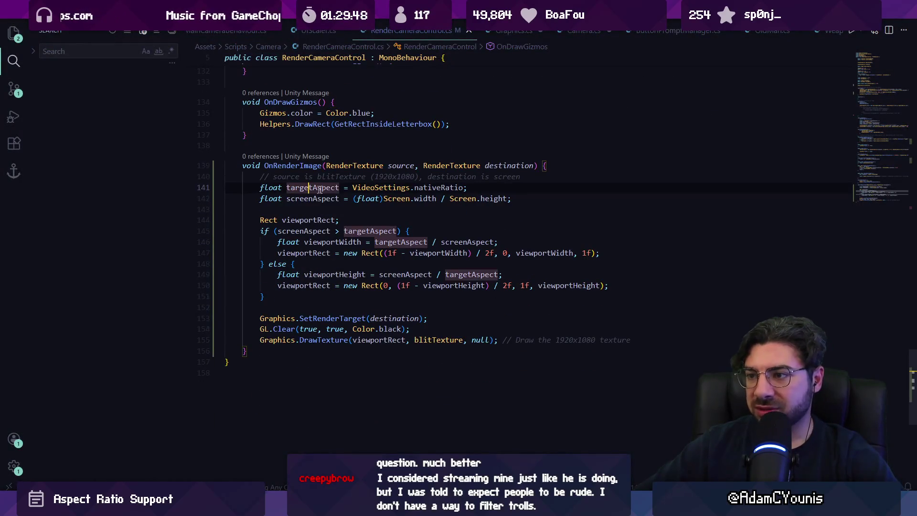
- Read through targetAspect, nativeRatio and the if/else letterbox blocks of OnRenderImage without editing
{"action": "key", "text": "ctrl+Right"}
{"action": "key", "text": "ctrl+Right"}
{"action": "key", "text": "ctrl+Right"}
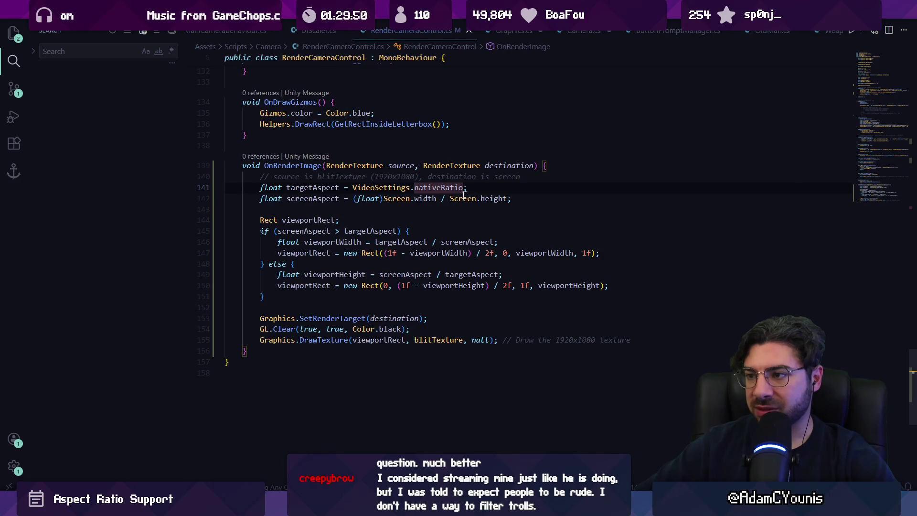
{"action": "left_click", "coordinate": [367, 232]}
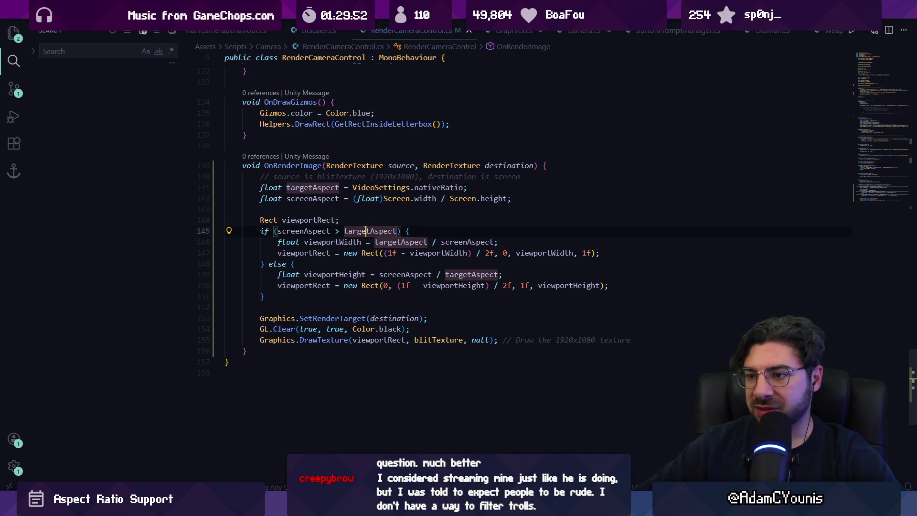
{"action": "left_click", "coordinate": [412, 297]}
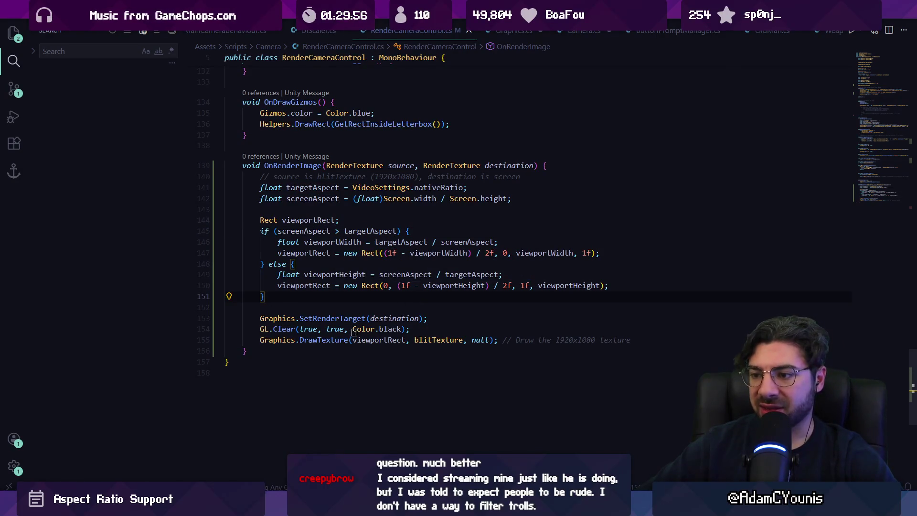
{"action": "left_click", "coordinate": [381, 350]}
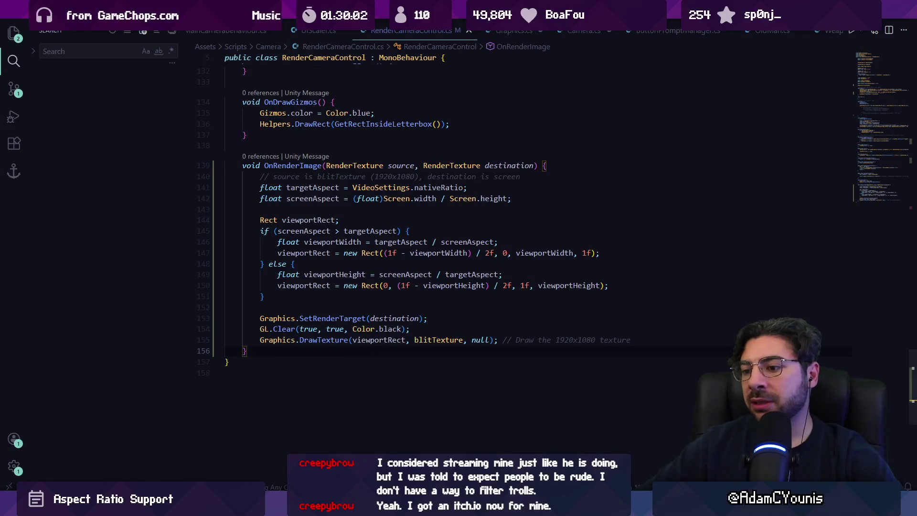
{"action": "key", "text": "alt+Tab"}
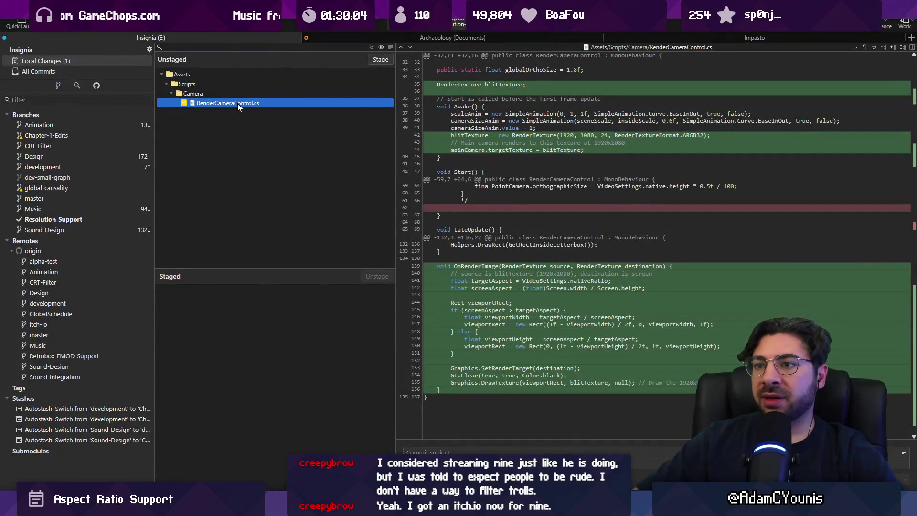
- Discard RenderCameraControl.cs's uncommitted blitTexture and OnRenderImage edits, confirming on the second attempt
{"action": "right_click", "coordinate": [237, 103]}
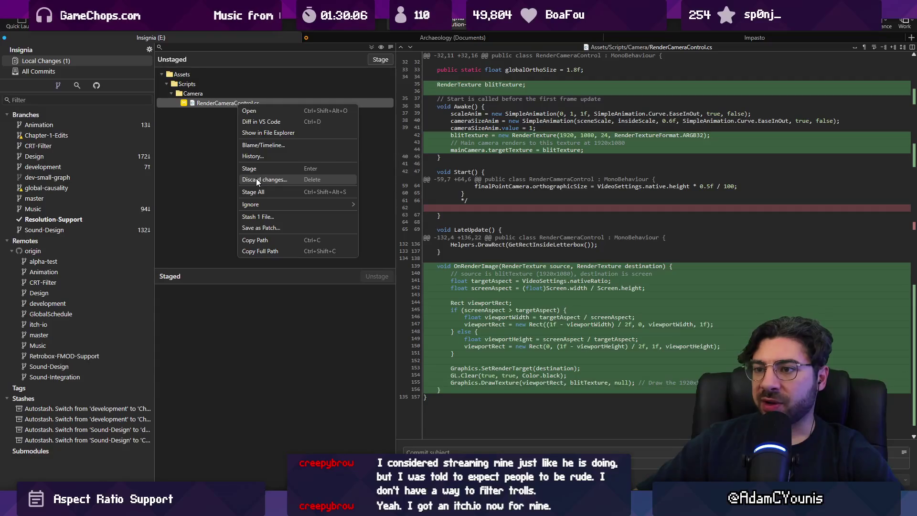
{"action": "left_click", "coordinate": [256, 178]}
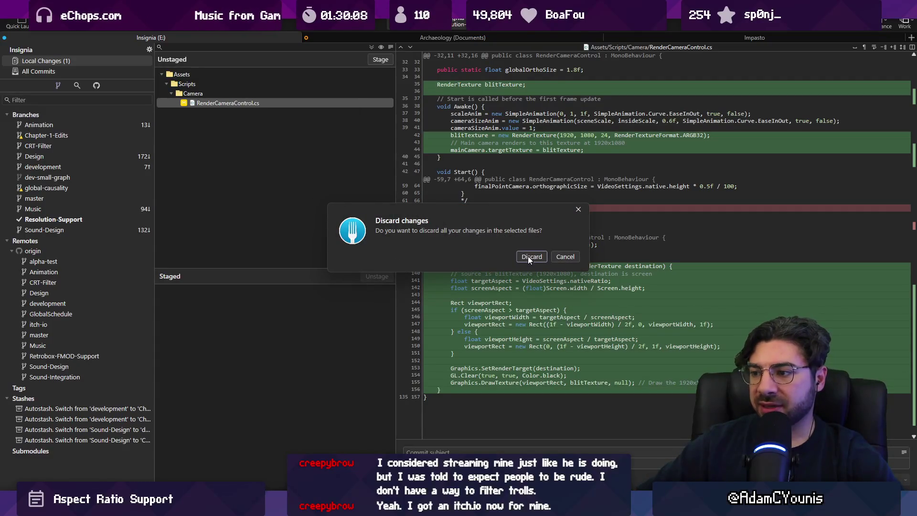
{"action": "left_click", "coordinate": [563, 257]}
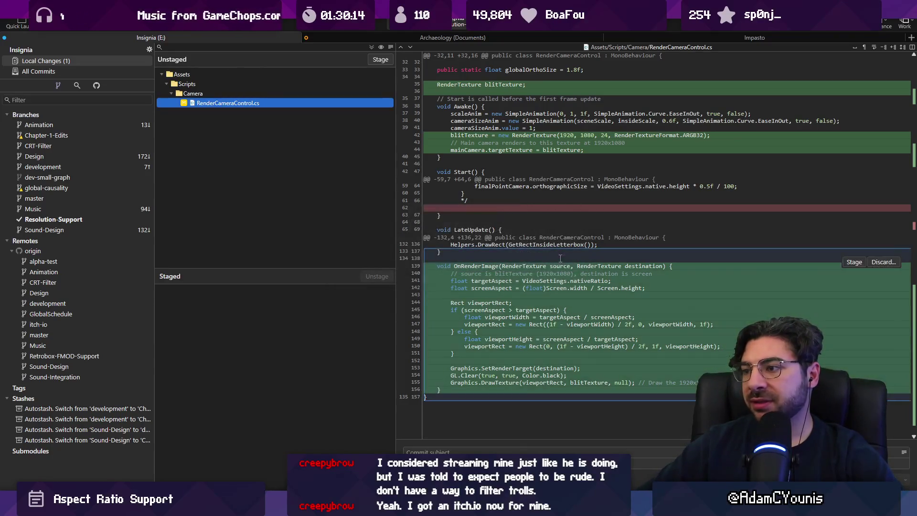
{"action": "right_click", "coordinate": [207, 105]}
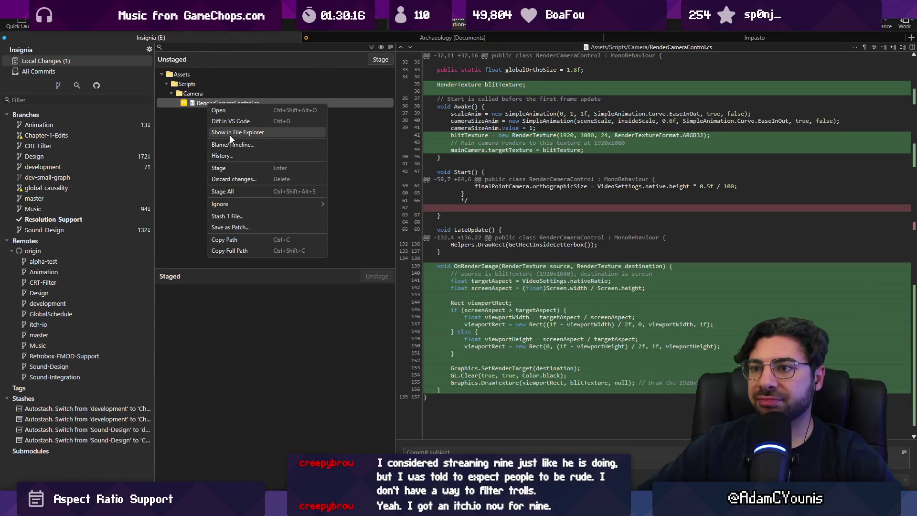
{"action": "left_click", "coordinate": [244, 178]}
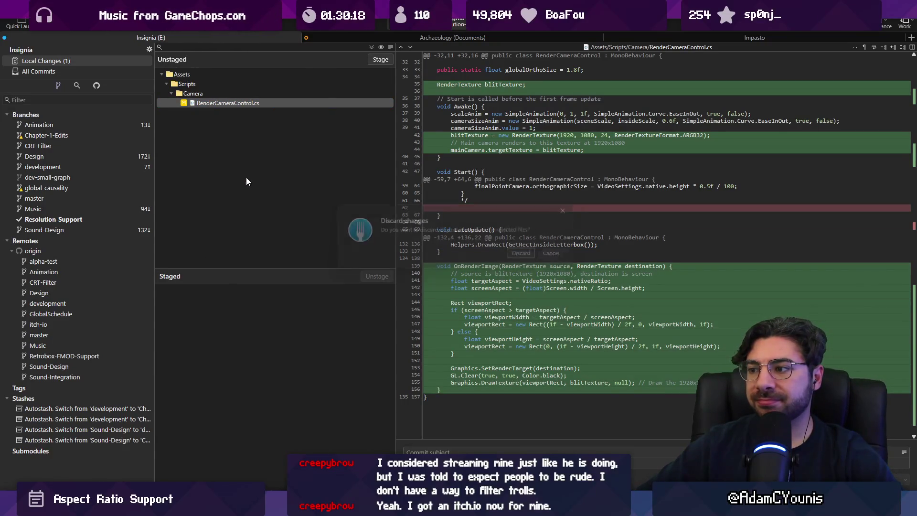
{"action": "left_click", "coordinate": [533, 256]}
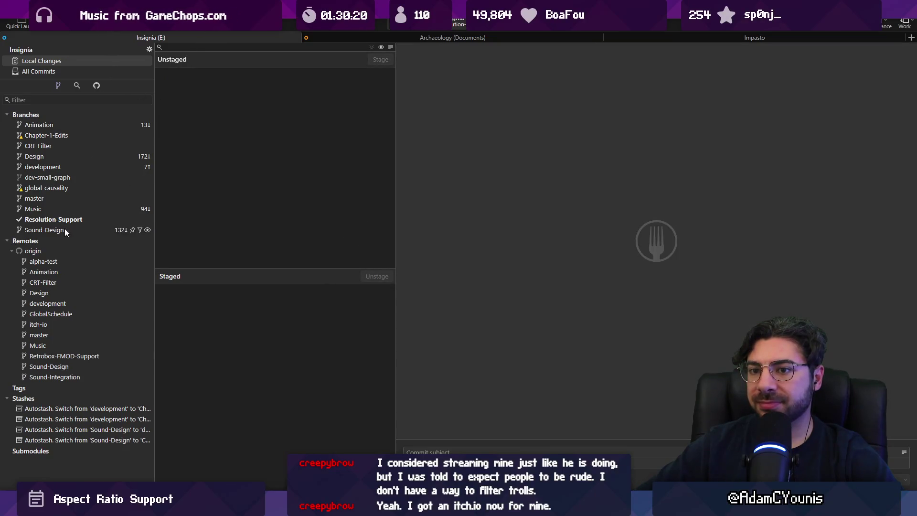
- Check out the development branch and delete the local Resolution-Support branch
{"action": "right_click", "coordinate": [61, 219]}
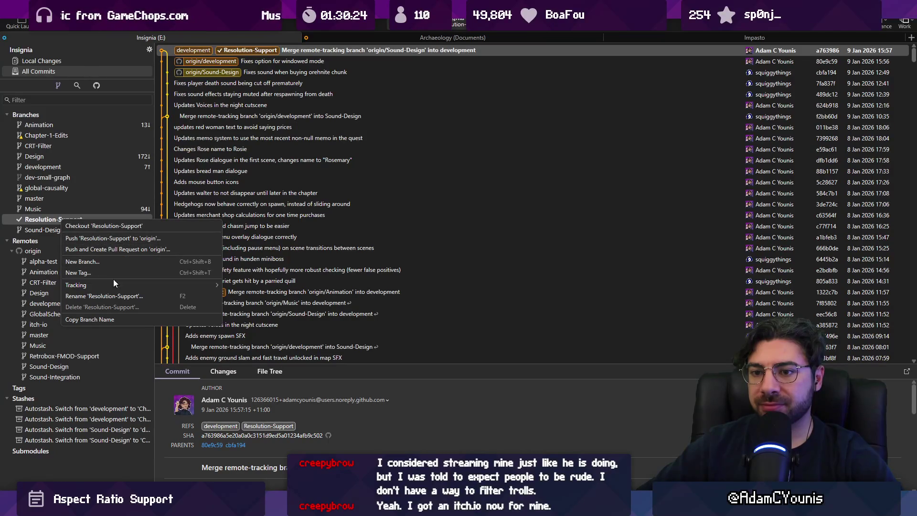
{"action": "left_click", "coordinate": [51, 137]}
{"action": "left_click", "coordinate": [60, 167]}
{"action": "double_click", "coordinate": [60, 167]}
{"action": "right_click", "coordinate": [59, 221]}
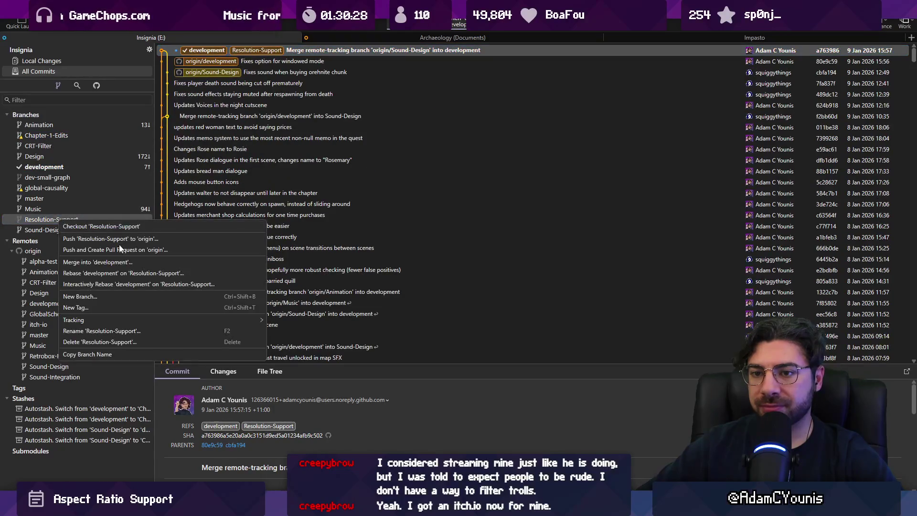
{"action": "left_click", "coordinate": [111, 342]}
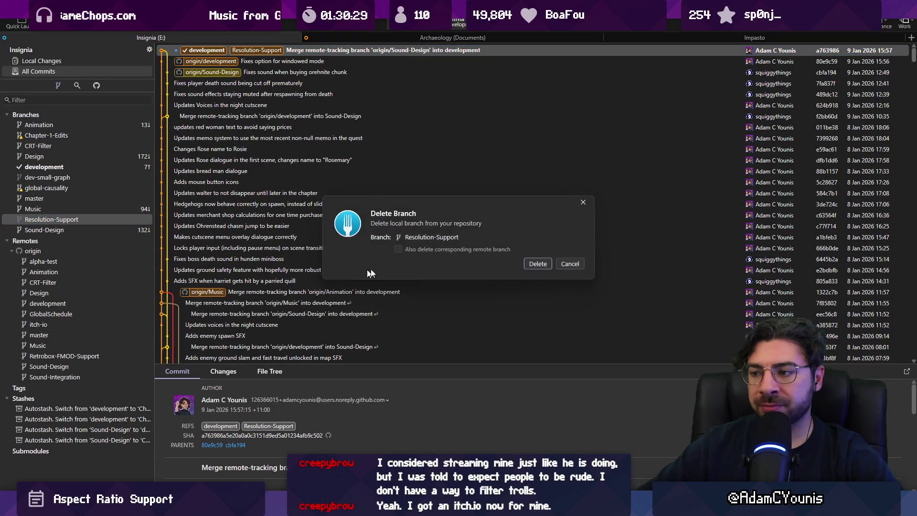
{"action": "left_click", "coordinate": [537, 264]}
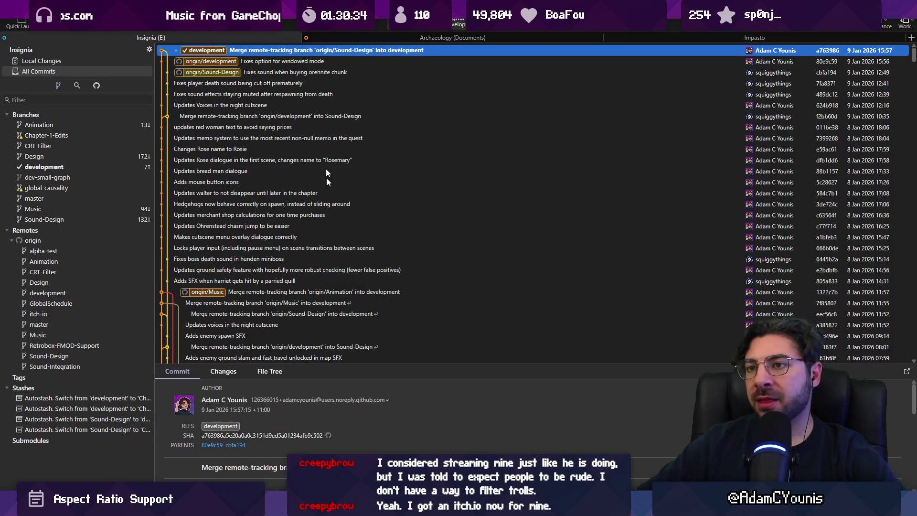
{"action": "key", "text": "alt+Tab"}
{"action": "scroll", "coordinate": [518, 193], "scroll_direction": "down", "scroll_amount": 2}
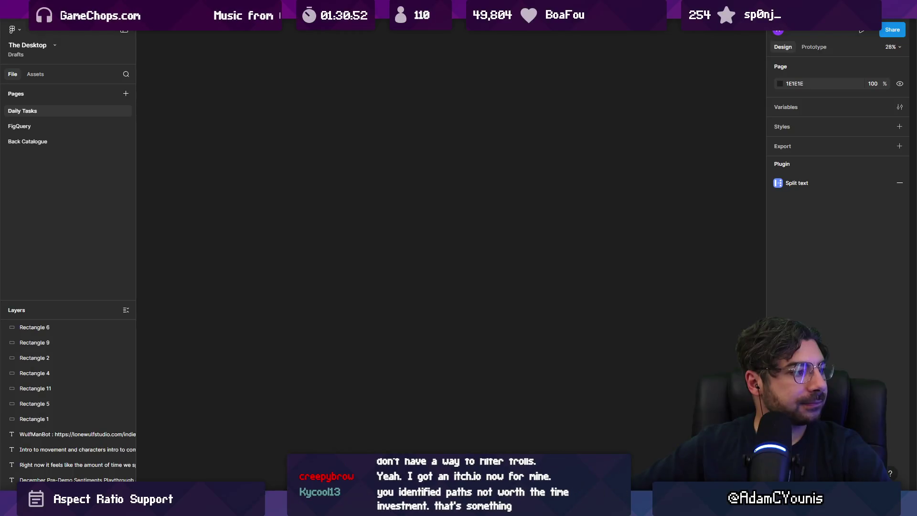
- Leave the Daily Tasks page of Figma's The Desktop file and bring up Discord
{"action": "key", "text": "alt+Tab"}
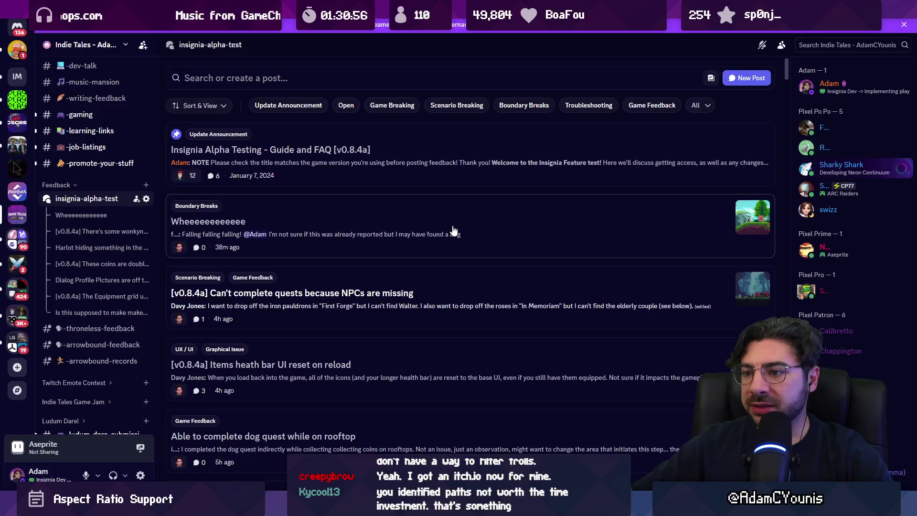
- Browse the insignia-alpha-test forum posts and search them for 'resolution'
{"action": "scroll", "coordinate": [453, 229], "scroll_direction": "down", "scroll_amount": 5}
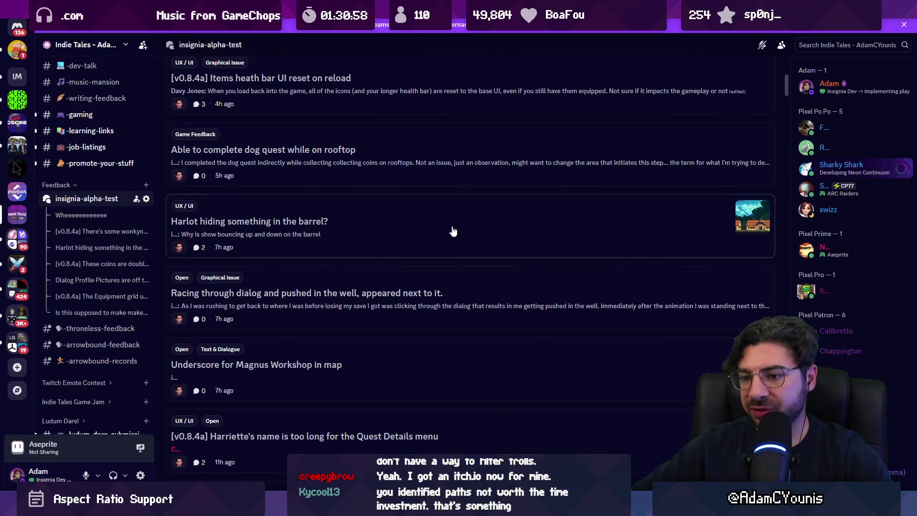
{"action": "scroll", "coordinate": [453, 231], "scroll_direction": "down", "scroll_amount": 4}
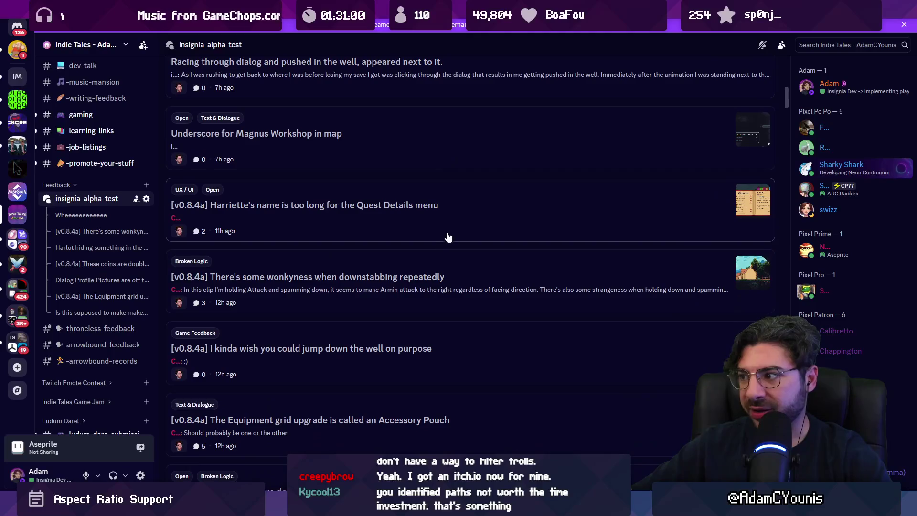
{"action": "scroll", "coordinate": [439, 247], "scroll_direction": "down", "scroll_amount": 4}
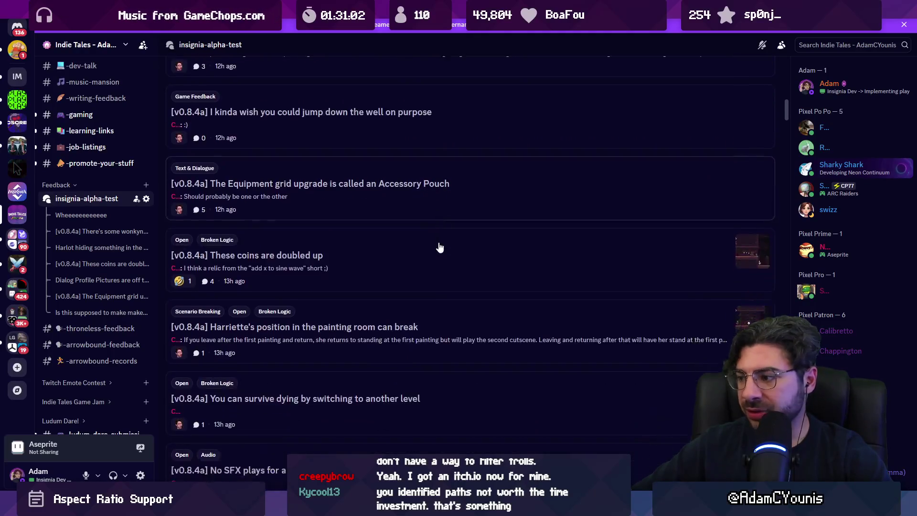
{"action": "scroll", "coordinate": [543, 184], "scroll_direction": "up", "scroll_amount": 15}
{"action": "scroll", "coordinate": [565, 155], "scroll_direction": "up", "scroll_amount": 2}
{"action": "type", "text": "resolution"}
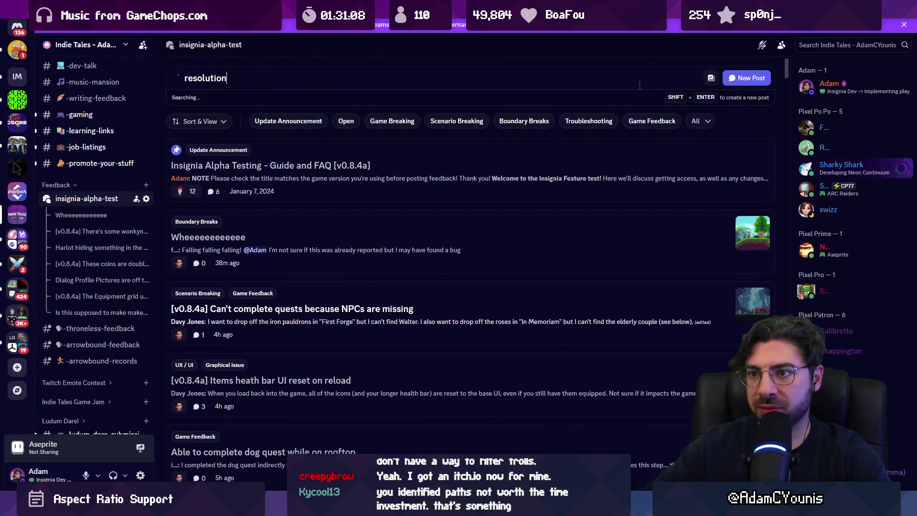
- Move 'resolution' from the forum search into the server-wide search and run it
{"action": "key", "text": "ctrl+a"}
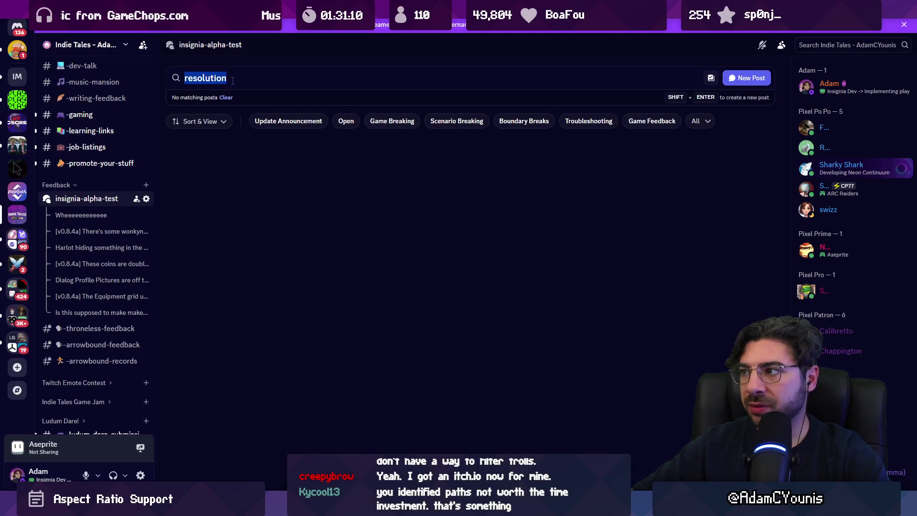
{"action": "key", "text": "ctrl+x"}
{"action": "key", "text": "ctrl+f"}
{"action": "key", "text": "ctrl+v"}
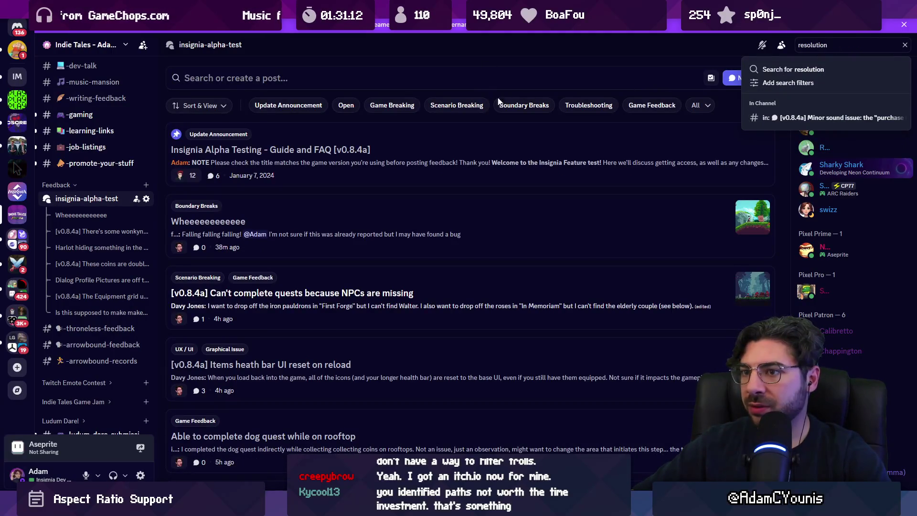
{"action": "key", "text": "Return"}
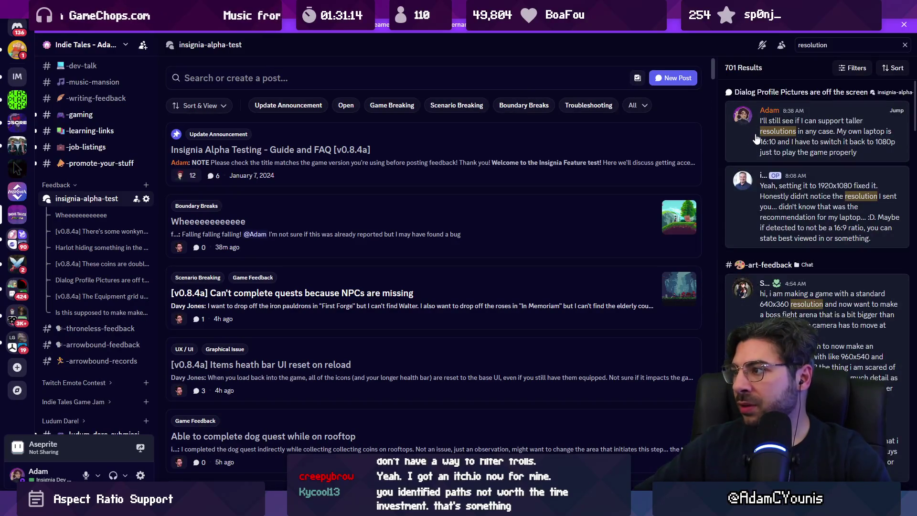
- Post the 1080p render-texture letterbox solution in the 'Dialog Profile Pictures are off the screen' thread
{"action": "left_click", "coordinate": [756, 135]}
{"action": "type", "text": "S"}
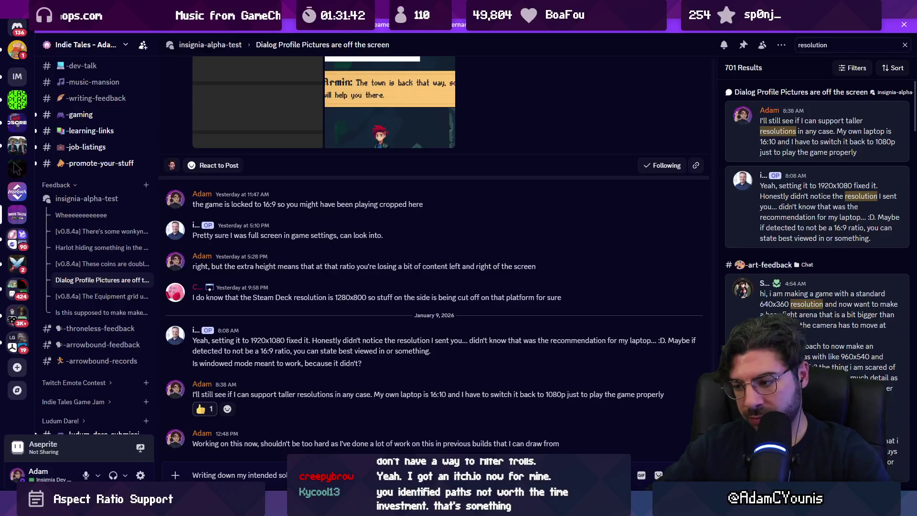
{"action": "type", "text": "and let the render texture let"}
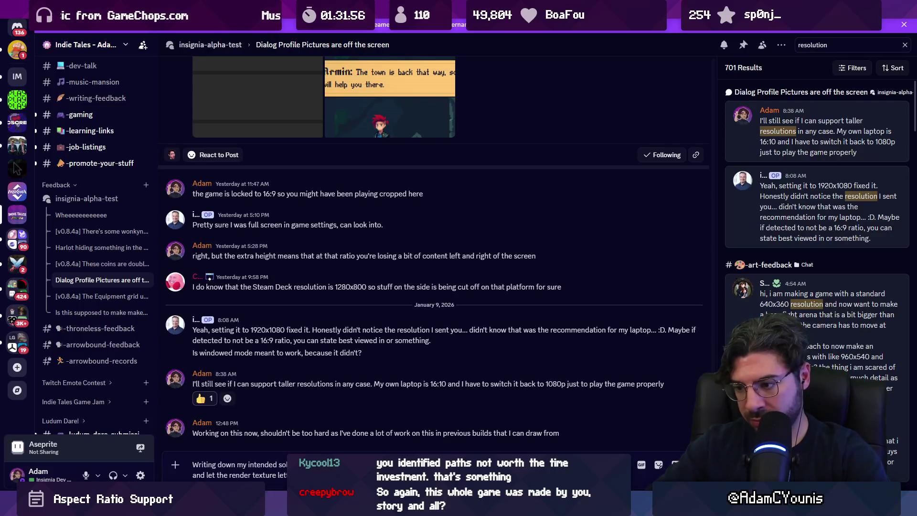
{"action": "key", "text": "Return"}
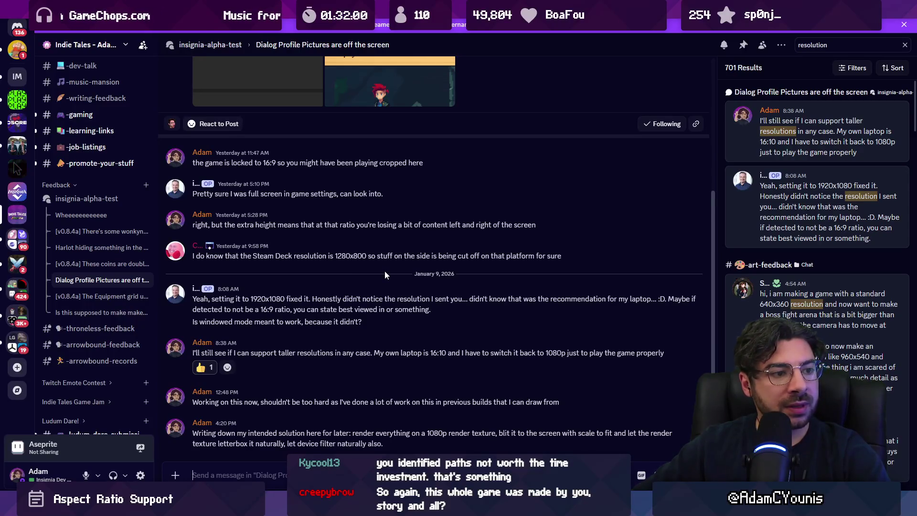
{"action": "key", "text": "alt+Tab"}
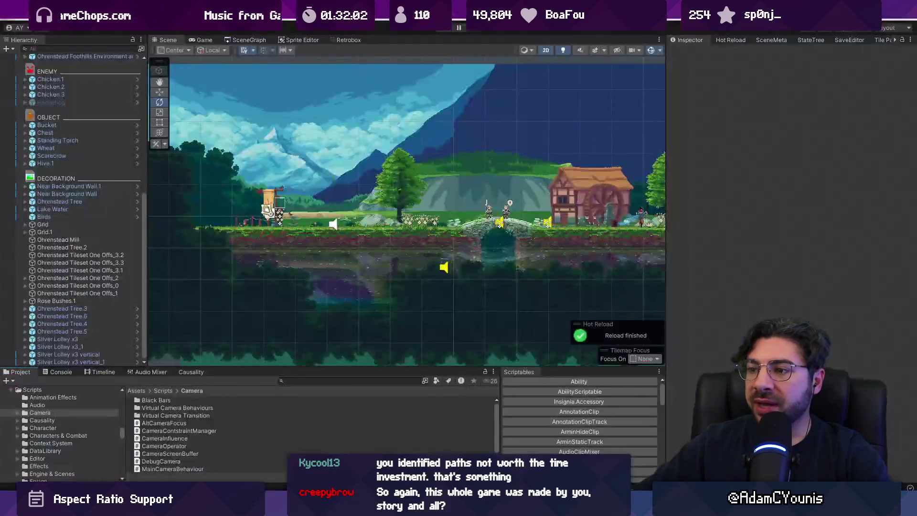
- Check the level's SceneGraph, then switch to the Game view at SteamDeck (1280x800)
{"action": "scroll", "coordinate": [337, 191], "scroll_direction": "up", "scroll_amount": 3}
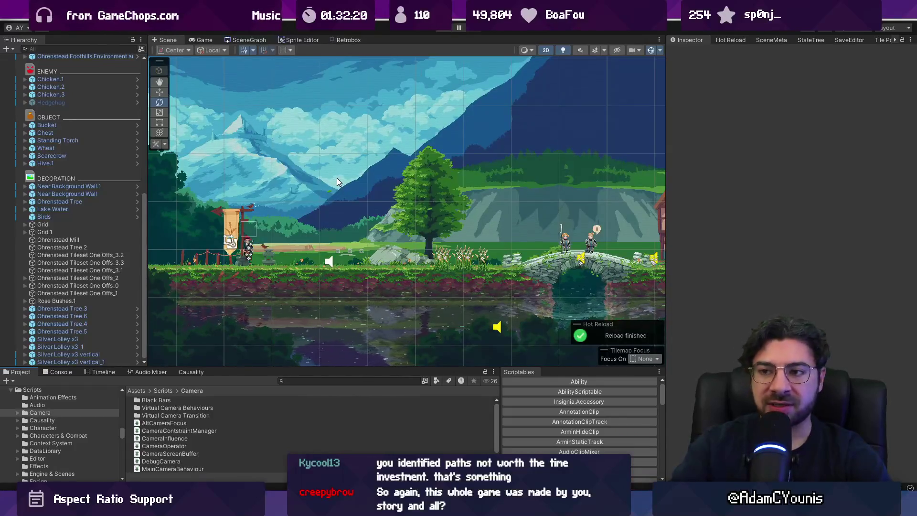
{"action": "left_click", "coordinate": [249, 40]}
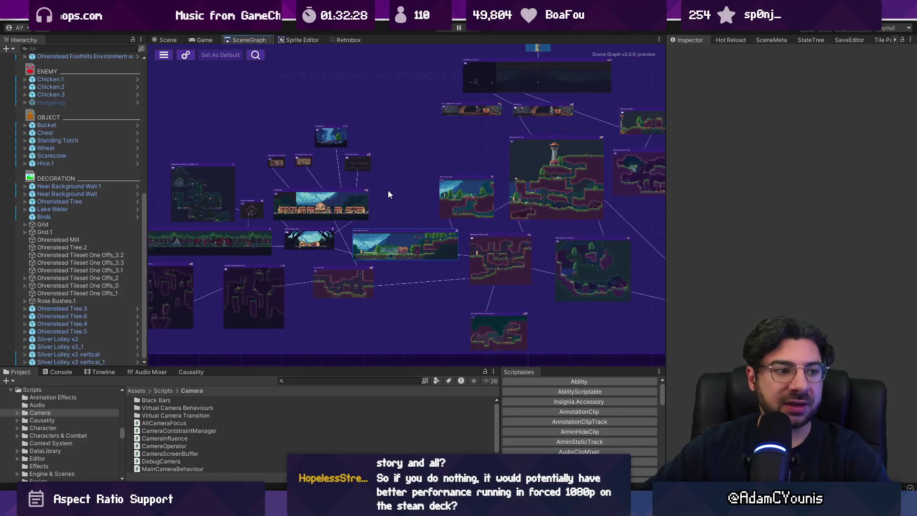
{"action": "scroll", "coordinate": [387, 190], "scroll_direction": "down", "scroll_amount": 3}
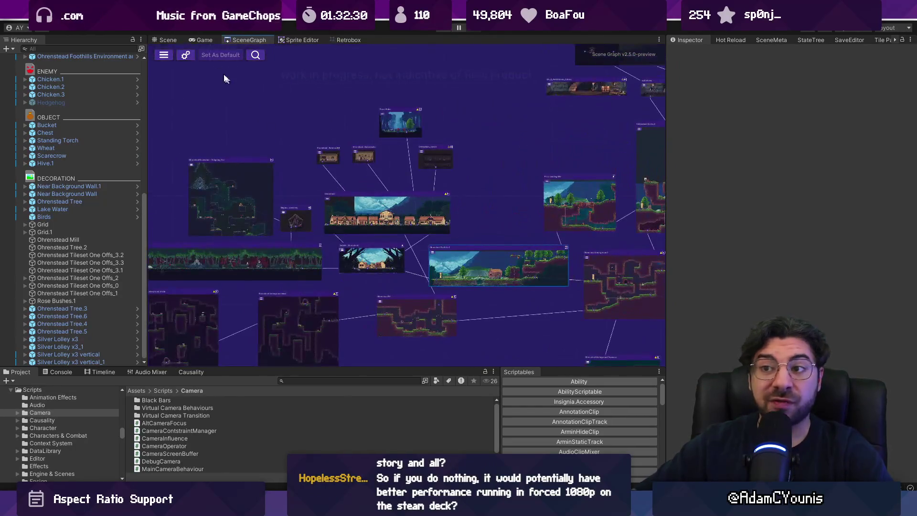
{"action": "left_click", "coordinate": [193, 40]}
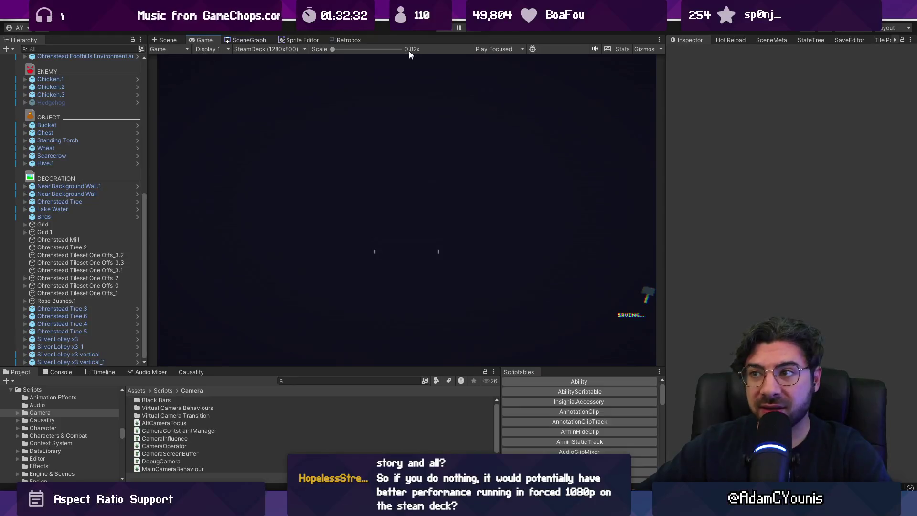
- Enter Play mode, test the character's dash and attack, and preview at Full HD (1920x1080)
{"action": "left_click", "coordinate": [440, 29]}
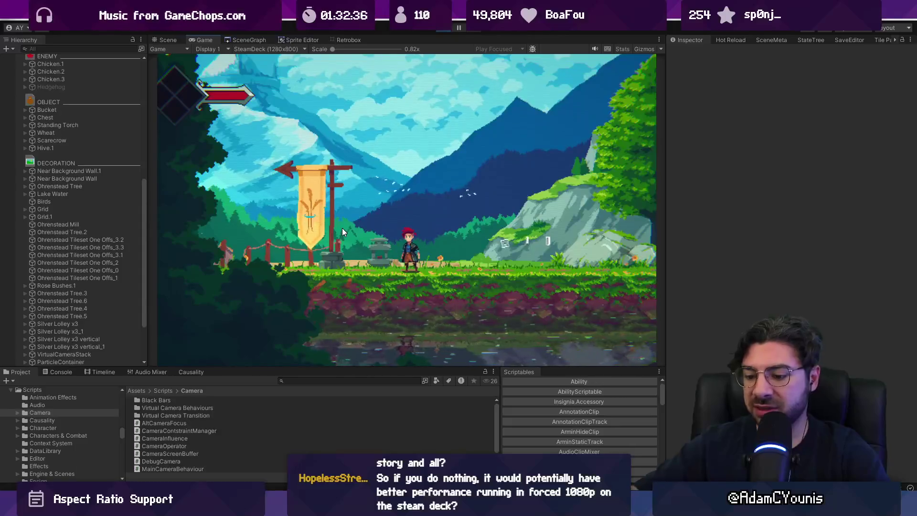
{"action": "key", "text": "shift+space"}
{"action": "key", "text": "shift+space"}
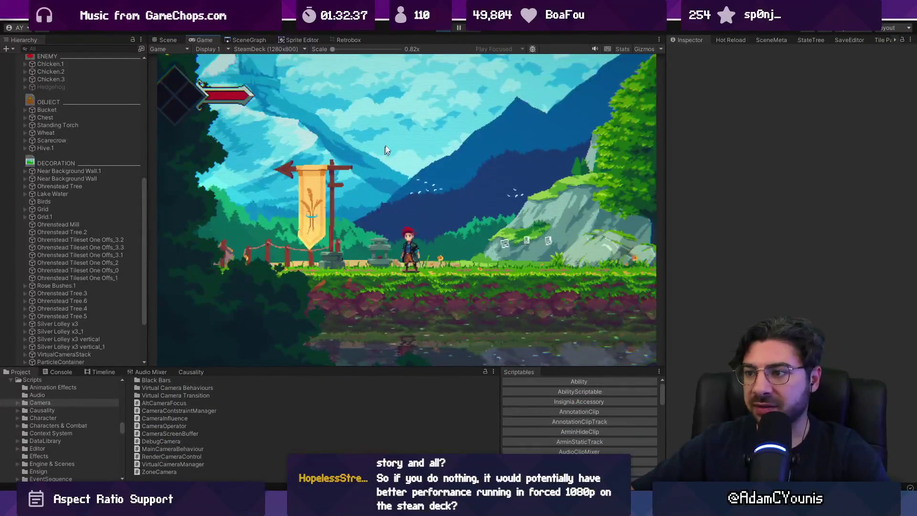
{"action": "key", "text": "Left"}
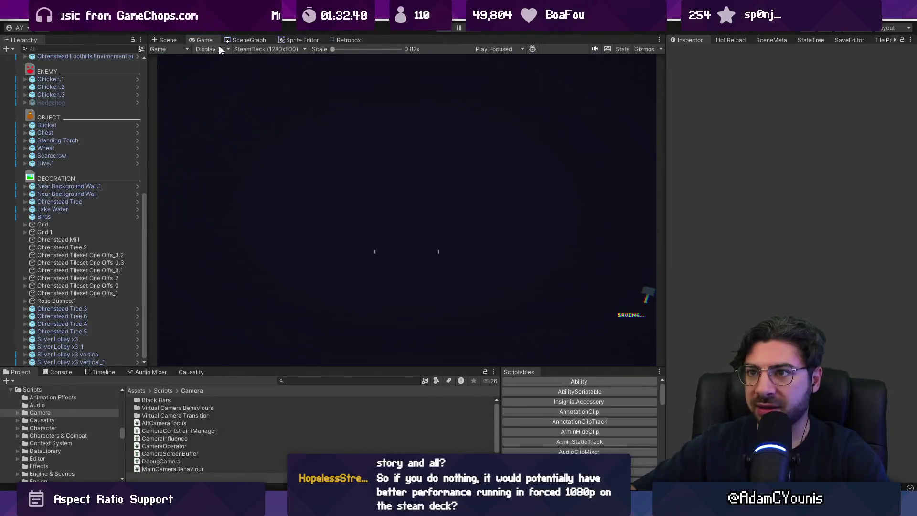
{"action": "left_click", "coordinate": [279, 49]}
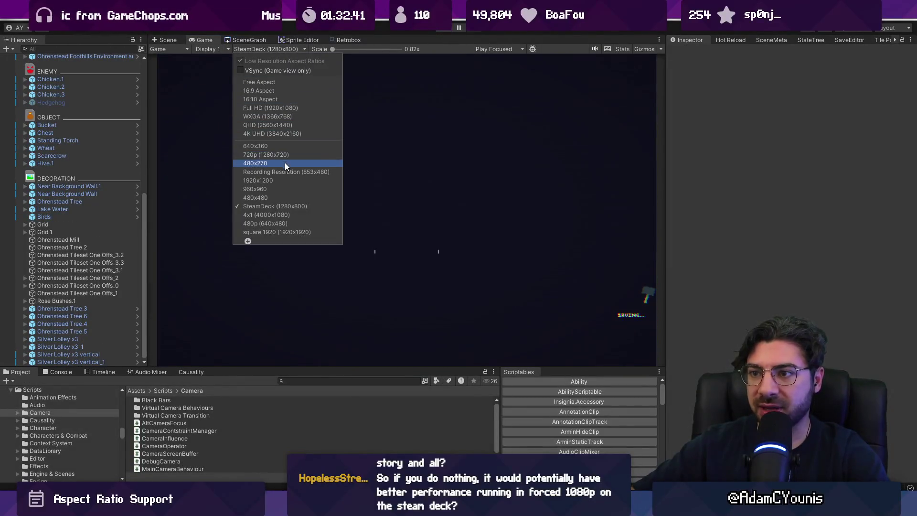
{"action": "left_click", "coordinate": [285, 109]}
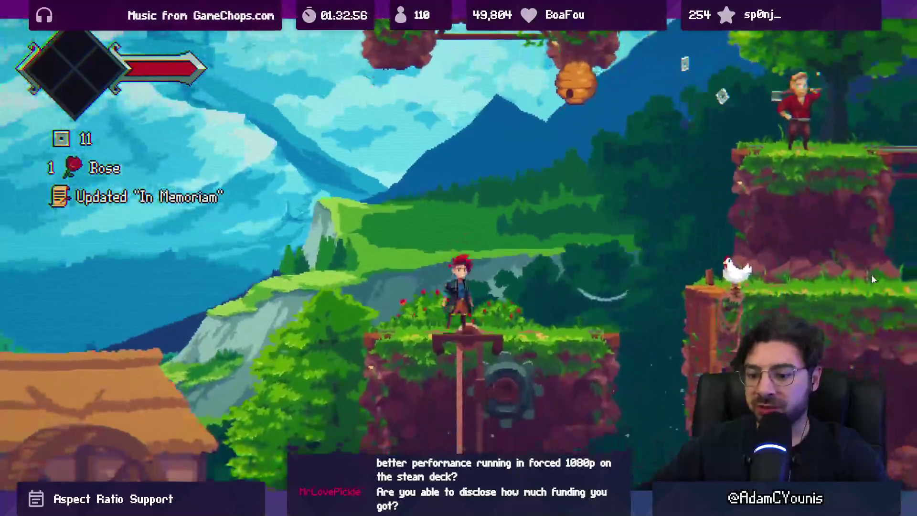
{"action": "key", "text": "ctrl+shift+F7"}
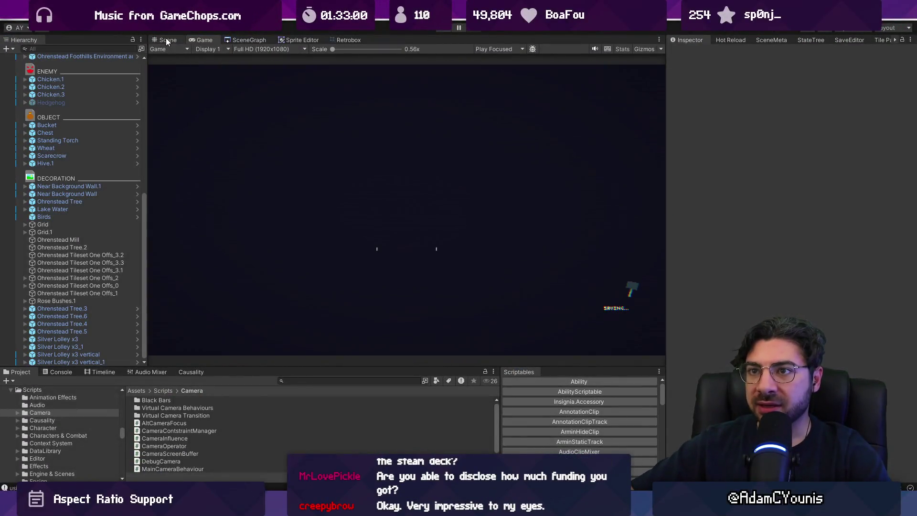
- Return to the Scene view and select GameEngine, collapsing the Main Insignia Camera's children
{"action": "left_click", "coordinate": [166, 41]}
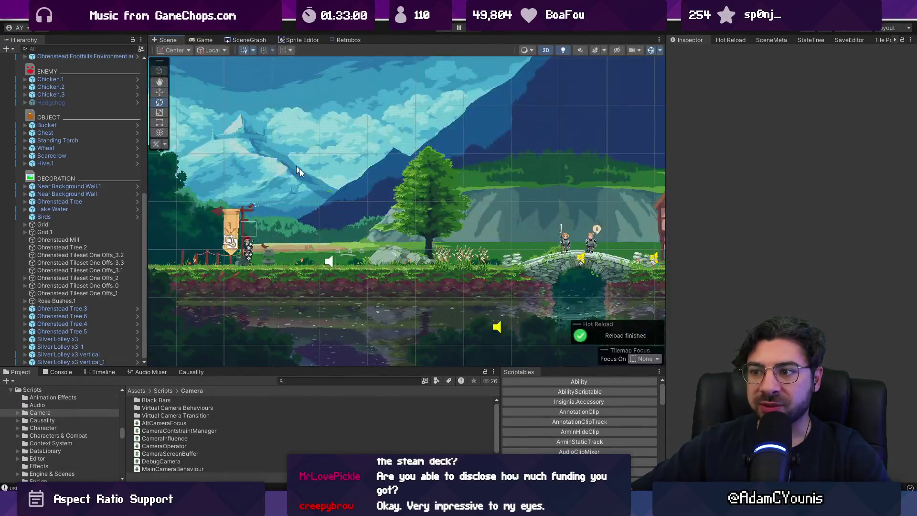
{"action": "scroll", "coordinate": [422, 234], "scroll_direction": "down", "scroll_amount": 2}
{"action": "scroll", "coordinate": [323, 253], "scroll_direction": "up", "scroll_amount": 2}
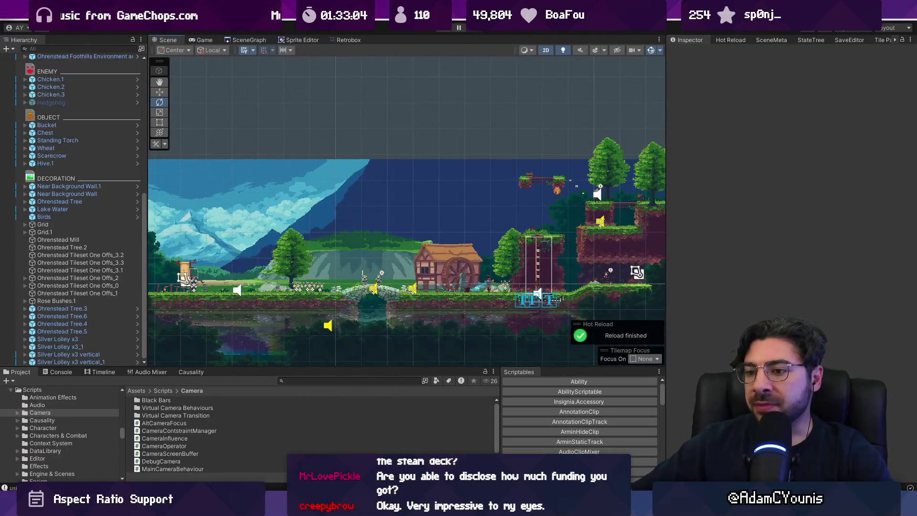
{"action": "mouse_move", "coordinate": [301, 507]}
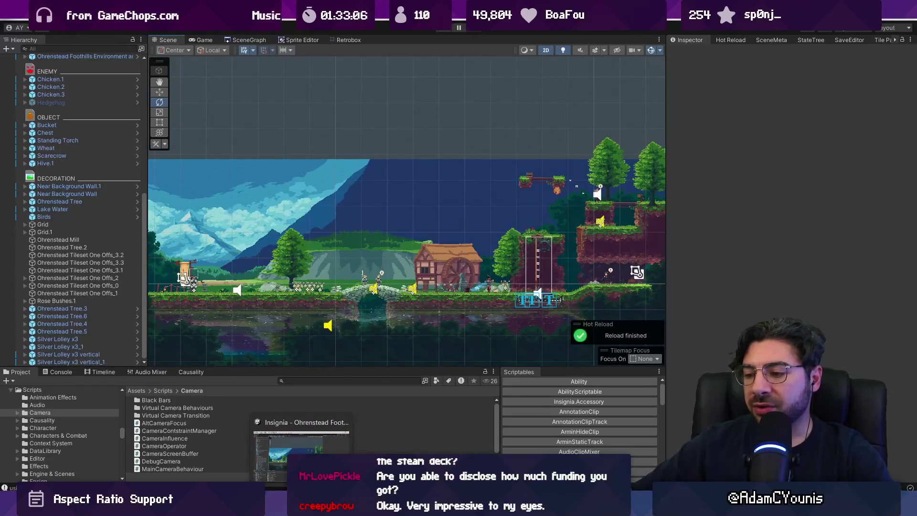
{"action": "mouse_move", "coordinate": [364, 507]}
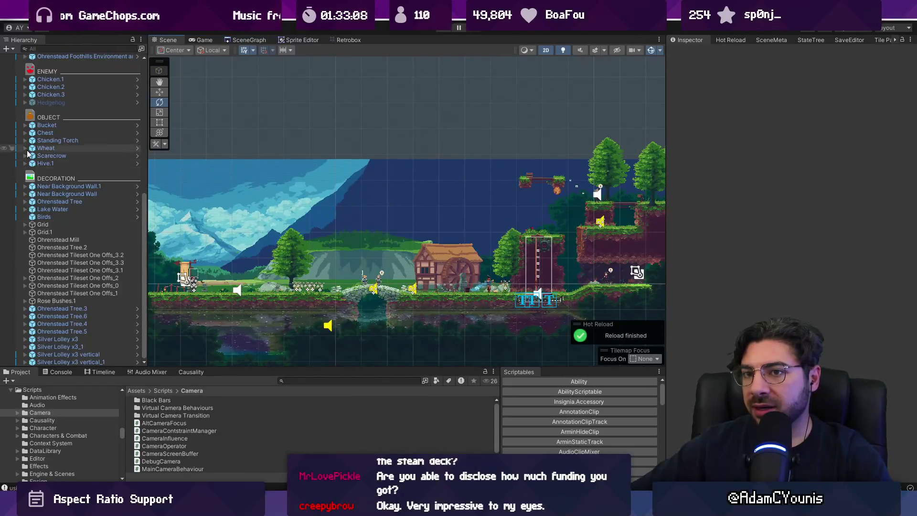
{"action": "scroll", "coordinate": [72, 191], "scroll_direction": "up", "scroll_amount": 10}
{"action": "left_click", "coordinate": [54, 81]}
{"action": "left_click", "coordinate": [25, 88]}
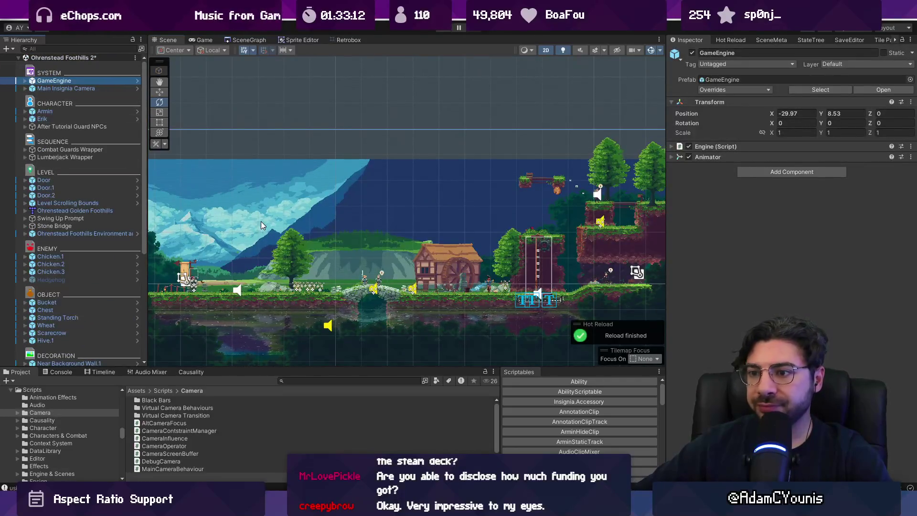
- Play-test the game's Video settings page, stop Play mode, and expand the Animator component
{"action": "left_click", "coordinate": [452, 27]}
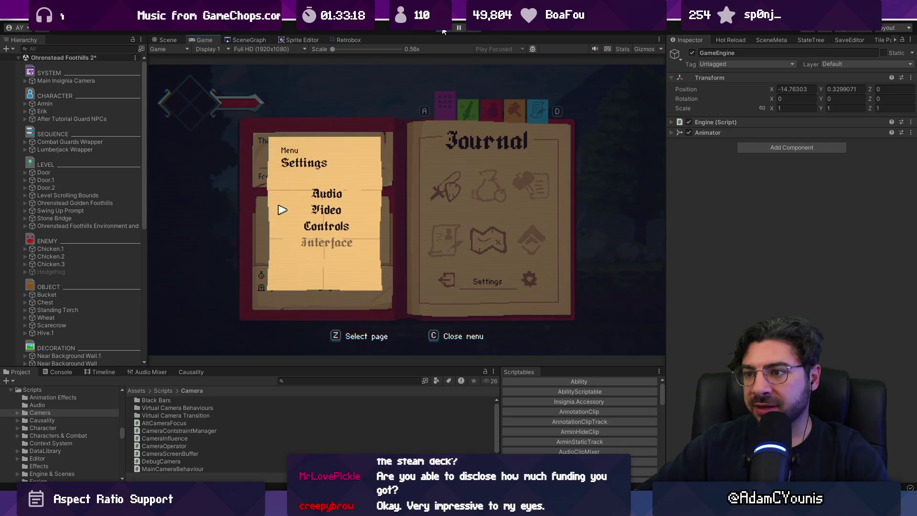
{"action": "key", "text": "z"}
{"action": "left_click", "coordinate": [443, 28]}
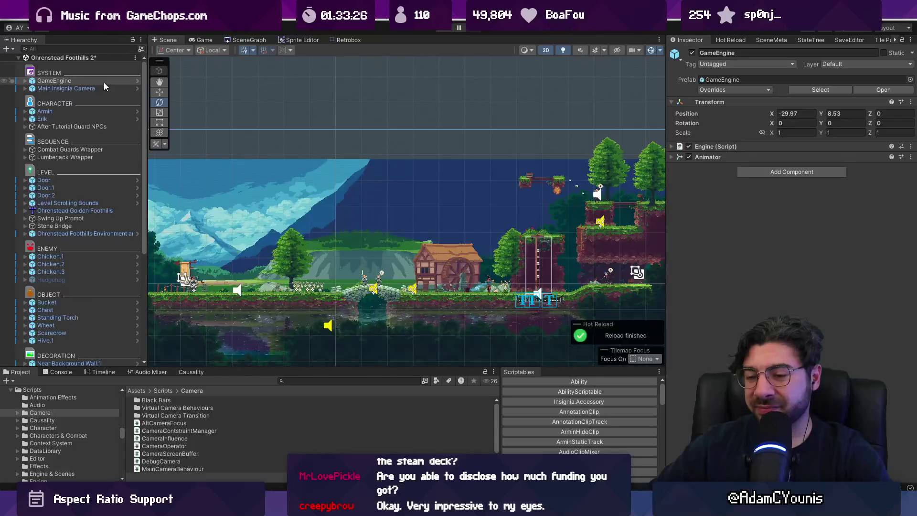
{"action": "left_click", "coordinate": [714, 158]}
- Open the CRT Material from the 1.Insignia 2D Renderer Data's CRT feature and start Play mode
{"action": "left_click", "coordinate": [714, 158]}
{"action": "left_click", "coordinate": [355, 380]}
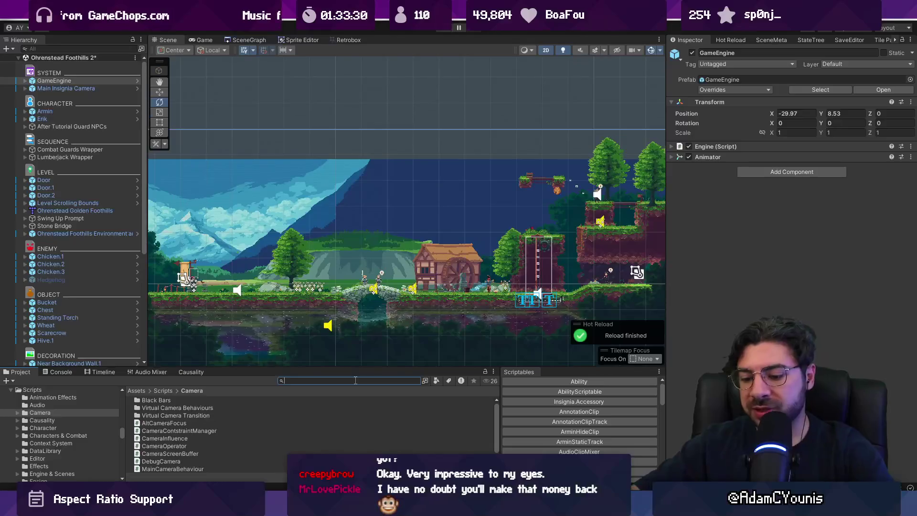
{"action": "type", "text": "insignia"}
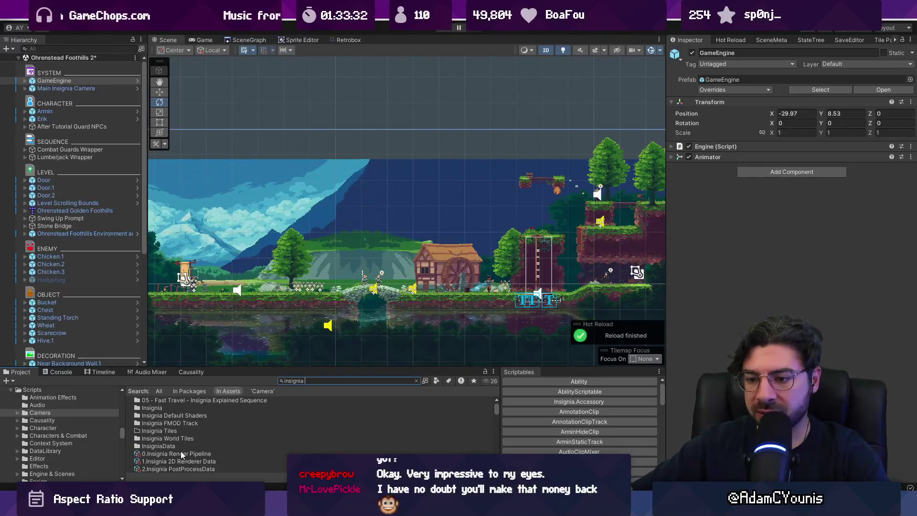
{"action": "left_click", "coordinate": [181, 454]}
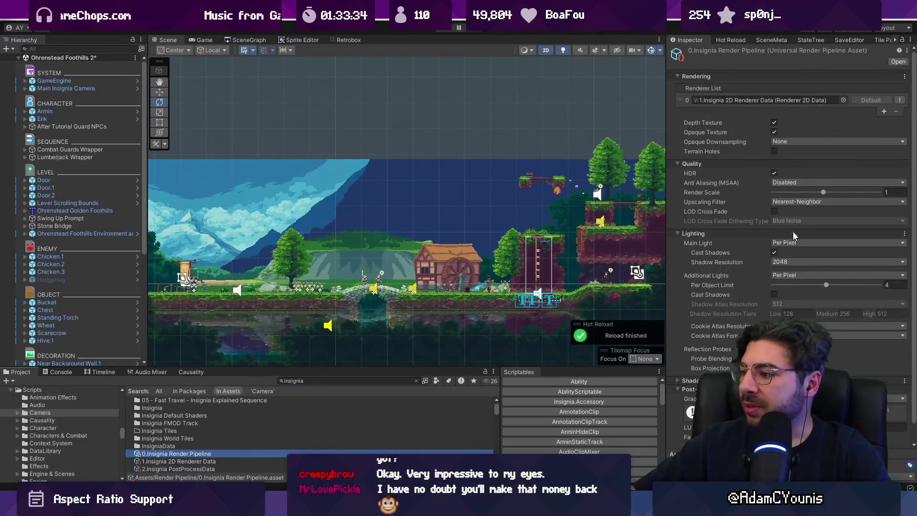
{"action": "double_click", "coordinate": [744, 99]}
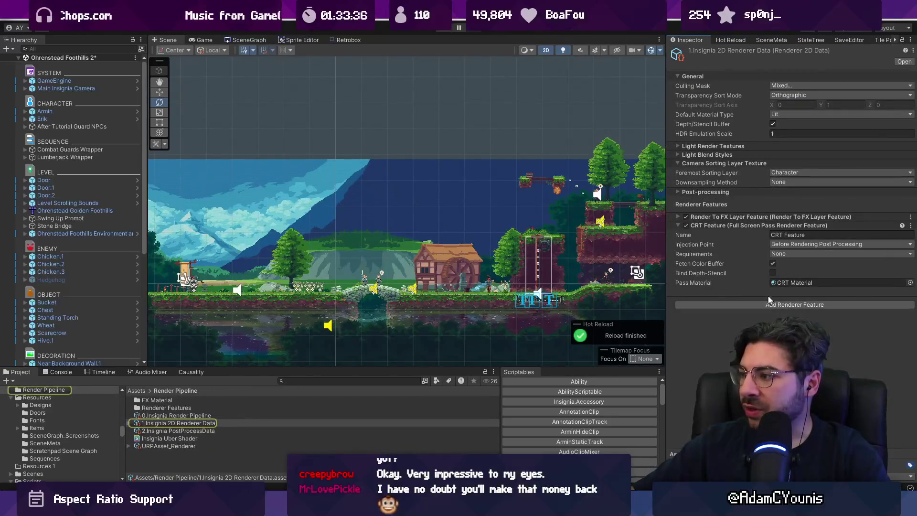
{"action": "left_click", "coordinate": [784, 281]}
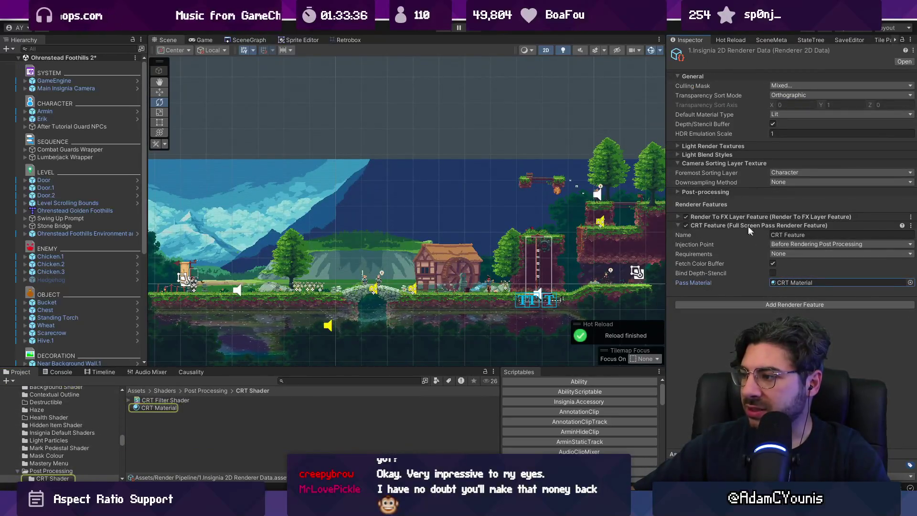
{"action": "double_click", "coordinate": [791, 281]}
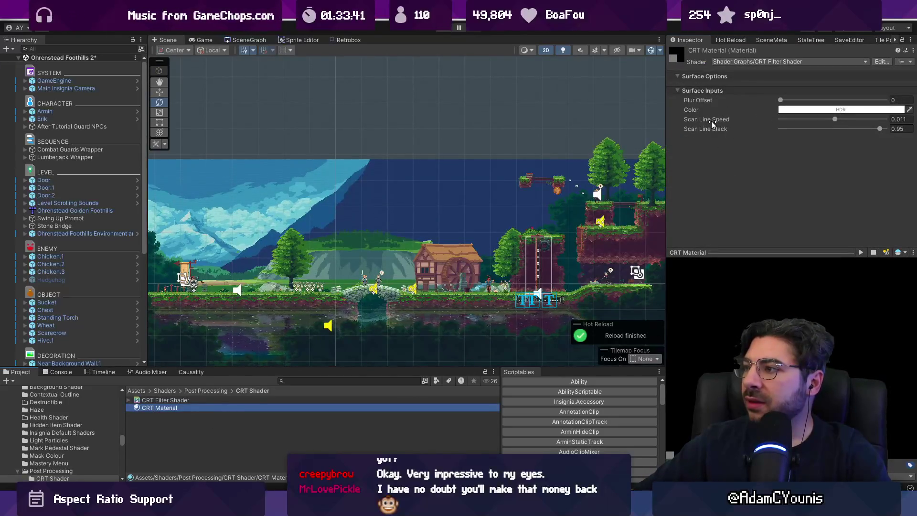
{"action": "left_click", "coordinate": [442, 31]}
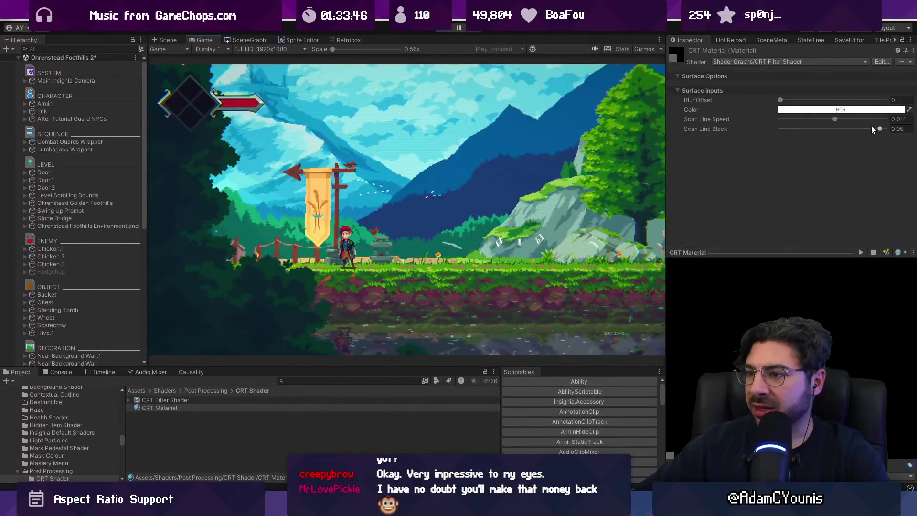
- Set the CRT Material's Scan Line Black to 1 and inspect the running game maximized
{"action": "left_click_drag", "start_coordinate": [878, 128], "coordinate": [710, 121]}
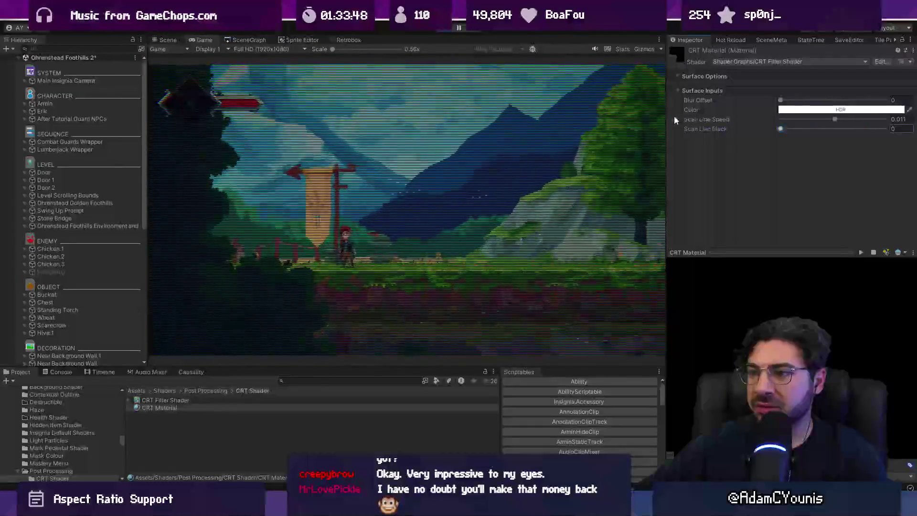
{"action": "left_click", "coordinate": [901, 129]}
{"action": "type", "text": "1"}
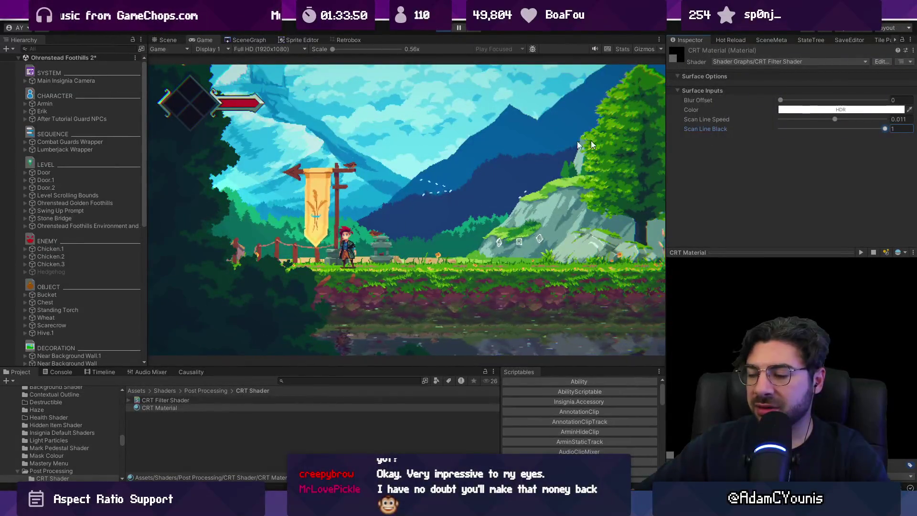
{"action": "left_click", "coordinate": [450, 138]}
{"action": "key", "text": "shift+space"}
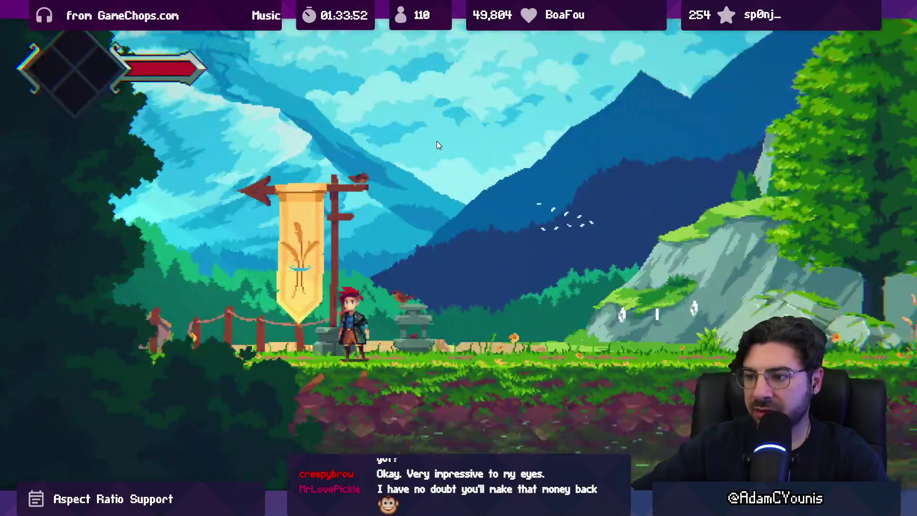
{"action": "key", "text": "Right"}
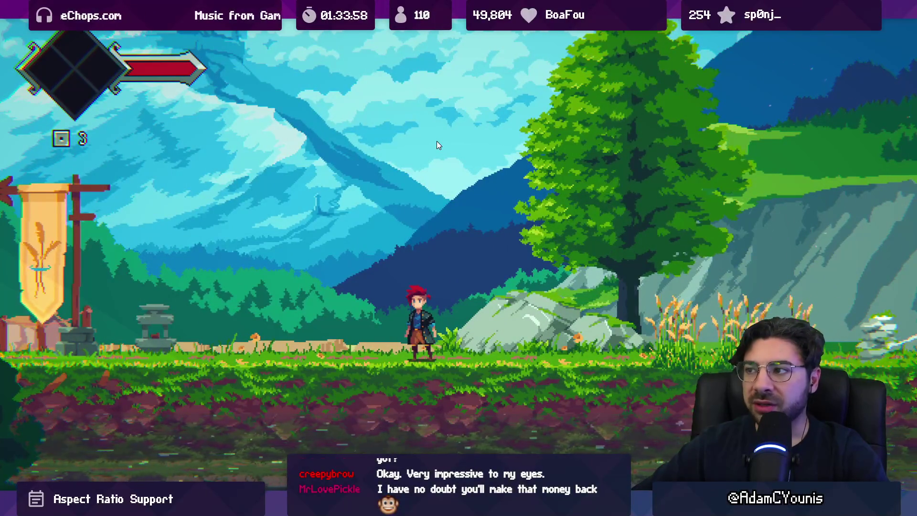
{"action": "key", "text": "shift+space"}
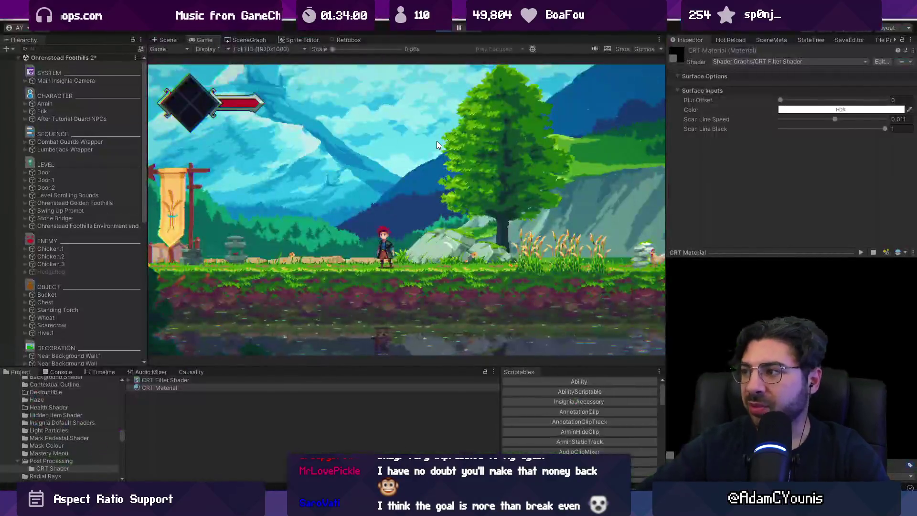
- Raise Blur Offset to preview the blur, then bring it back to 0 and re-inspect
{"action": "left_click_drag", "start_coordinate": [788, 100], "coordinate": [884, 100]}
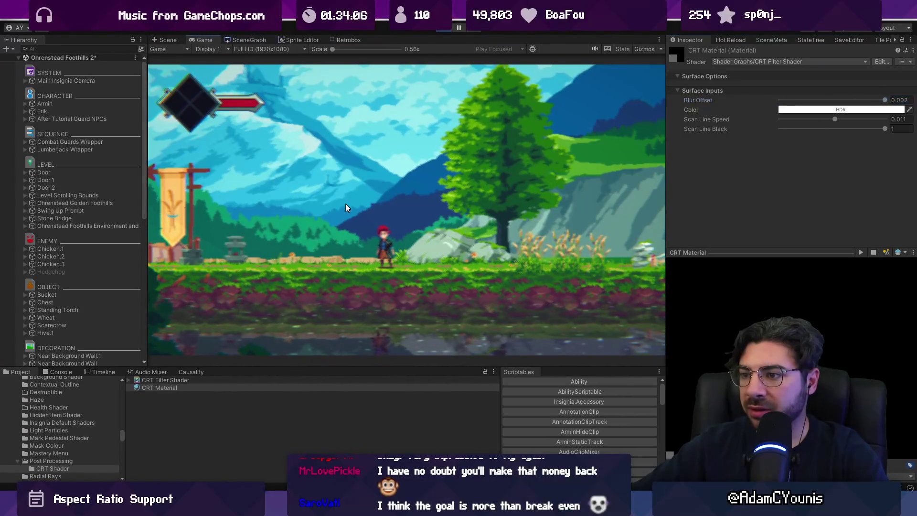
{"action": "key", "text": "shift+space"}
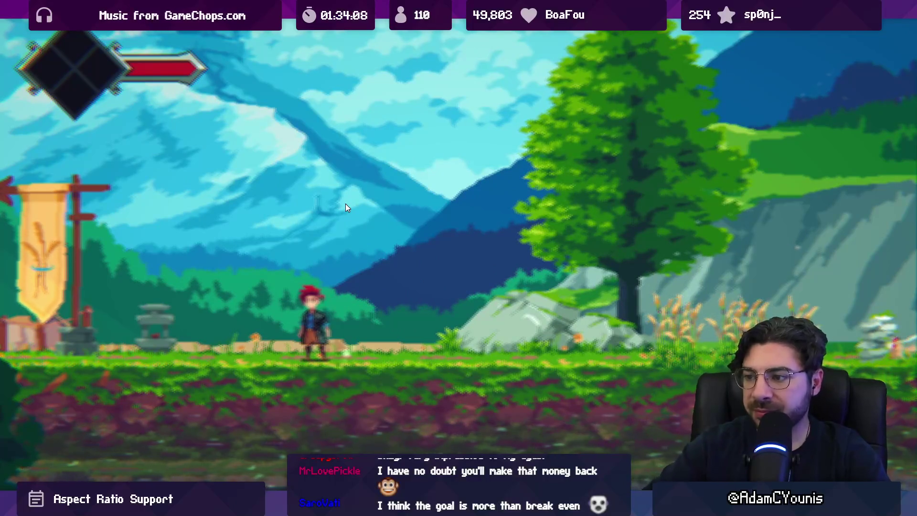
{"action": "key", "text": "shift+space"}
{"action": "left_click_drag", "start_coordinate": [885, 99], "coordinate": [778, 100]}
{"action": "key", "text": "shift+space"}
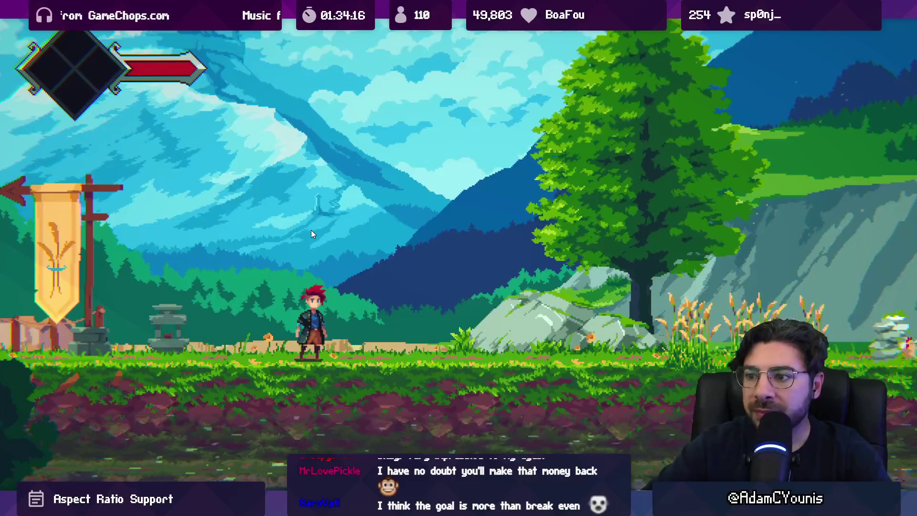
{"action": "scroll", "coordinate": [273, 310], "scroll_direction": "up", "scroll_amount": 10}
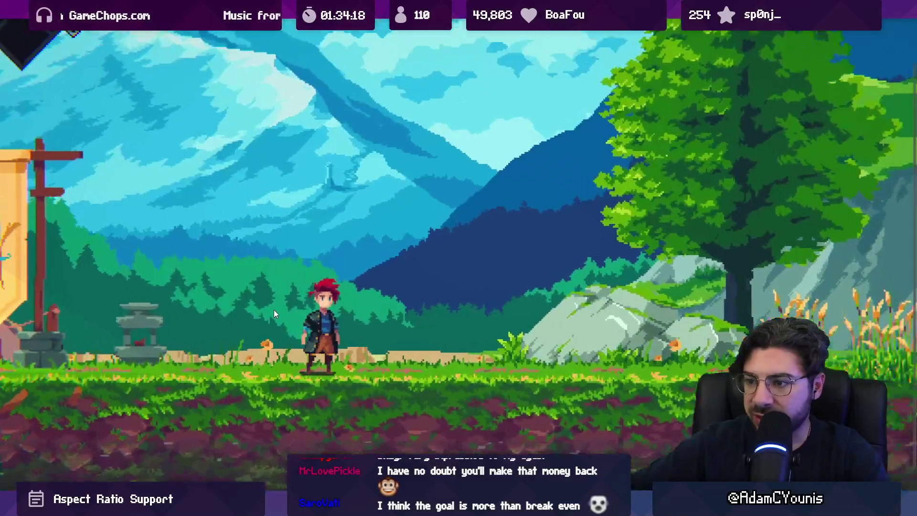
{"action": "scroll", "coordinate": [339, 304], "scroll_direction": "down", "scroll_amount": 10}
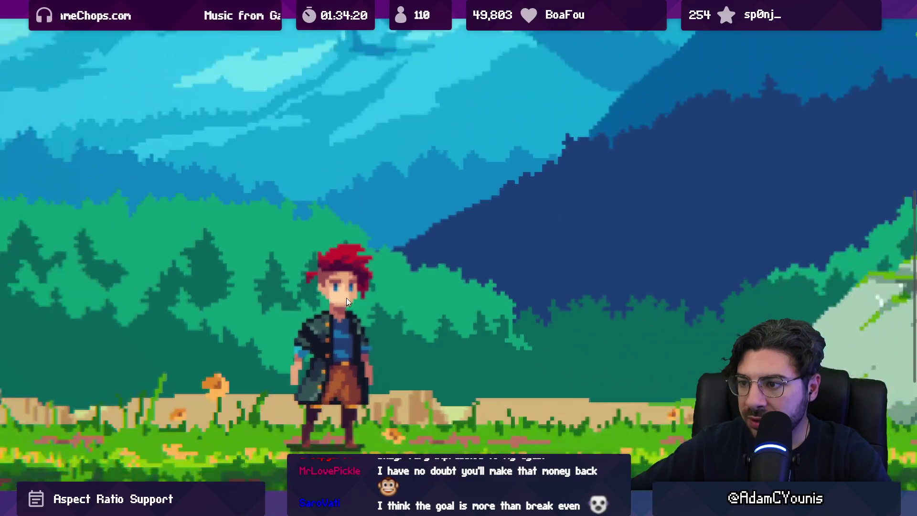
{"action": "key", "text": "shift+space"}
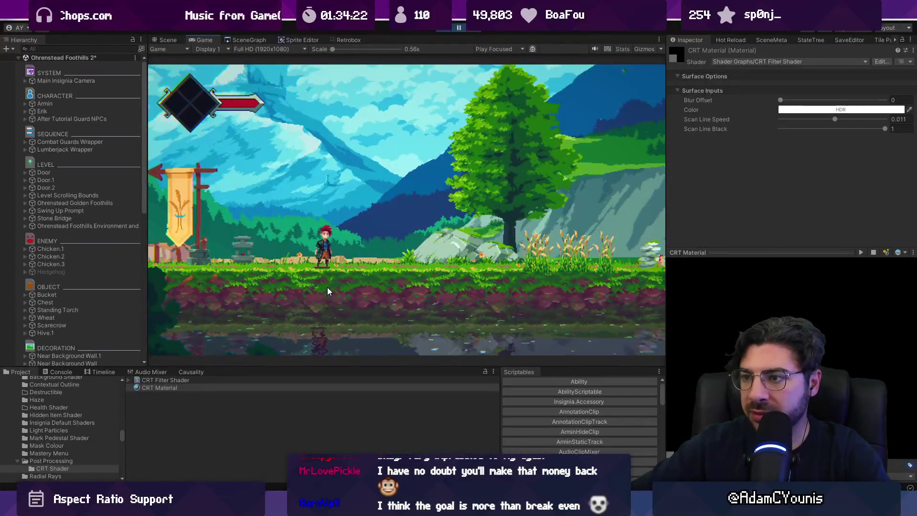
- Turn Fancy Lighting off in the game's Settings > Video page and save
{"action": "key", "text": "Escape"}
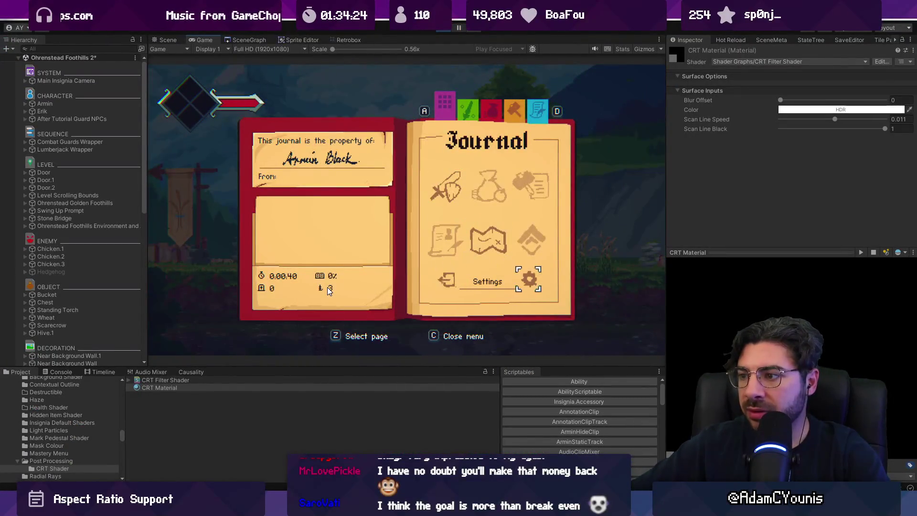
{"action": "key", "text": "z"}
{"action": "key", "text": "Down"}
{"action": "key", "text": "z"}
{"action": "key", "text": "Down"}
{"action": "key", "text": "Down"}
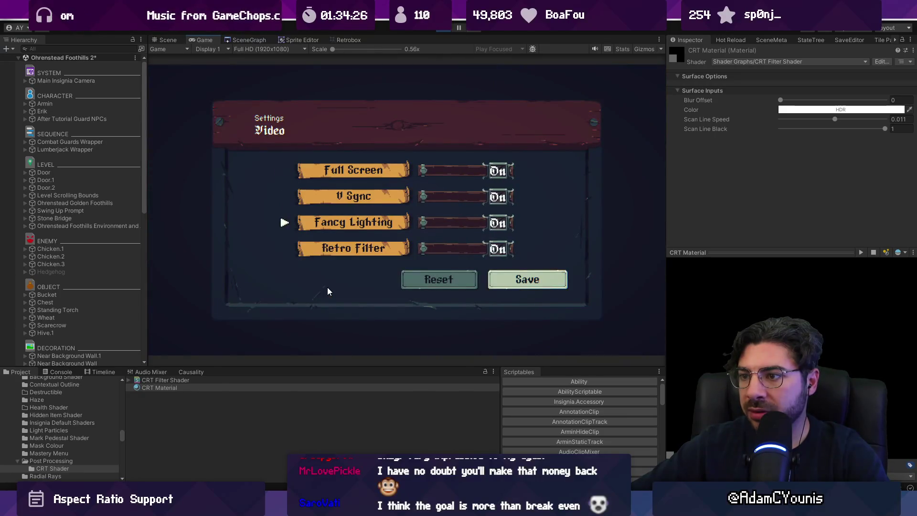
{"action": "key", "text": "z"}
{"action": "key", "text": "Down"}
{"action": "key", "text": "Down"}
{"action": "key", "text": "z"}
{"action": "key", "text": "Escape"}
{"action": "key", "text": "Escape"}
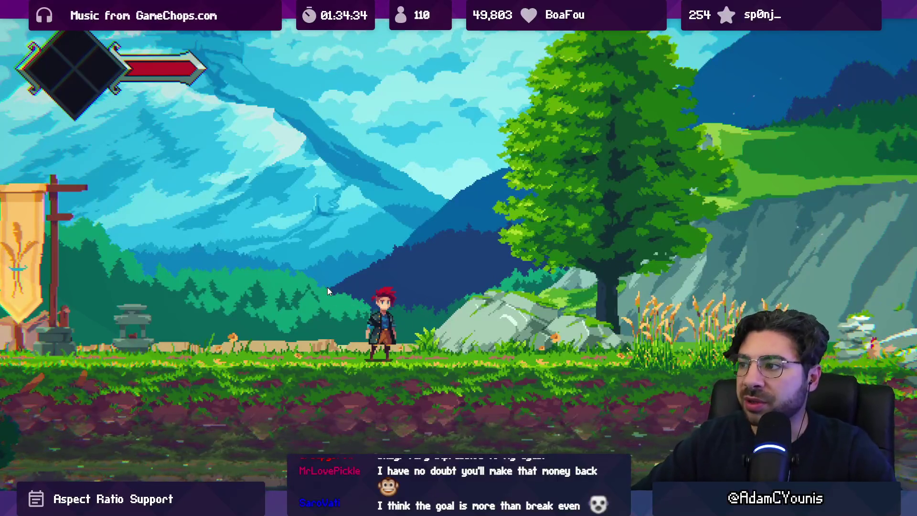
- Run the character right across the stone bridge to the watermill house
{"action": "key", "text": "Left"}
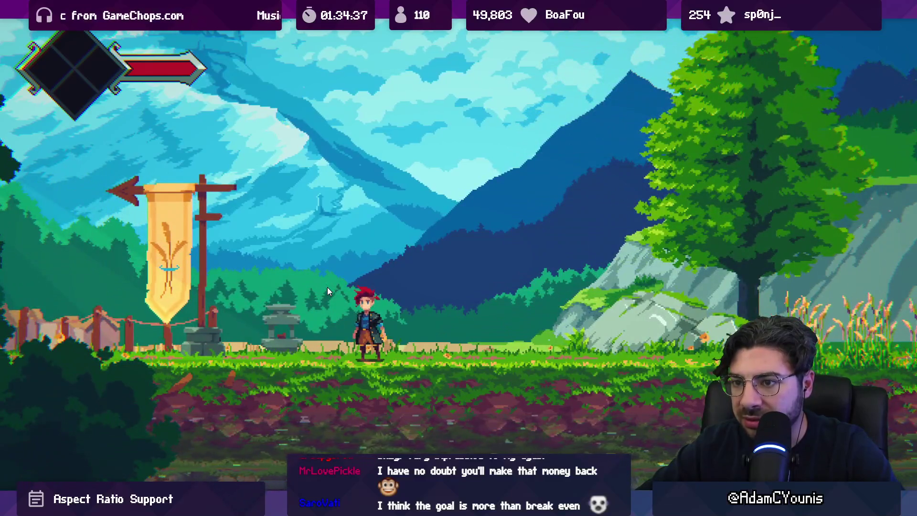
{"action": "key", "text": "Right"}
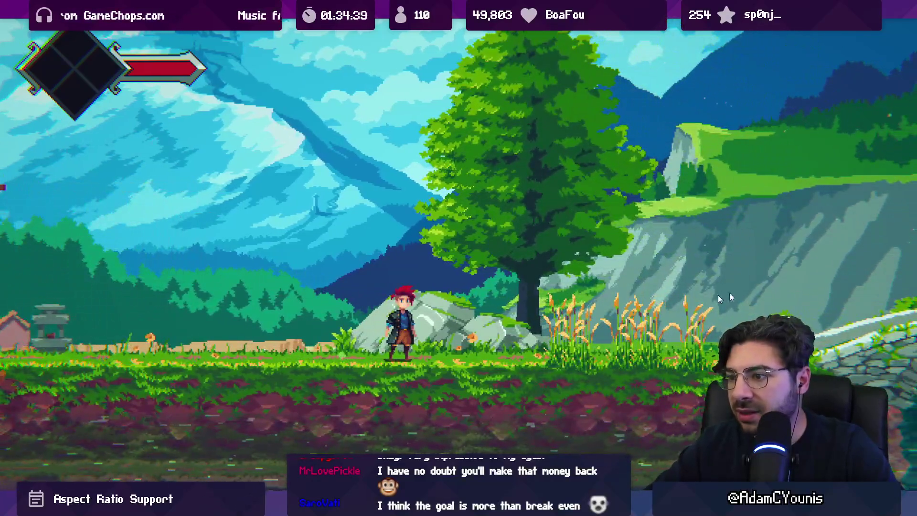
{"action": "key", "text": "Right"}
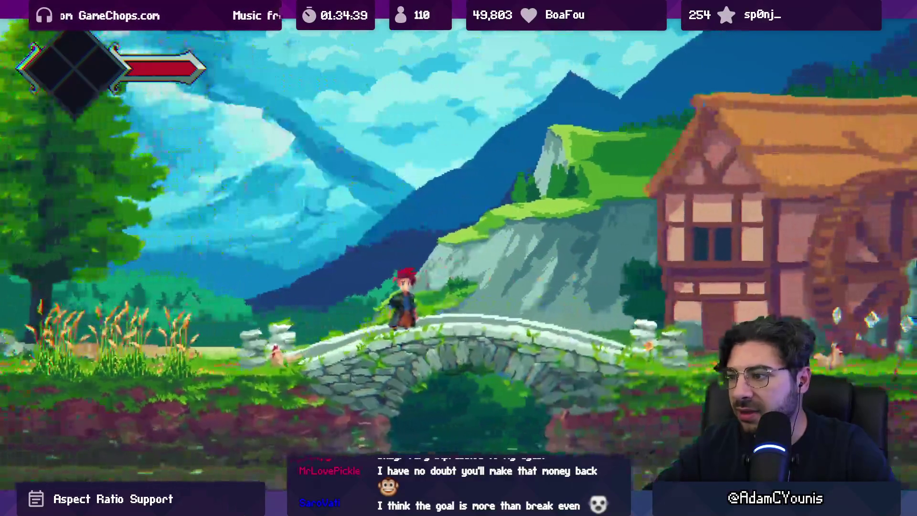
{"action": "key", "text": "Right"}
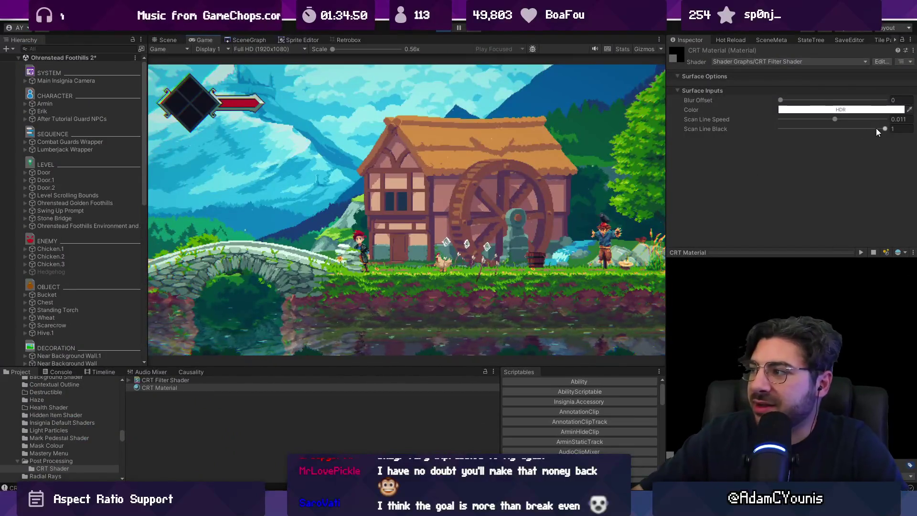
- Darken the scanlines slightly, entering a Scan Line Black value around 0.9
{"action": "mouse_move", "coordinate": [882, 131]}
{"action": "left_mouse_down"}
{"action": "mouse_move", "coordinate": [845, 129]}
{"action": "mouse_move", "coordinate": [871, 129]}
{"action": "left_mouse_up"}
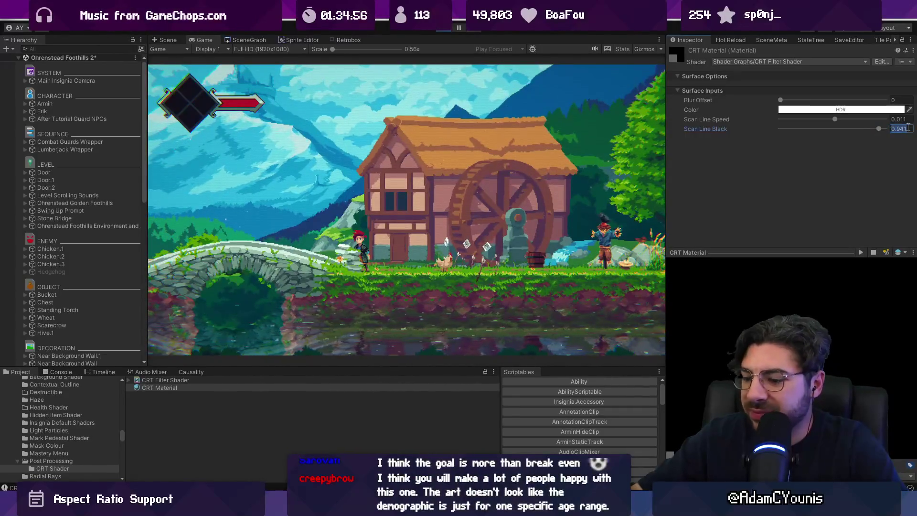
{"action": "type", "text": "0.9"}
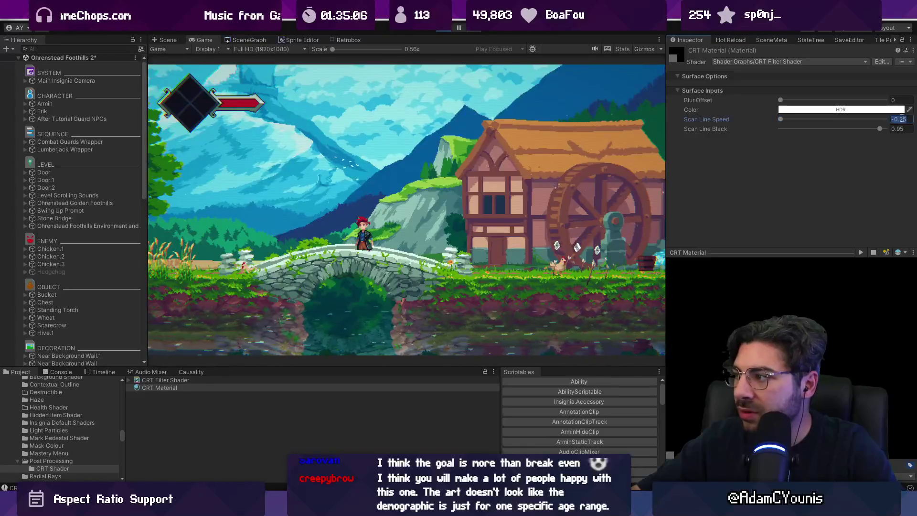
{"action": "type", "text": "0"}
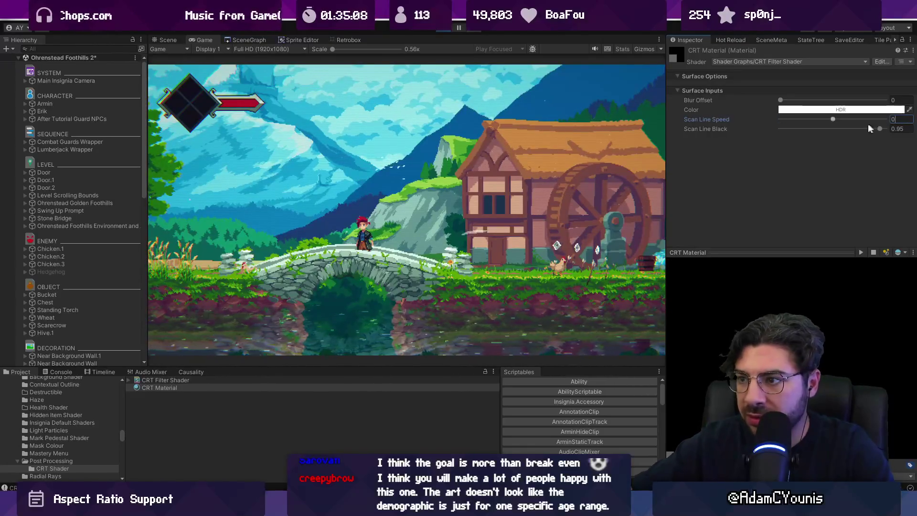
- Run the character left through the village into the blacksmith's workshop by the anvil
{"action": "key", "text": "Left"}
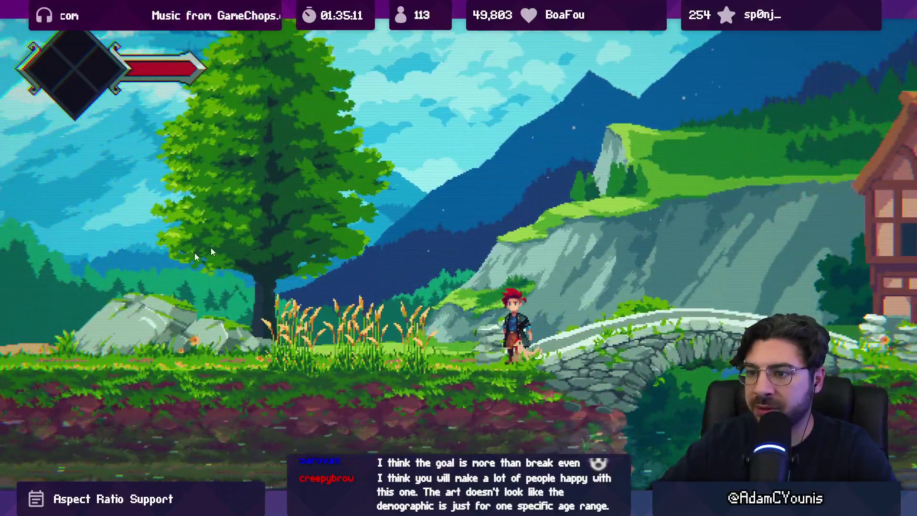
{"action": "key", "text": "Left"}
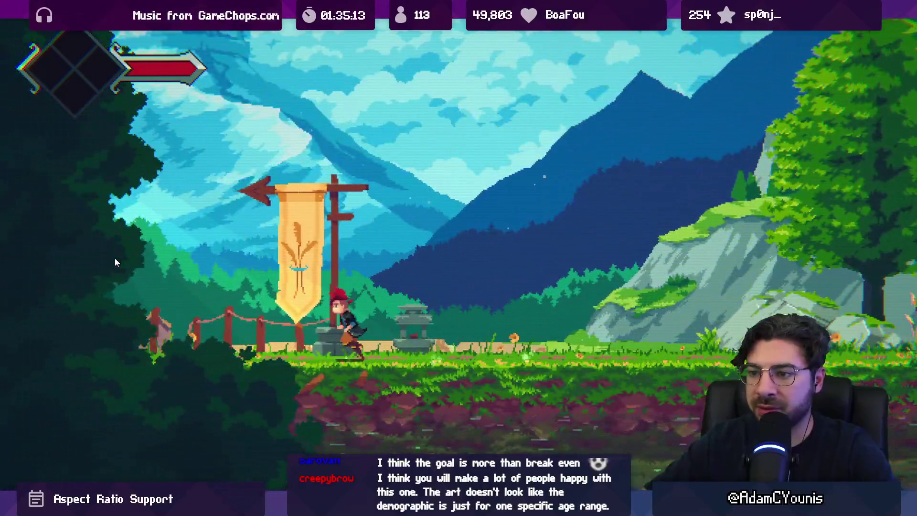
{"action": "key", "text": "Left"}
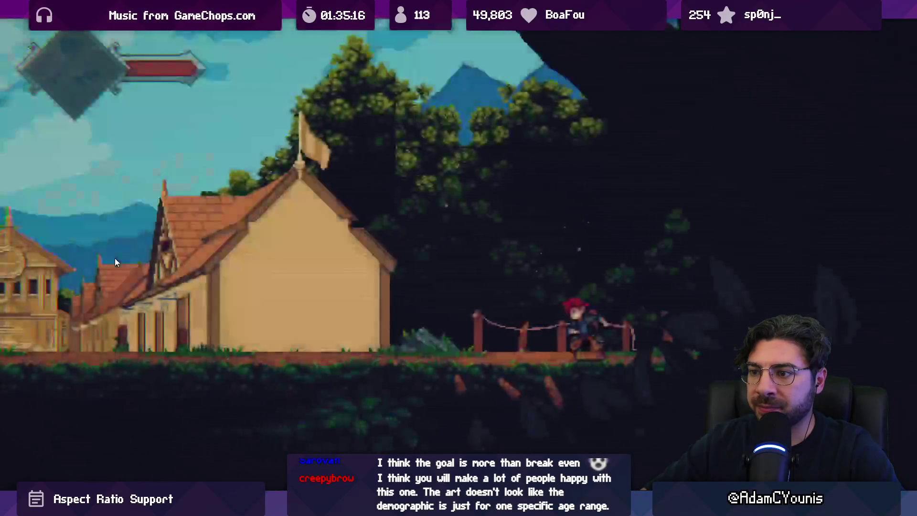
{"action": "key", "text": "Left"}
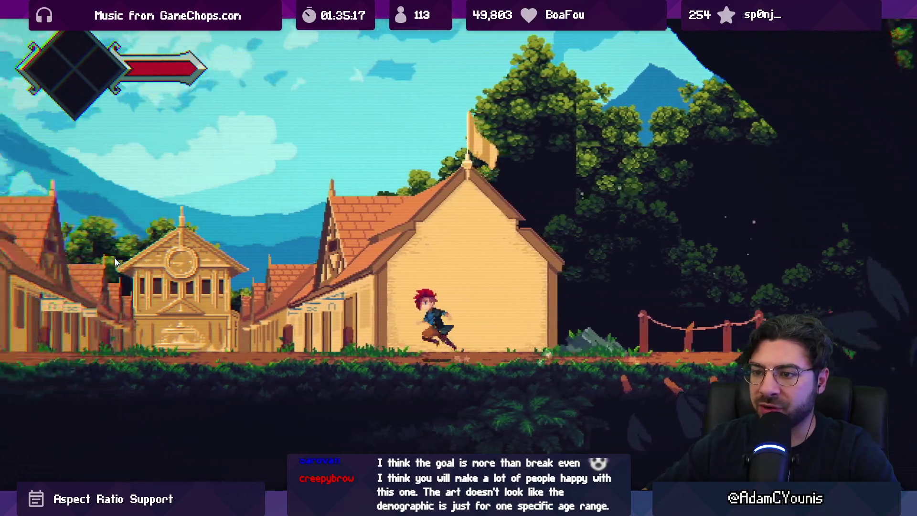
{"action": "key", "text": "Left"}
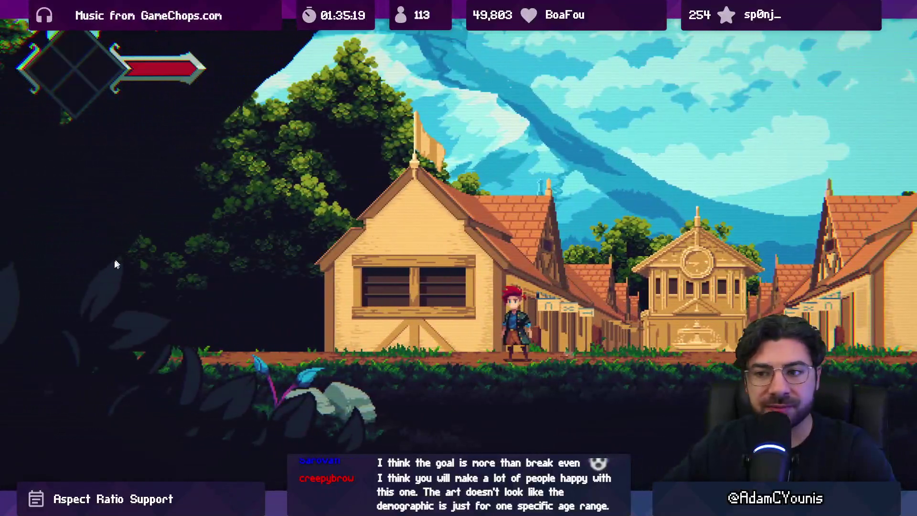
{"action": "key", "text": "Left"}
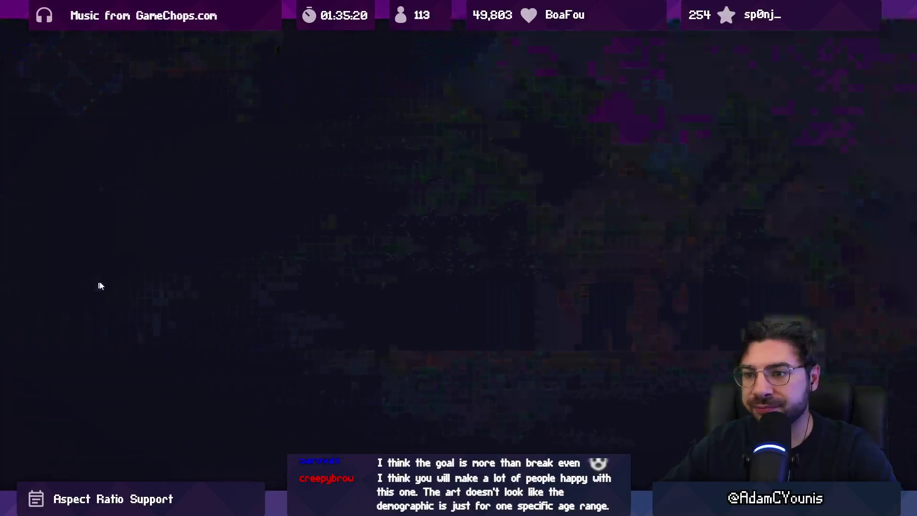
{"action": "key", "text": "Left"}
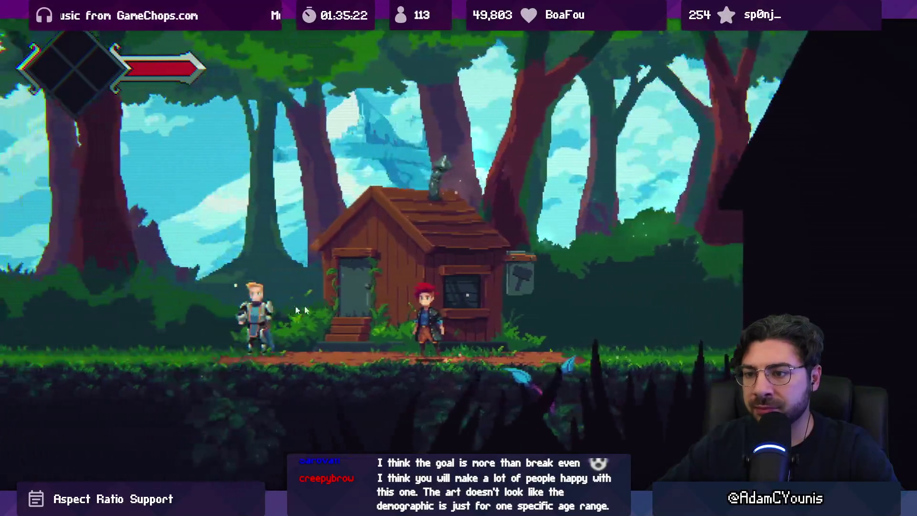
{"action": "key", "text": "Up"}
{"action": "key", "text": "Right"}
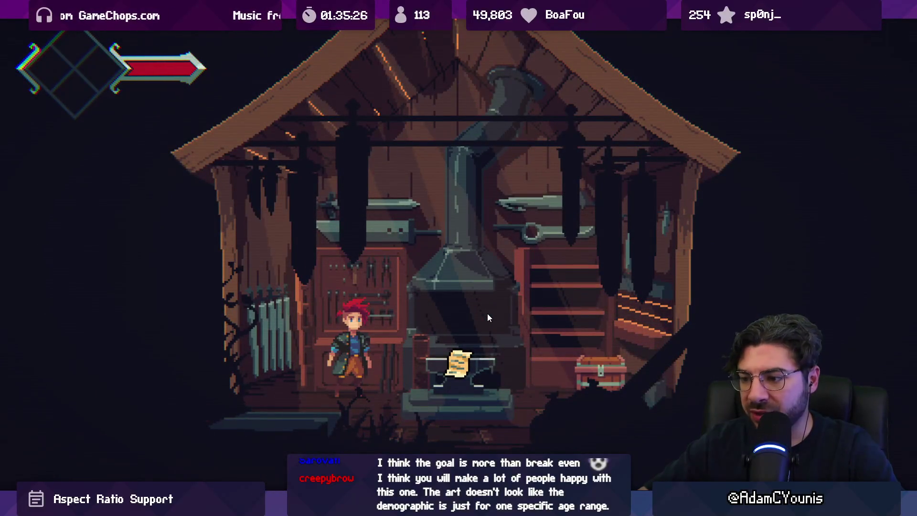
- Restore the editor panels and adjust the Game view scale to show the whole workshop
{"action": "key", "text": "shift+space"}
{"action": "key", "text": "shift+space"}
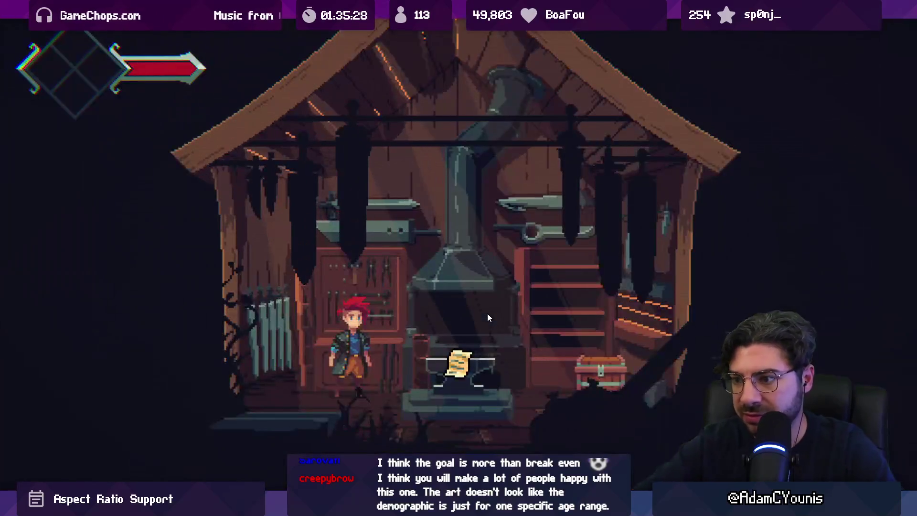
{"action": "scroll", "coordinate": [340, 356], "scroll_direction": "up", "scroll_amount": 10}
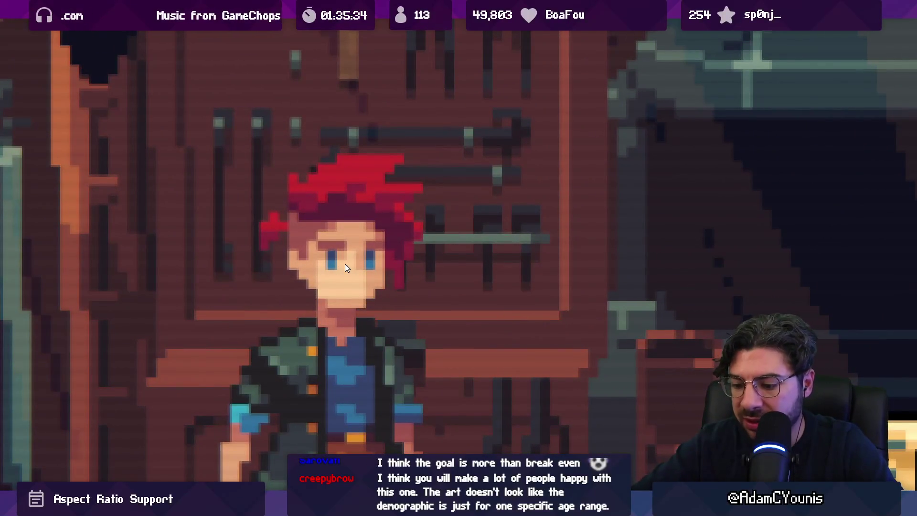
{"action": "key", "text": "shift+space"}
{"action": "scroll", "coordinate": [381, 59], "scroll_direction": "down", "scroll_amount": 10}
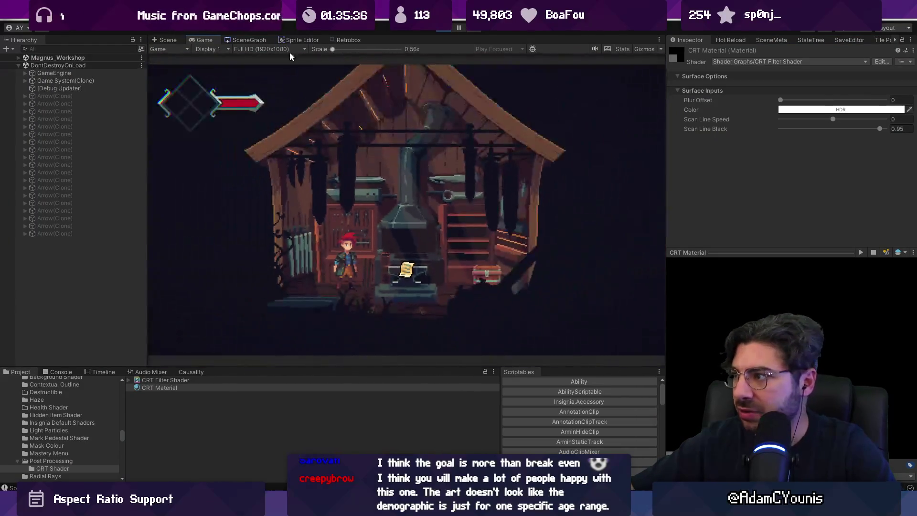
- Preview dark scanlines full size, then raise the CRT Material's Scan Line Black to about 0.85
{"action": "mouse_move", "coordinate": [874, 131]}
{"action": "left_mouse_down"}
{"action": "mouse_move", "coordinate": [756, 134]}
{"action": "mouse_move", "coordinate": [832, 130]}
{"action": "mouse_move", "coordinate": [807, 136]}
{"action": "left_mouse_up"}
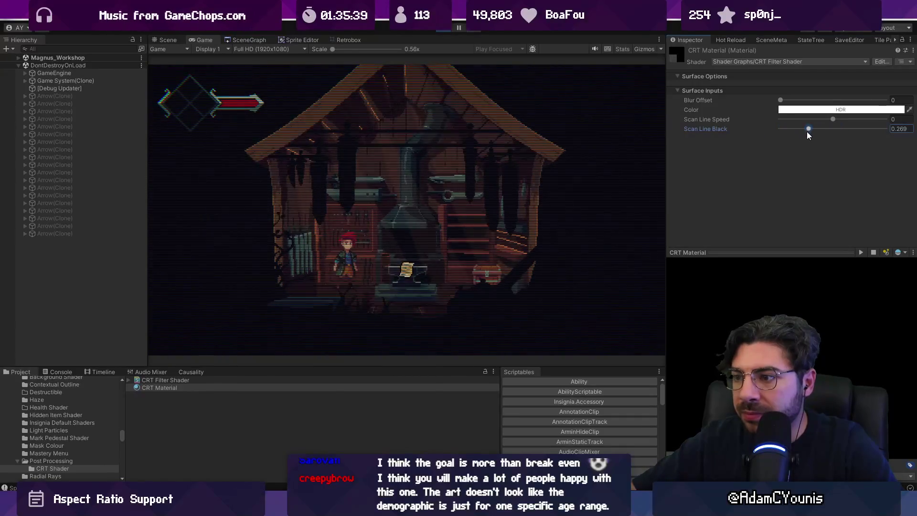
{"action": "key", "text": "shift+space"}
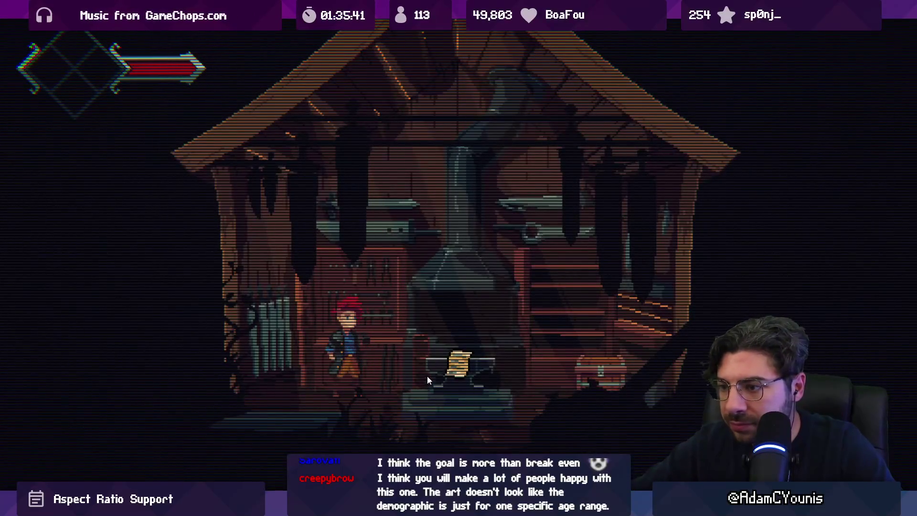
{"action": "key", "text": "shift+space"}
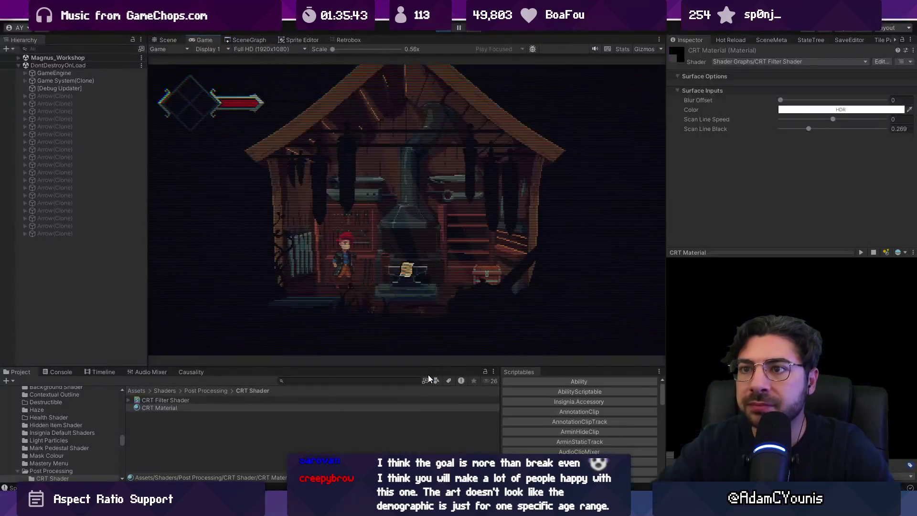
{"action": "left_click_drag", "start_coordinate": [807, 129], "coordinate": [868, 121]}
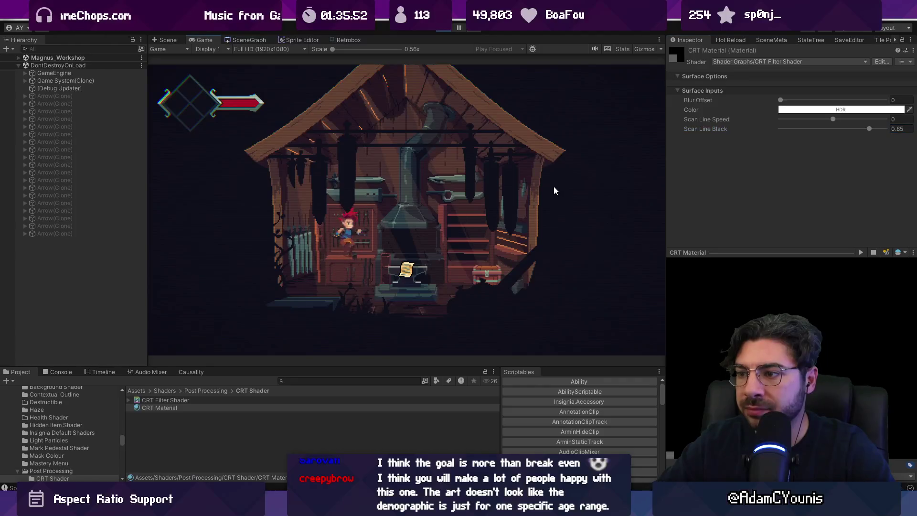
{"action": "key", "text": "shift+space"}
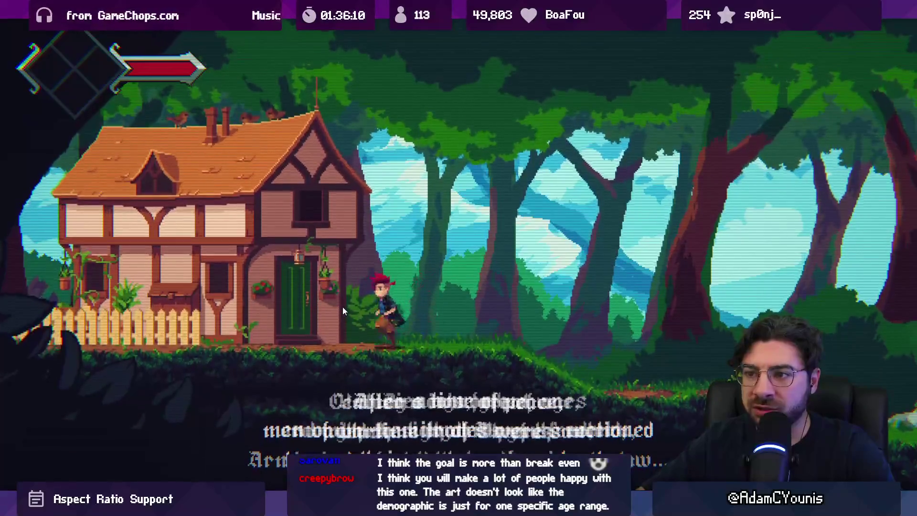
- Walk the hero into the cottage, up the staircase and along the portrait hallway, jumping
{"action": "key", "text": "s"}
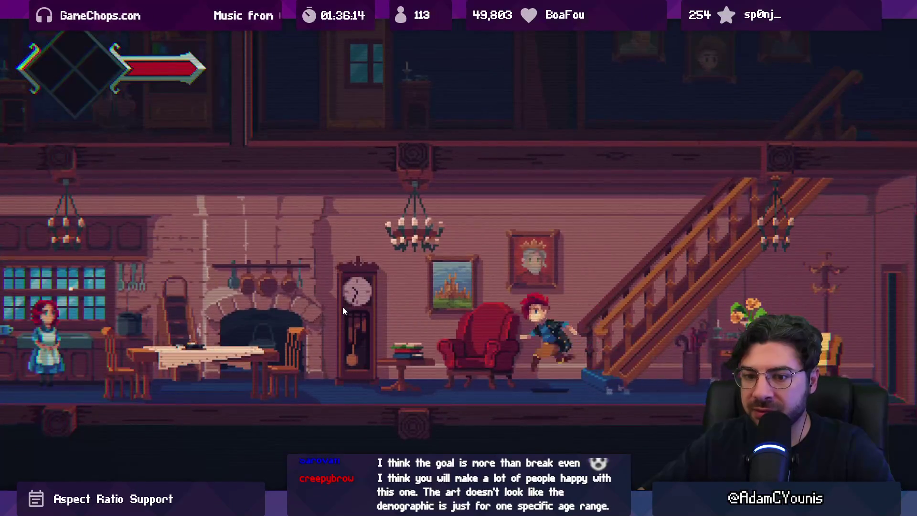
{"action": "key", "text": "d"}
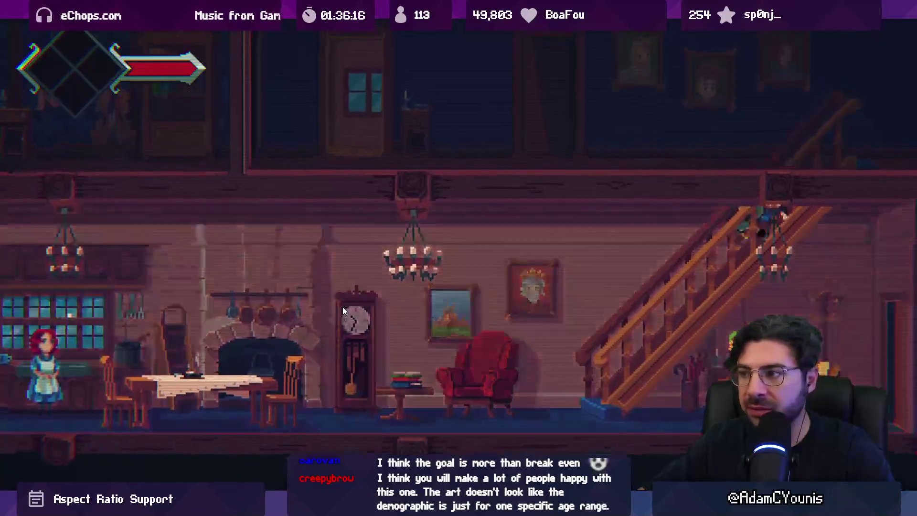
{"action": "key", "text": "a"}
{"action": "key", "text": "space"}
{"action": "key", "text": "d"}
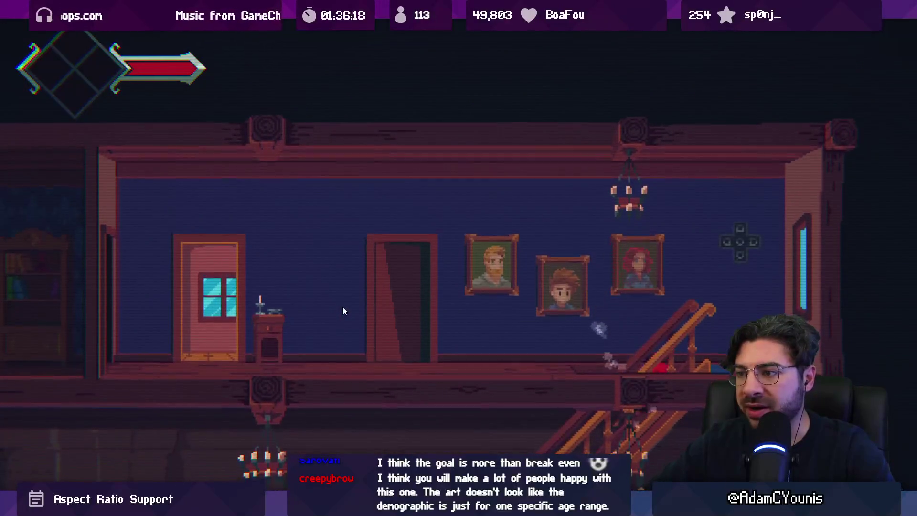
{"action": "key", "text": "space"}
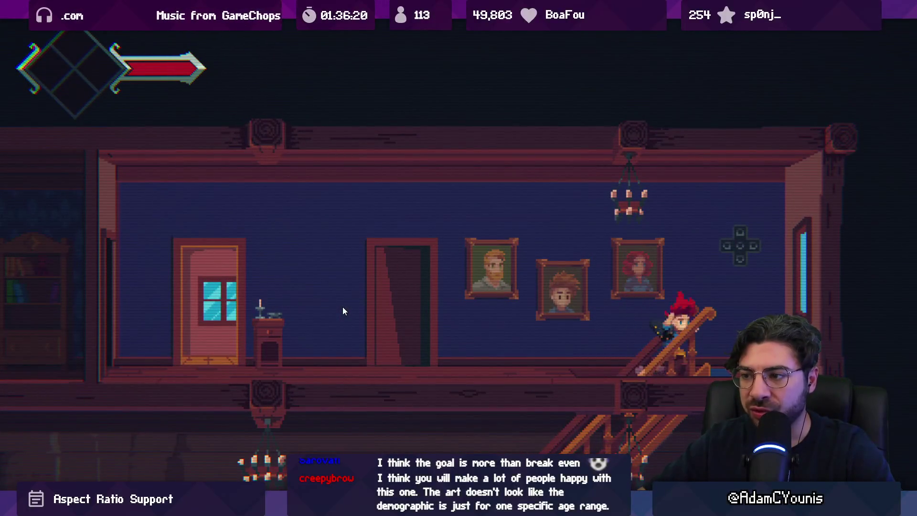
{"action": "key", "text": "d"}
{"action": "key", "text": "a"}
- Stop full-size play and open the CRT Filter Shader graph, dismissing the shortcut conflict warning
{"action": "key", "text": "shift+space"}
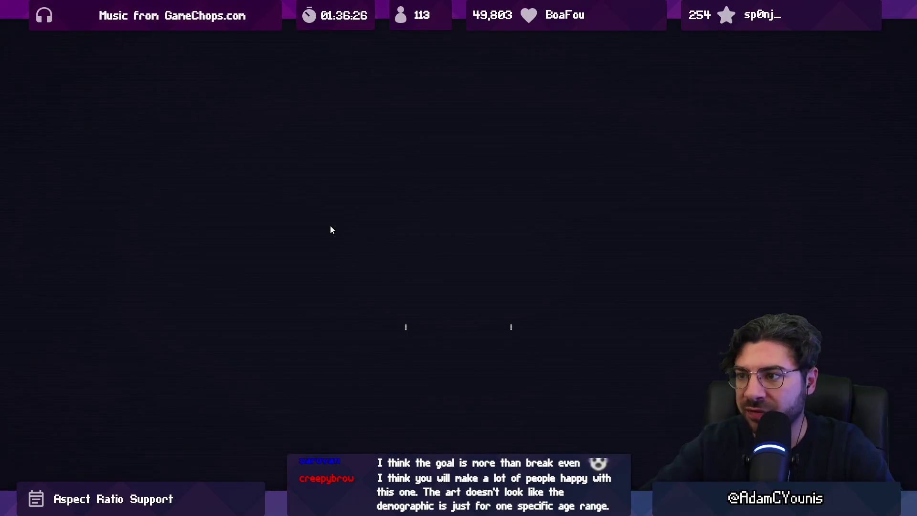
{"action": "key", "text": "F9"}
{"action": "key", "text": "Escape"}
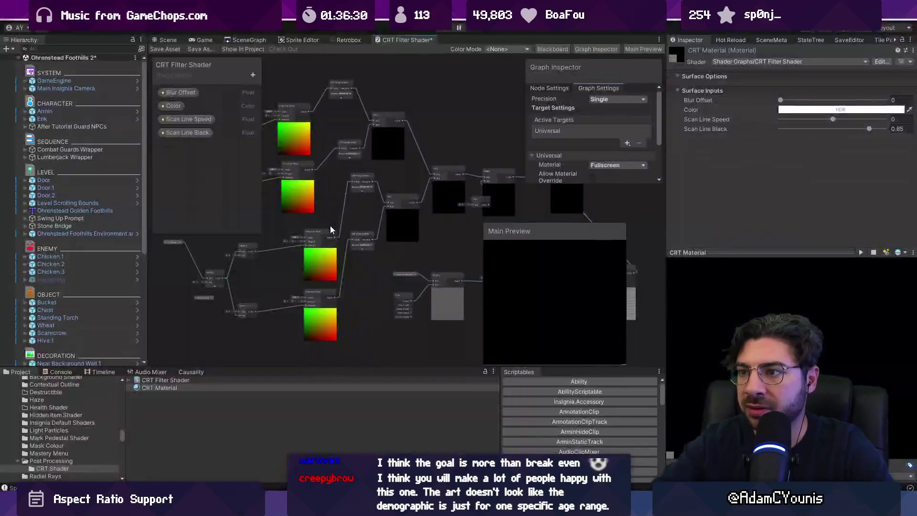
- Maximize the shader graph and zoom around the Multiply and Time nodes
{"action": "key", "text": "shift+space"}
{"action": "scroll", "coordinate": [355, 284], "scroll_direction": "up", "scroll_amount": 6}
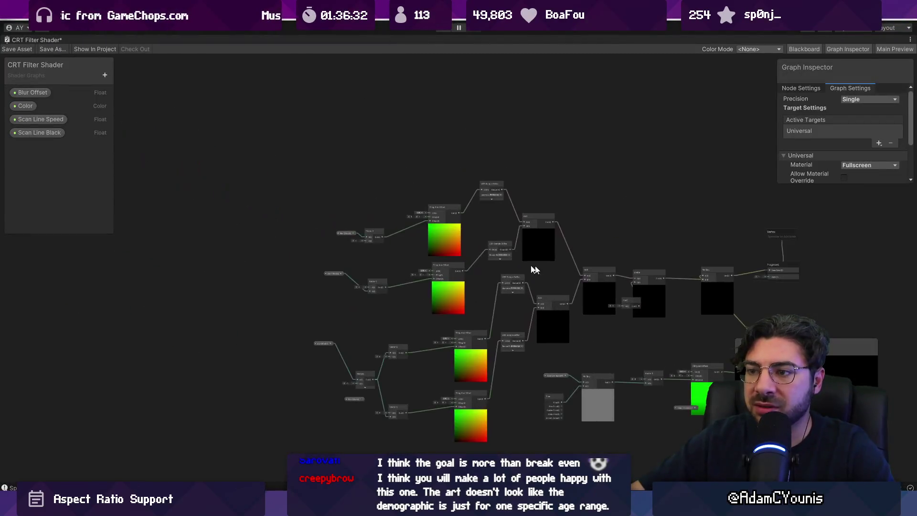
{"action": "scroll", "coordinate": [347, 241], "scroll_direction": "down", "scroll_amount": 6}
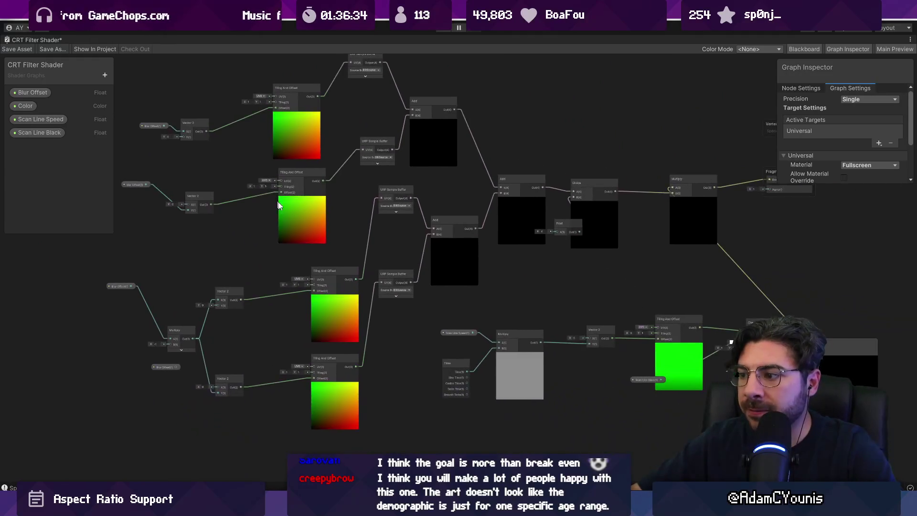
{"action": "scroll", "coordinate": [508, 345], "scroll_direction": "up", "scroll_amount": 5}
{"action": "left_click_drag", "start_coordinate": [508, 344], "coordinate": [320, 290]}
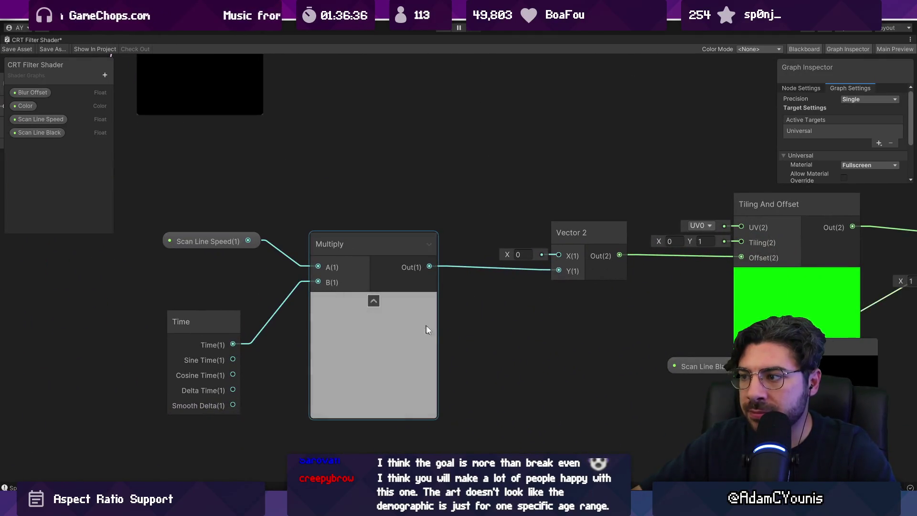
{"action": "scroll", "coordinate": [387, 331], "scroll_direction": "down", "scroll_amount": 3}
{"action": "scroll", "coordinate": [582, 314], "scroll_direction": "up", "scroll_amount": 4}
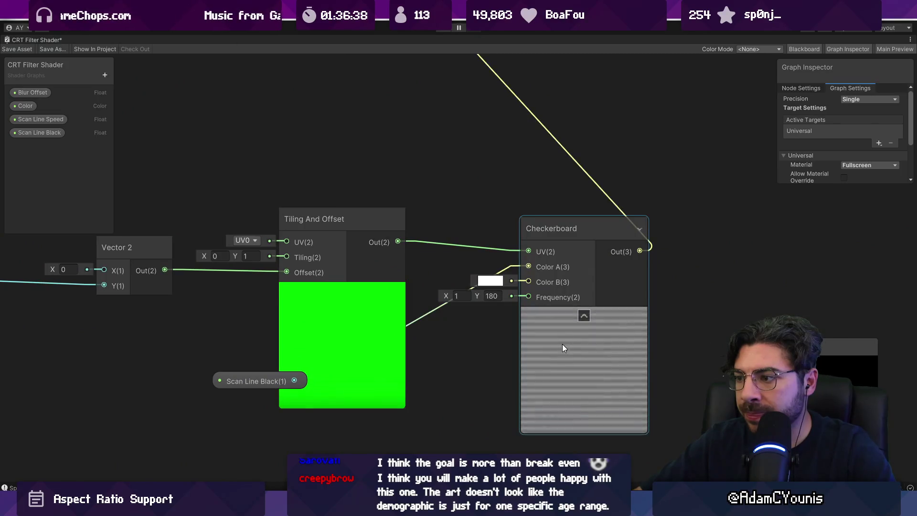
{"action": "scroll", "coordinate": [555, 336], "scroll_direction": "down", "scroll_amount": 7}
{"action": "scroll", "coordinate": [540, 218], "scroll_direction": "up", "scroll_amount": 4}
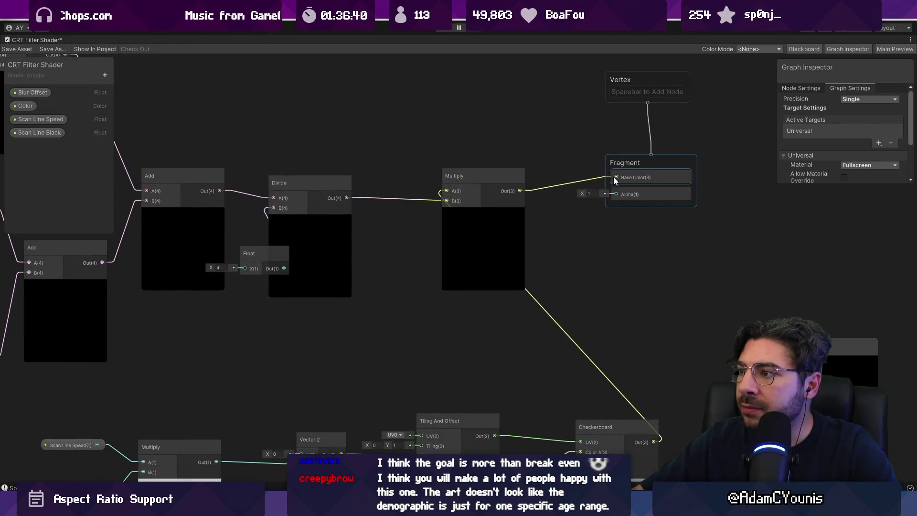
{"action": "scroll", "coordinate": [574, 224], "scroll_direction": "down", "scroll_amount": 3}
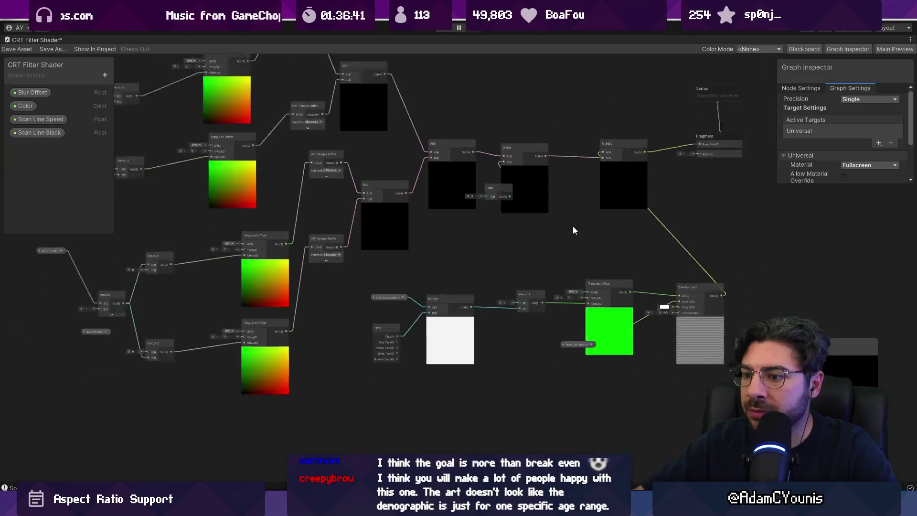
- Pan across the Tiling And Offset, Divide and Vector 2 nodes, moving the Float node beside Add
{"action": "mouse_move", "coordinate": [422, 219]}
{"action": "left_mouse_down"}
{"action": "mouse_move", "coordinate": [629, 285]}
{"action": "mouse_move", "coordinate": [586, 290]}
{"action": "left_mouse_up"}
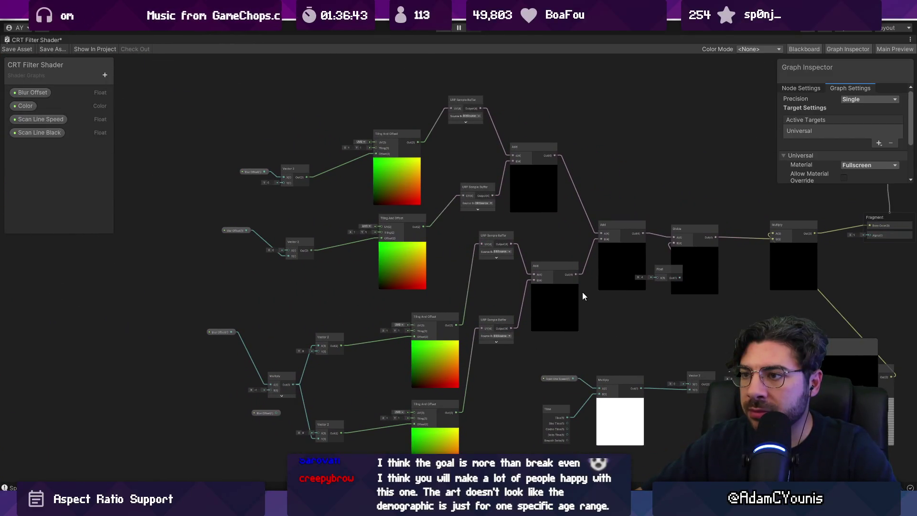
{"action": "scroll", "coordinate": [444, 159], "scroll_direction": "up", "scroll_amount": 4}
{"action": "scroll", "coordinate": [310, 157], "scroll_direction": "up", "scroll_amount": 3}
{"action": "scroll", "coordinate": [327, 248], "scroll_direction": "down", "scroll_amount": 5}
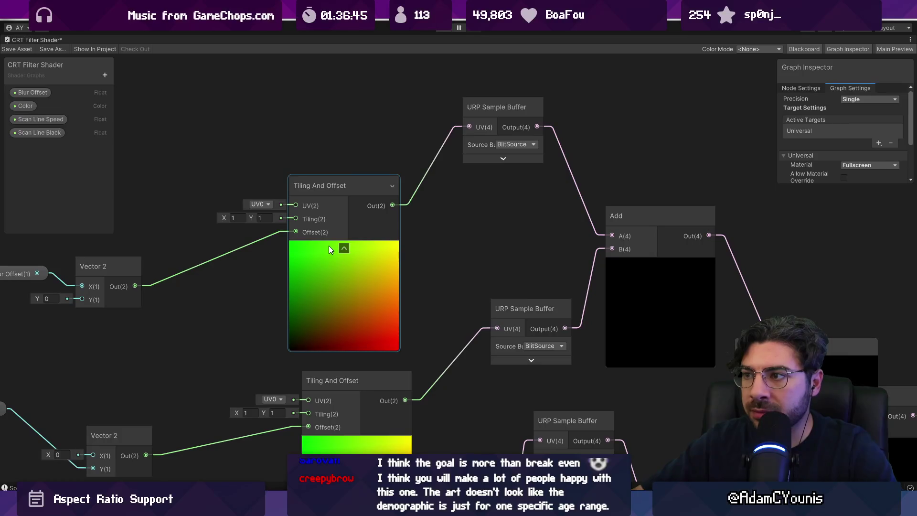
{"action": "mouse_move", "coordinate": [458, 293]}
{"action": "left_mouse_down"}
{"action": "mouse_move", "coordinate": [548, 256]}
{"action": "mouse_move", "coordinate": [552, 184]}
{"action": "left_mouse_up"}
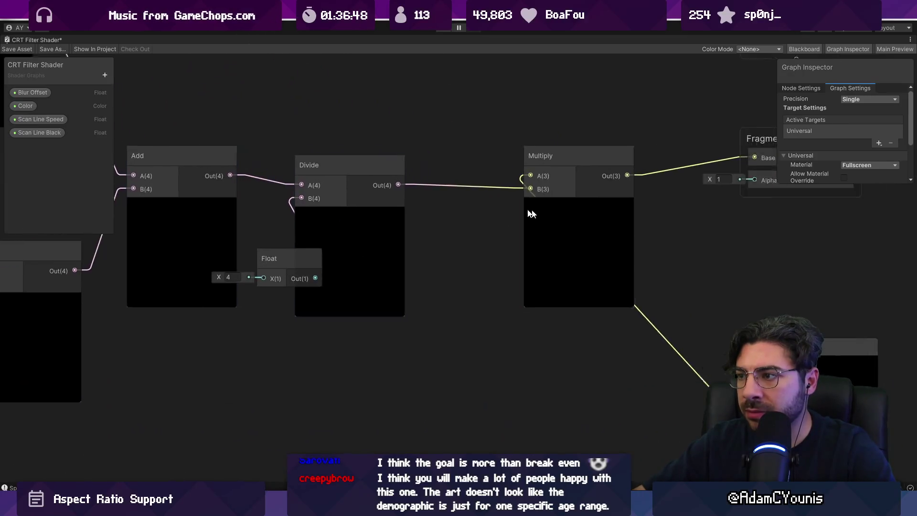
{"action": "mouse_move", "coordinate": [97, 267]}
{"action": "left_mouse_down"}
{"action": "mouse_move", "coordinate": [299, 271]}
{"action": "mouse_move", "coordinate": [271, 231]}
{"action": "mouse_move", "coordinate": [262, 108]}
{"action": "mouse_move", "coordinate": [268, 348]}
{"action": "left_mouse_up"}
{"action": "scroll", "coordinate": [466, 252], "scroll_direction": "down", "scroll_amount": 3}
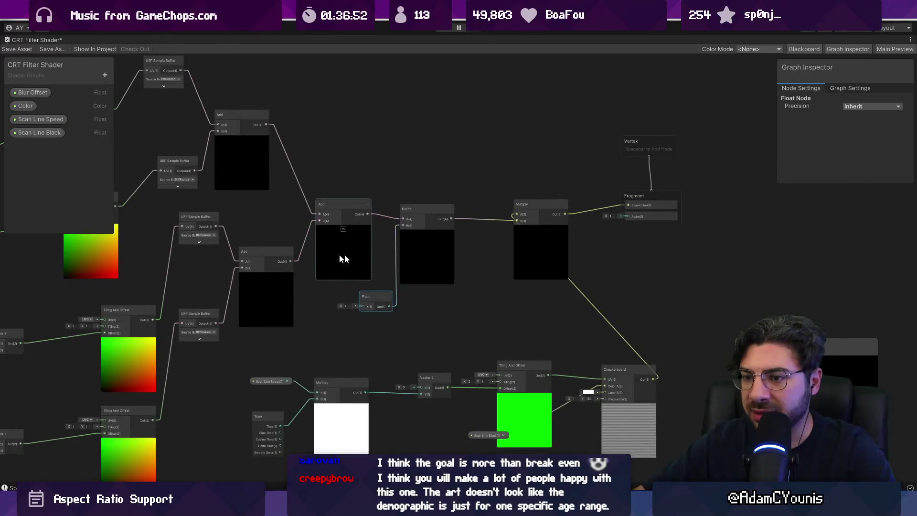
{"action": "left_click_drag", "start_coordinate": [305, 260], "coordinate": [479, 250]}
{"action": "scroll", "coordinate": [315, 311], "scroll_direction": "up", "scroll_amount": 3}
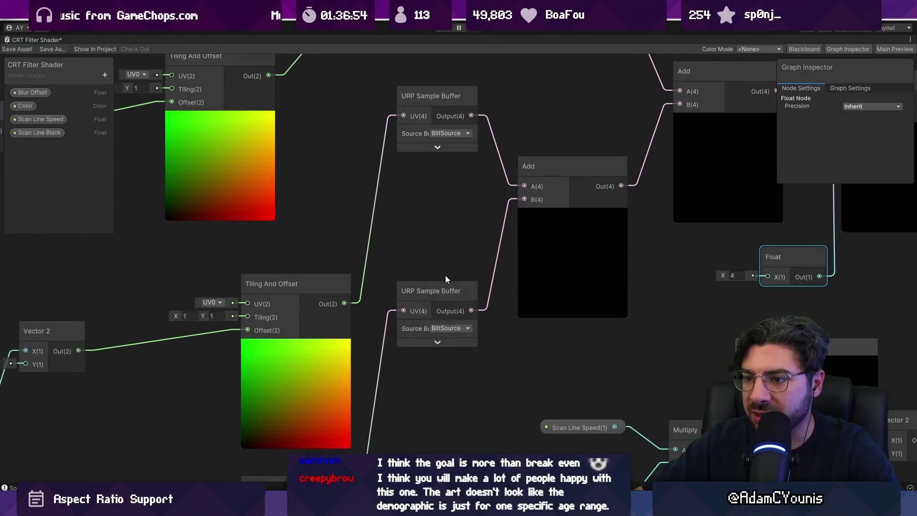
{"action": "scroll", "coordinate": [444, 276], "scroll_direction": "down", "scroll_amount": 3}
{"action": "scroll", "coordinate": [436, 305], "scroll_direction": "up", "scroll_amount": 3}
- Toggle the URP Sample Buffer node's preview on and off to inspect its output
{"action": "left_click", "coordinate": [448, 323]}
{"action": "scroll", "coordinate": [459, 329], "scroll_direction": "down", "scroll_amount": 2}
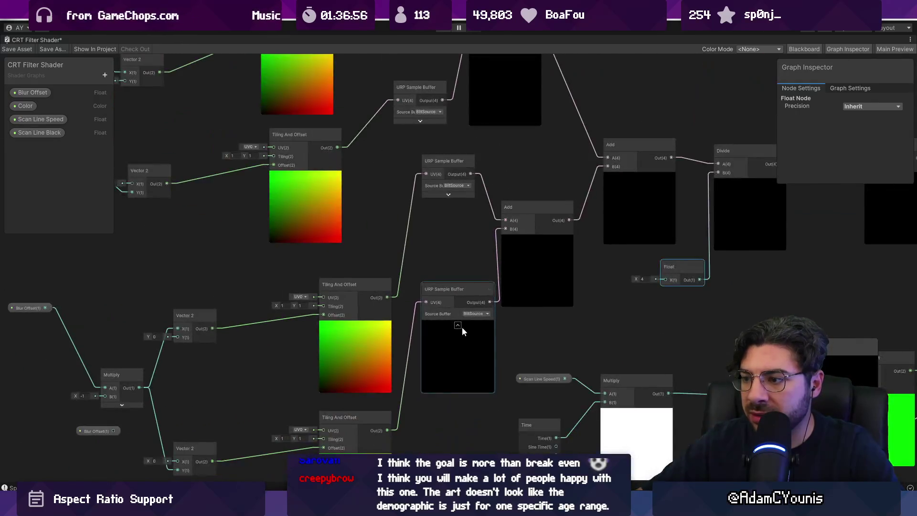
{"action": "left_click", "coordinate": [449, 324]}
{"action": "scroll", "coordinate": [452, 317], "scroll_direction": "up", "scroll_amount": 3}
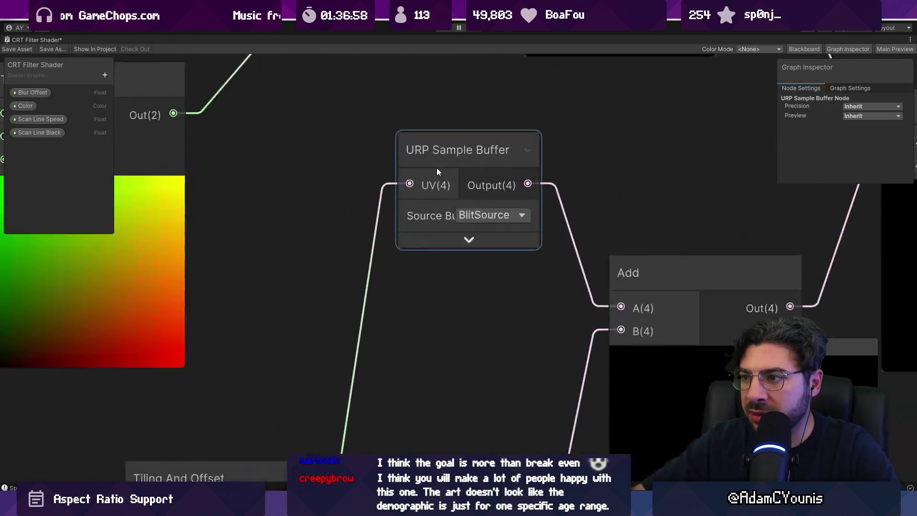
{"action": "left_click", "coordinate": [464, 240]}
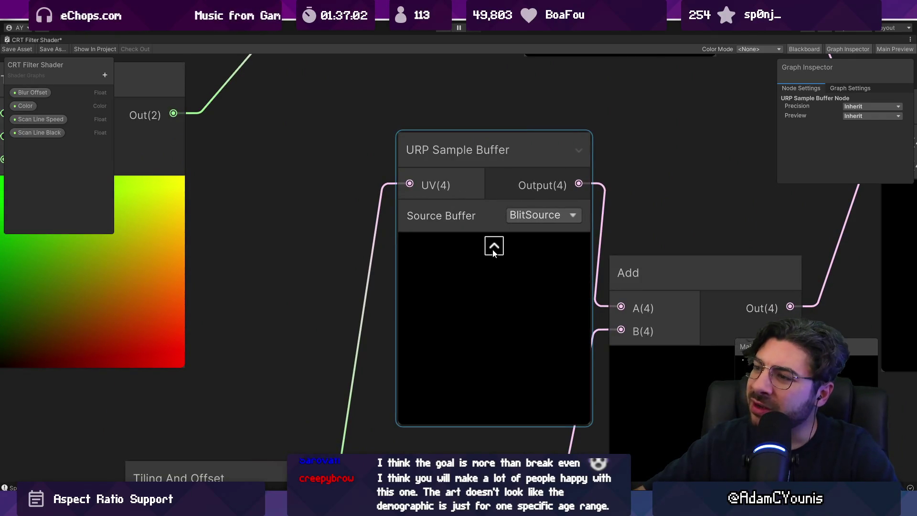
{"action": "left_click", "coordinate": [494, 247]}
{"action": "scroll", "coordinate": [444, 224], "scroll_direction": "down", "scroll_amount": 3}
{"action": "scroll", "coordinate": [445, 217], "scroll_direction": "down", "scroll_amount": 3}
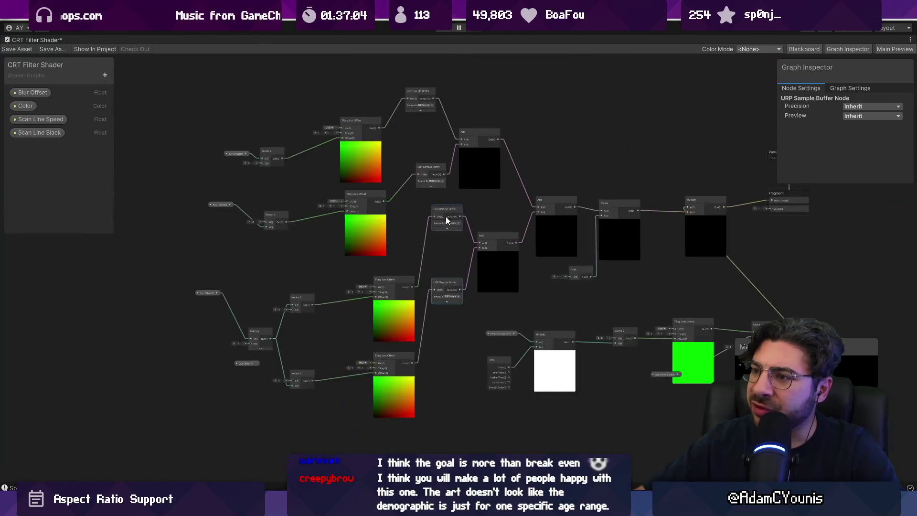
{"action": "scroll", "coordinate": [413, 147], "scroll_direction": "up", "scroll_amount": 4}
{"action": "scroll", "coordinate": [439, 196], "scroll_direction": "down", "scroll_amount": 5}
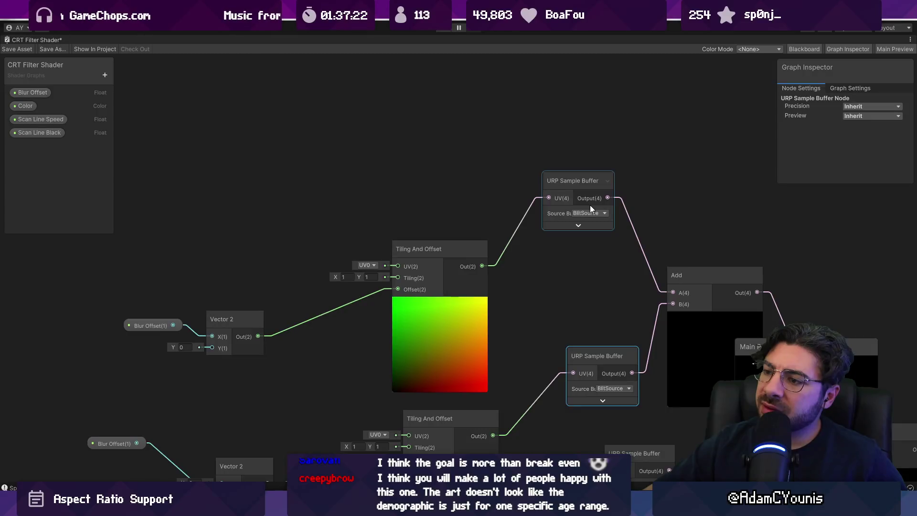
{"action": "scroll", "coordinate": [440, 207], "scroll_direction": "up", "scroll_amount": 4}
- Check the URP Sample Buffer source options, keep BlitSource, and open the node's documentation
{"action": "mouse_move", "coordinate": [517, 188]}
{"action": "left_mouse_down"}
{"action": "mouse_move", "coordinate": [422, 262]}
{"action": "mouse_move", "coordinate": [309, 285]}
{"action": "left_mouse_up"}
{"action": "scroll", "coordinate": [438, 275], "scroll_direction": "up", "scroll_amount": 3}
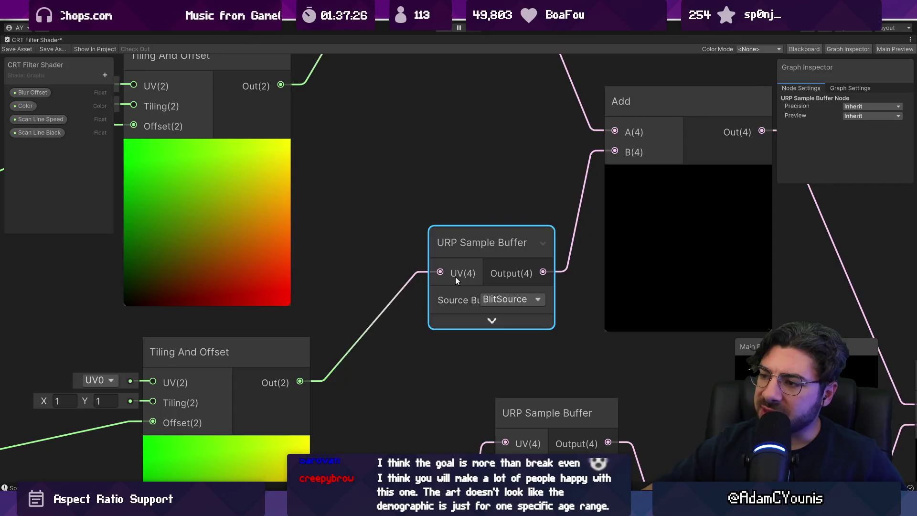
{"action": "left_click", "coordinate": [491, 320]}
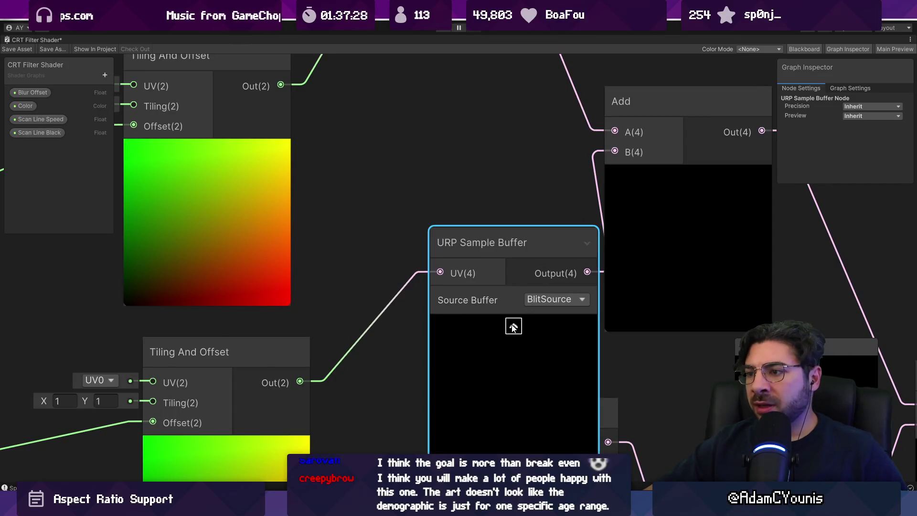
{"action": "left_click", "coordinate": [513, 327]}
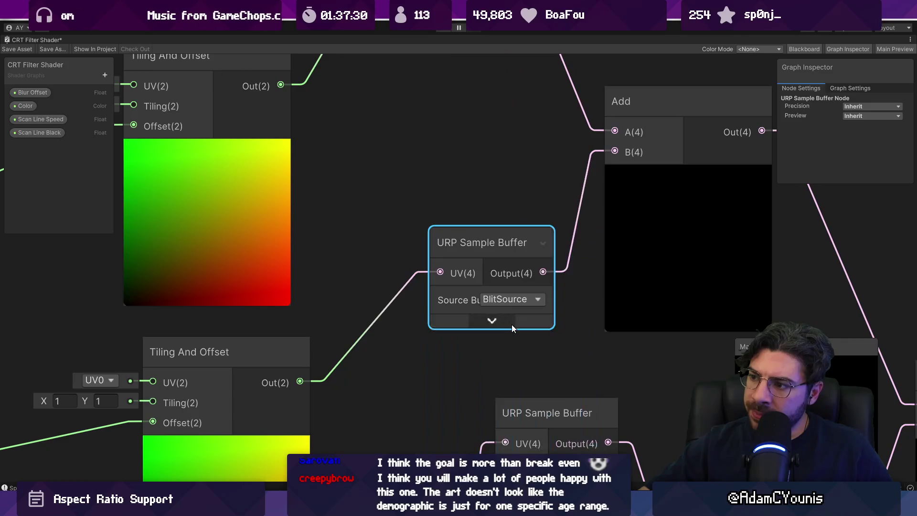
{"action": "left_click", "coordinate": [504, 299]}
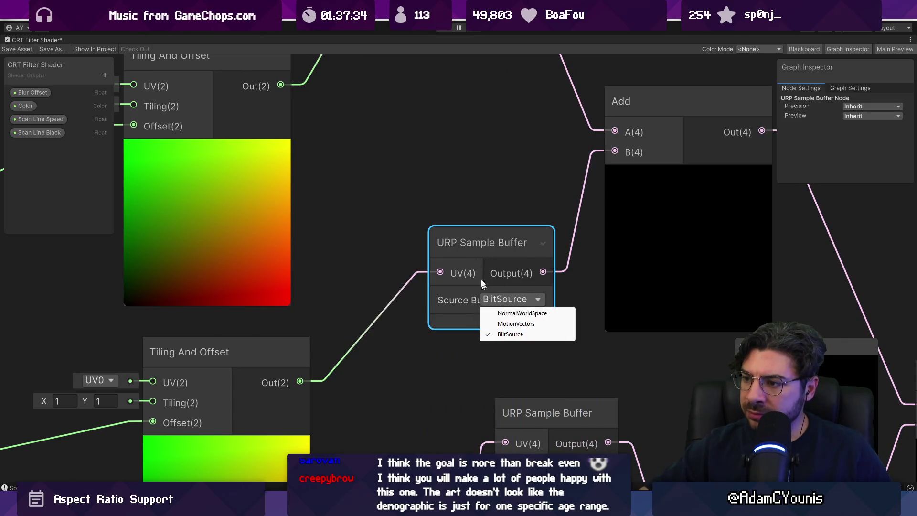
{"action": "left_click", "coordinate": [471, 244]}
{"action": "right_click", "coordinate": [471, 242]}
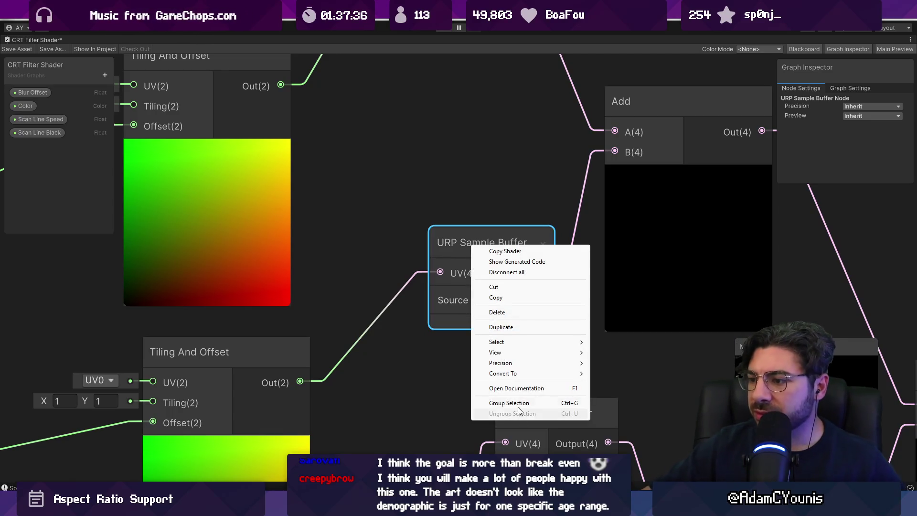
{"action": "left_click", "coordinate": [516, 388]}
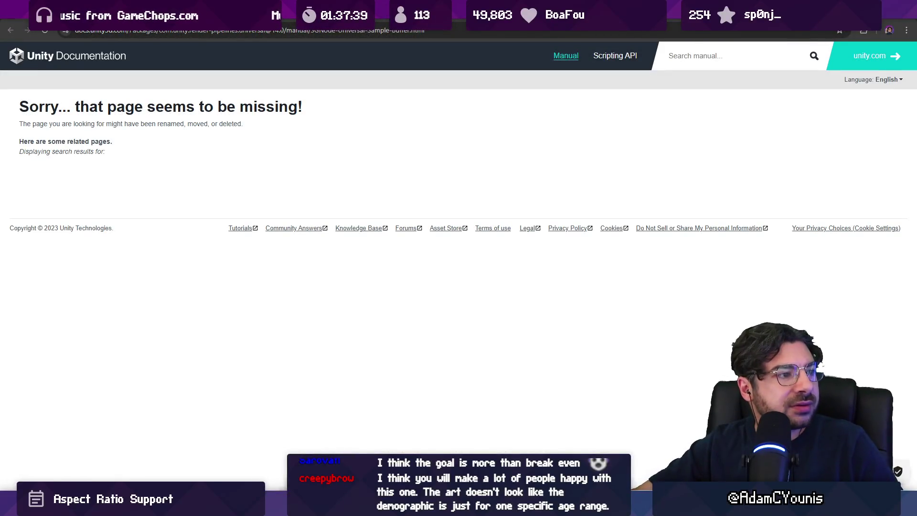
- Search Google for 'urp sample buffer node shadergraph'
{"action": "left_click", "coordinate": [204, 32]}
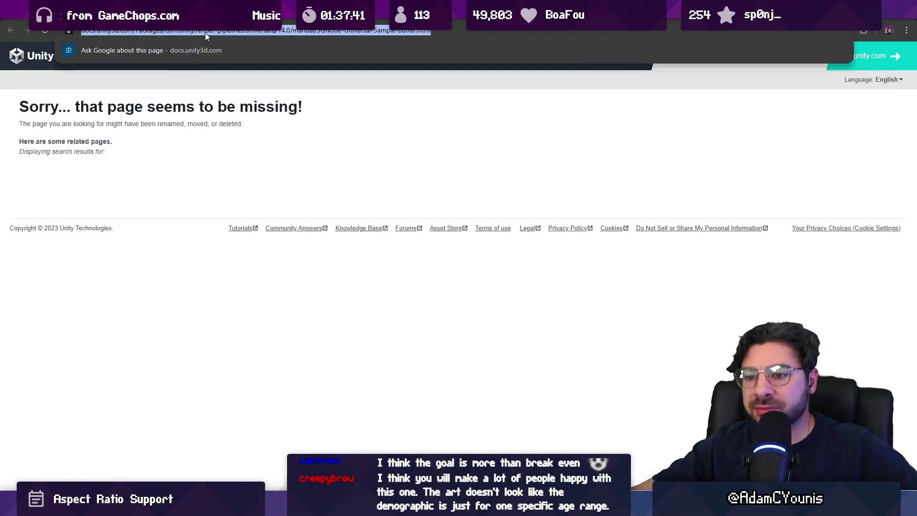
{"action": "type", "text": "urp sample buffer node "}
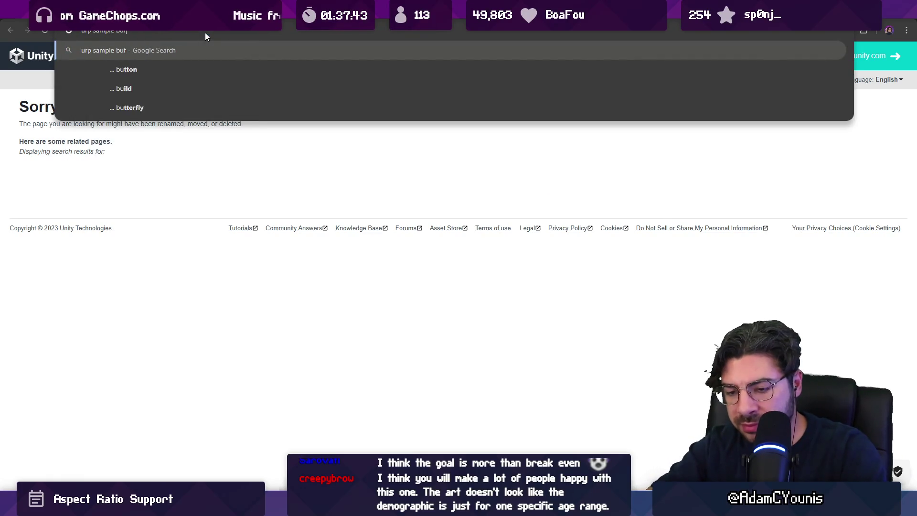
{"action": "type", "text": "shadergraph"}
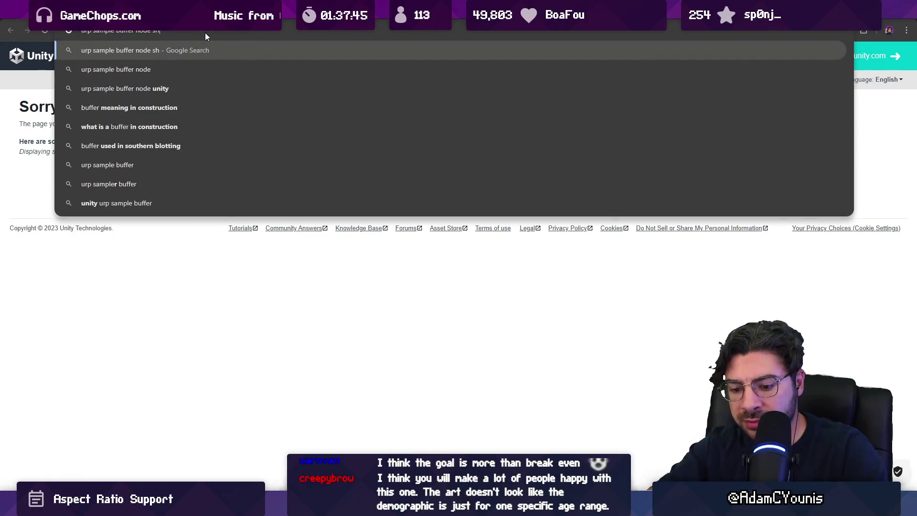
{"action": "key", "text": "Return"}
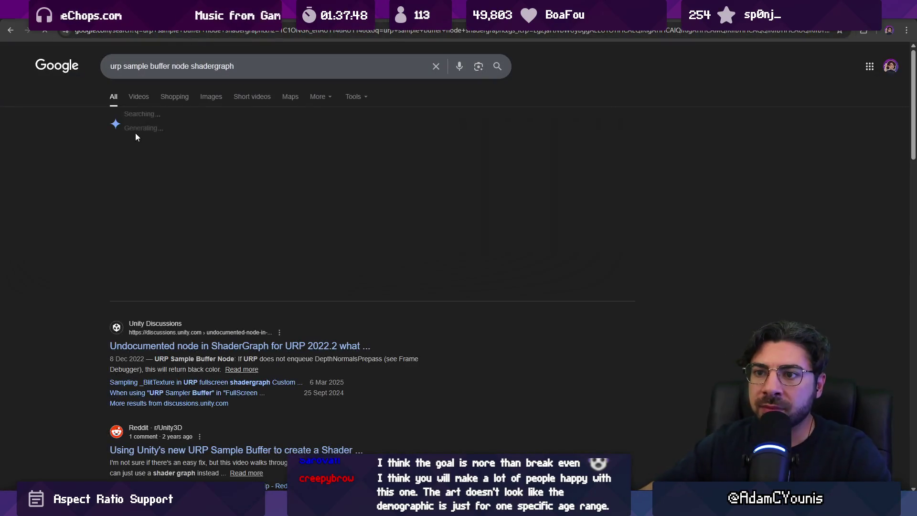
- Read the Unity Discussions thread on the full screen pass and CopyColor, then return to results
{"action": "left_click", "coordinate": [199, 345]}
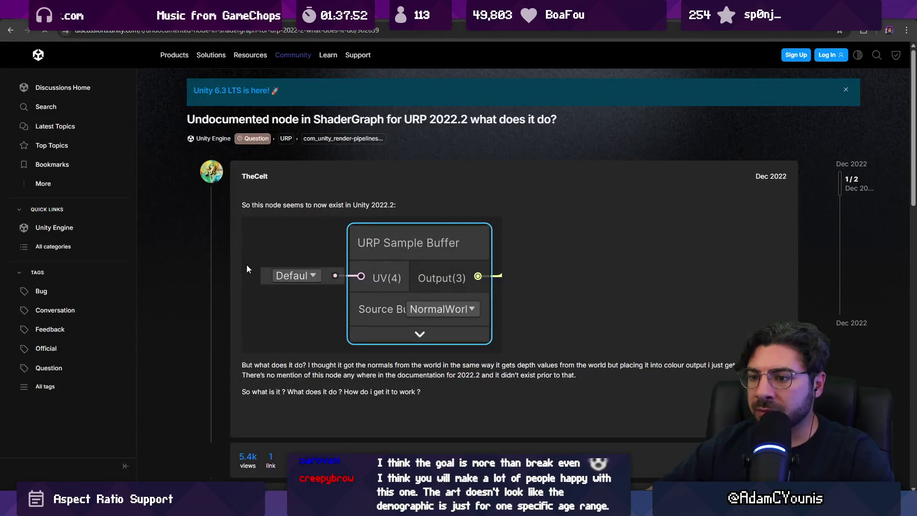
{"action": "scroll", "coordinate": [246, 266], "scroll_direction": "down", "scroll_amount": 6}
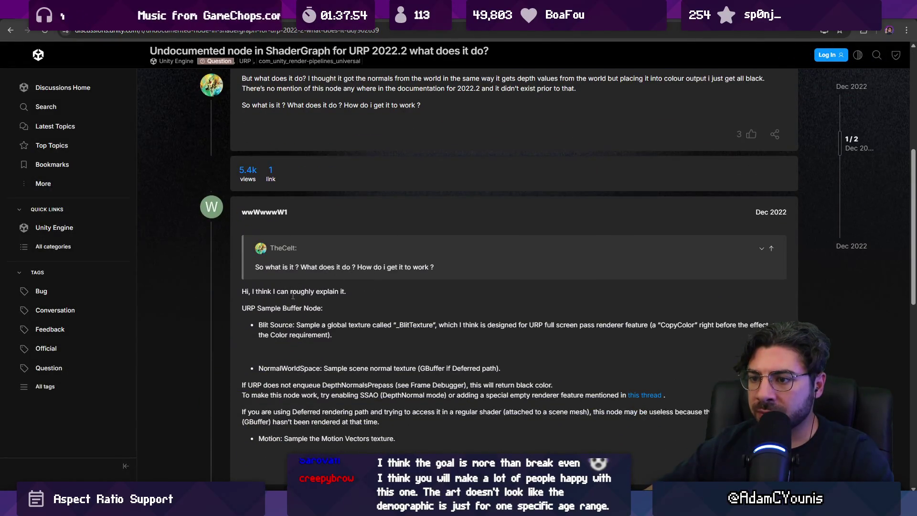
{"action": "scroll", "coordinate": [296, 281], "scroll_direction": "down", "scroll_amount": 1}
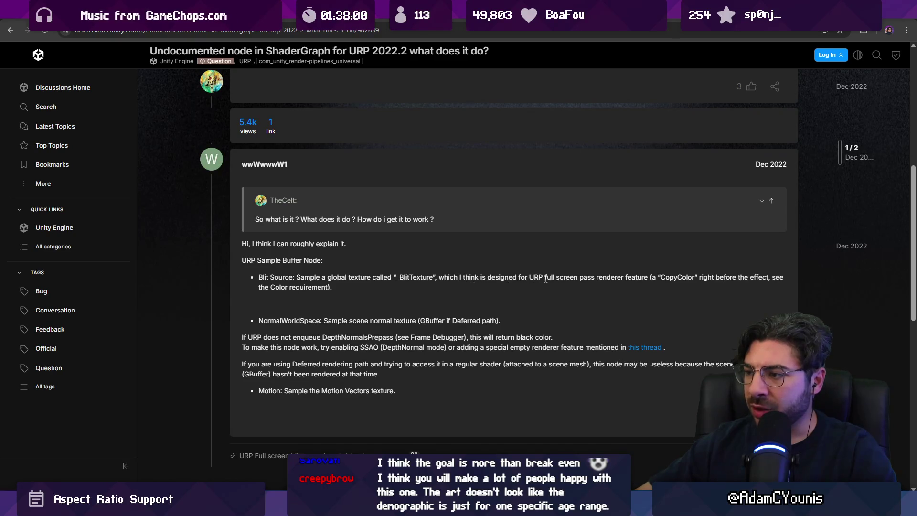
{"action": "left_click_drag", "start_coordinate": [550, 279], "coordinate": [606, 278]}
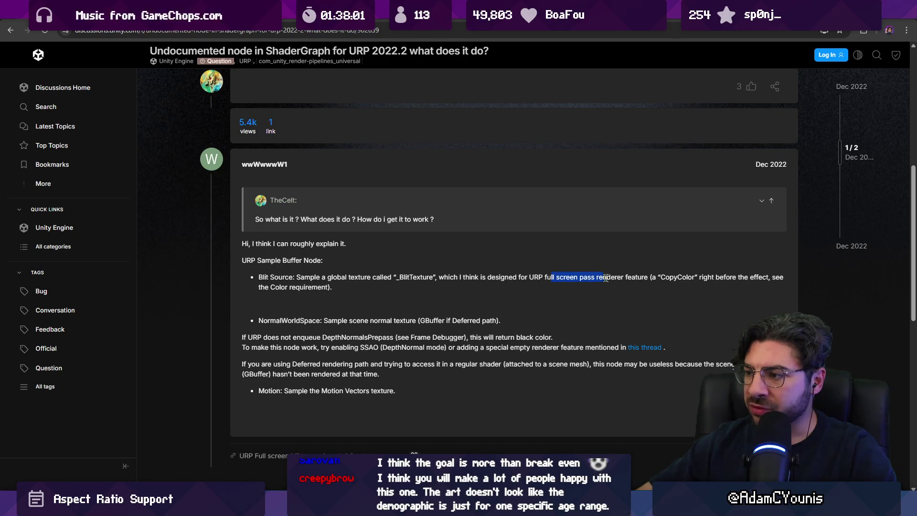
{"action": "left_click", "coordinate": [664, 278]}
{"action": "left_click_drag", "start_coordinate": [708, 277], "coordinate": [696, 288]}
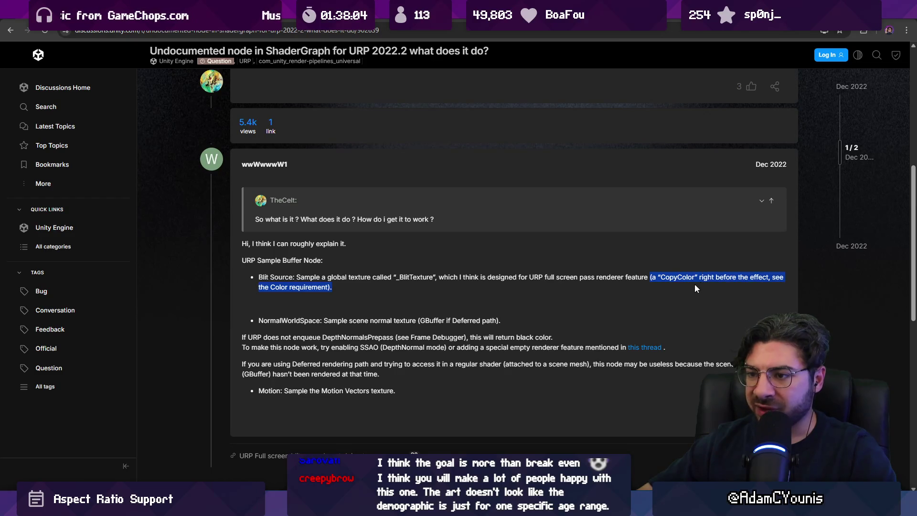
{"action": "left_click", "coordinate": [385, 300]}
{"action": "scroll", "coordinate": [385, 301], "scroll_direction": "down", "scroll_amount": 1}
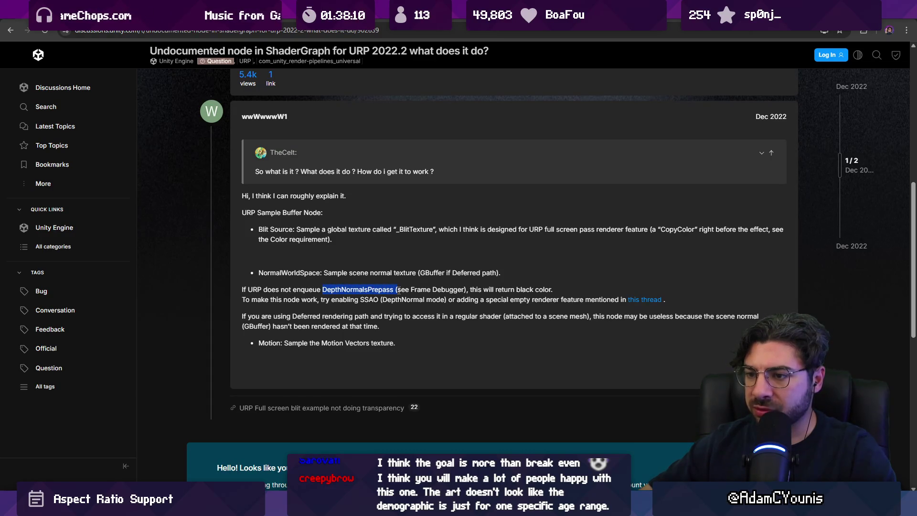
{"action": "key", "text": "alt+Left"}
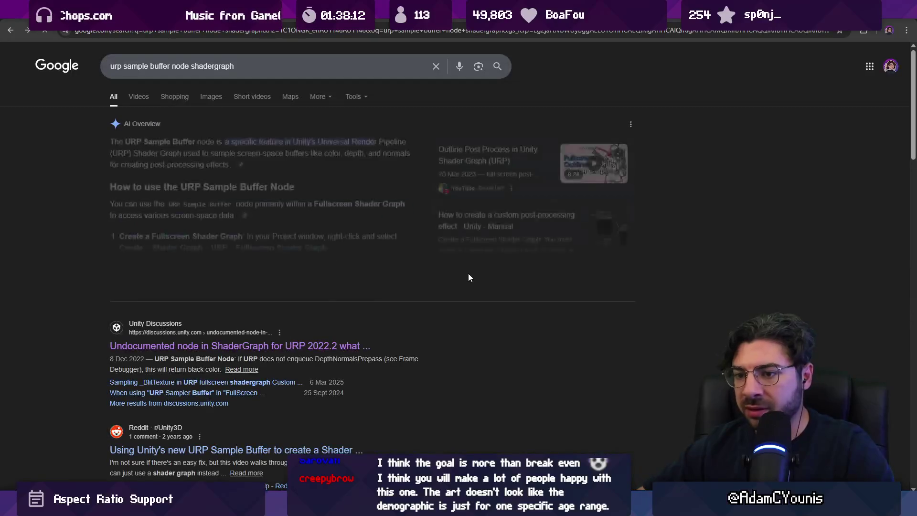
- Glance at the Reddit post on URP Sample Buffer, skim remaining results, then return to Unity
{"action": "left_click", "coordinate": [236, 307]}
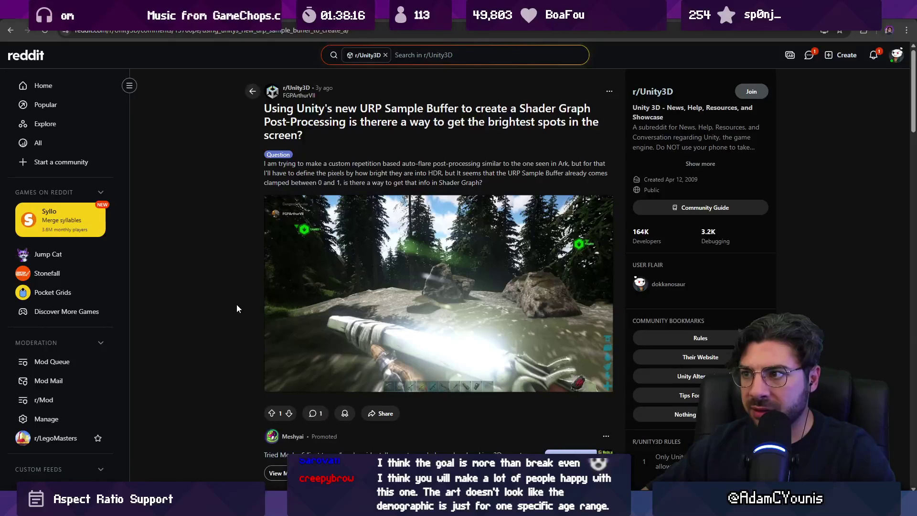
{"action": "scroll", "coordinate": [237, 308], "scroll_direction": "down", "scroll_amount": 8}
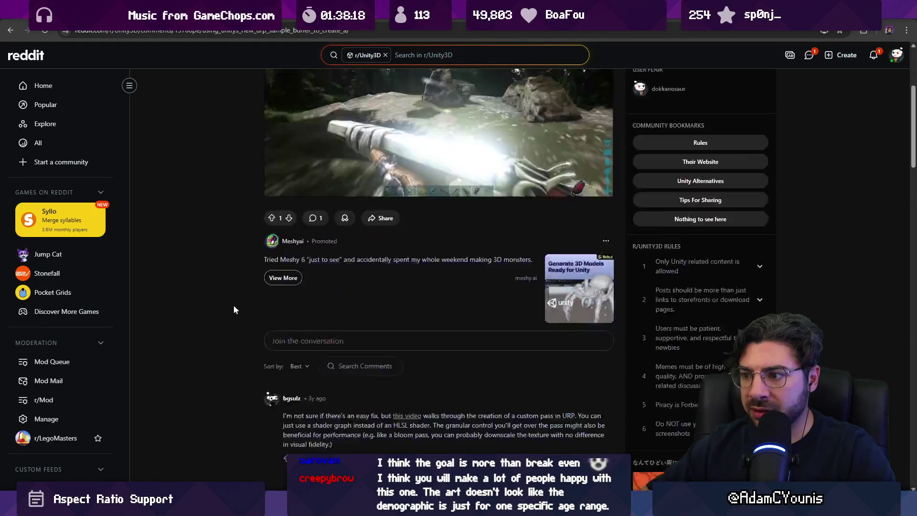
{"action": "key", "text": "alt+Left"}
{"action": "scroll", "coordinate": [235, 306], "scroll_direction": "down", "scroll_amount": 2}
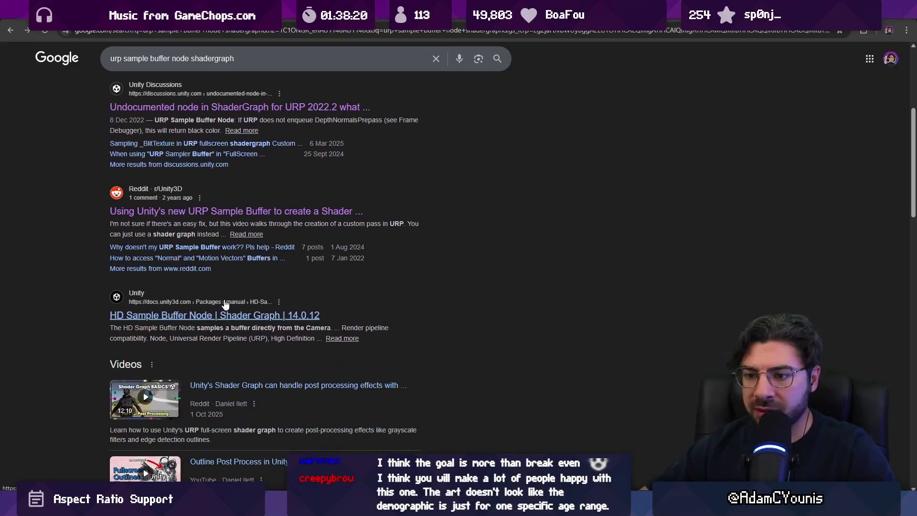
{"action": "scroll", "coordinate": [219, 319], "scroll_direction": "down", "scroll_amount": 8}
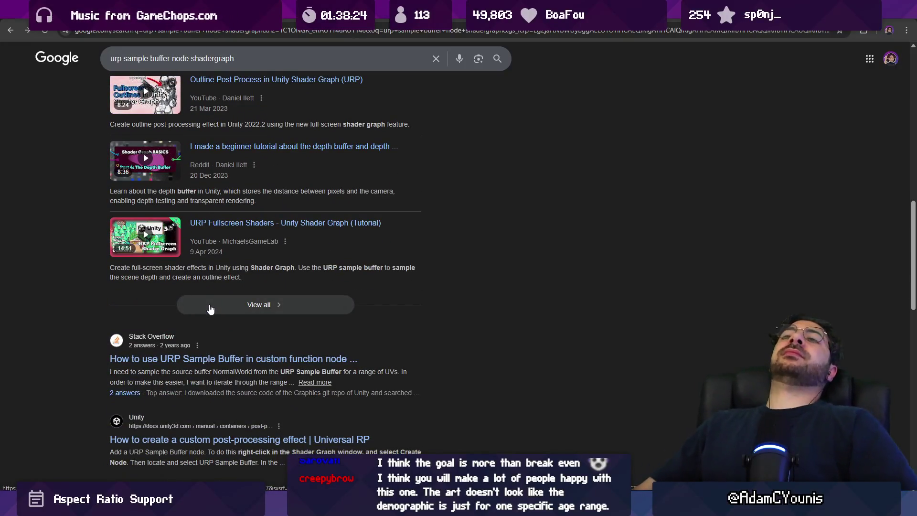
{"action": "scroll", "coordinate": [218, 307], "scroll_direction": "down", "scroll_amount": 3}
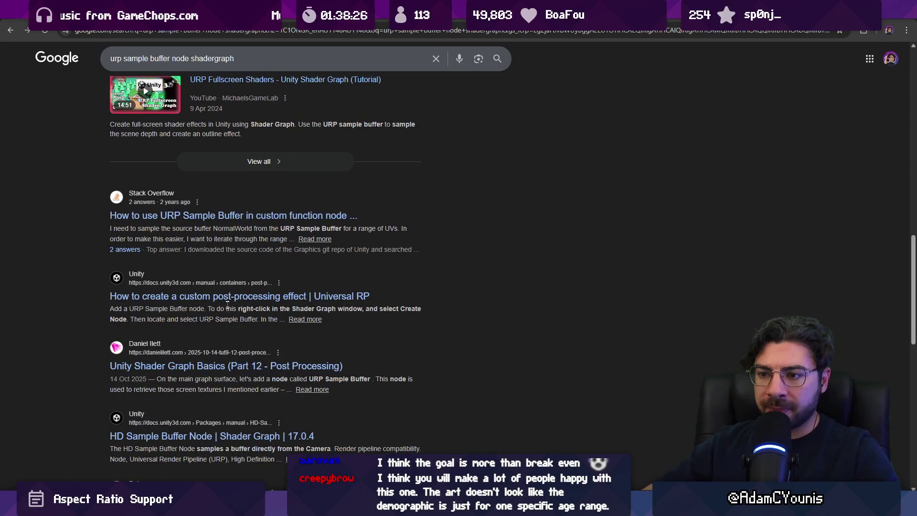
{"action": "key", "text": "alt+Tab"}
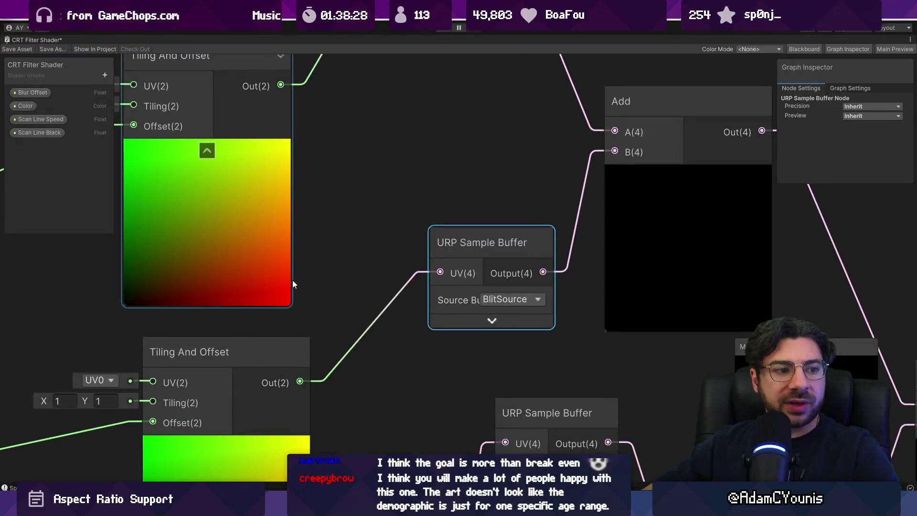
- Move two URP Sample Buffer nodes and an Add node right, and shift the lower Blur Offset group left
{"action": "left_click", "coordinate": [479, 241]}
{"action": "scroll", "coordinate": [477, 239], "scroll_direction": "down", "scroll_amount": 3}
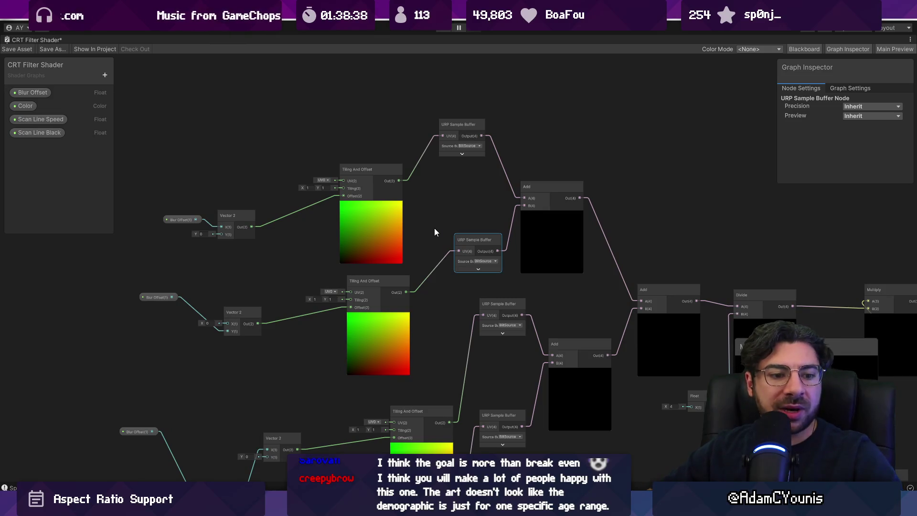
{"action": "scroll", "coordinate": [433, 220], "scroll_direction": "down", "scroll_amount": 3}
{"action": "scroll", "coordinate": [446, 200], "scroll_direction": "up", "scroll_amount": 3}
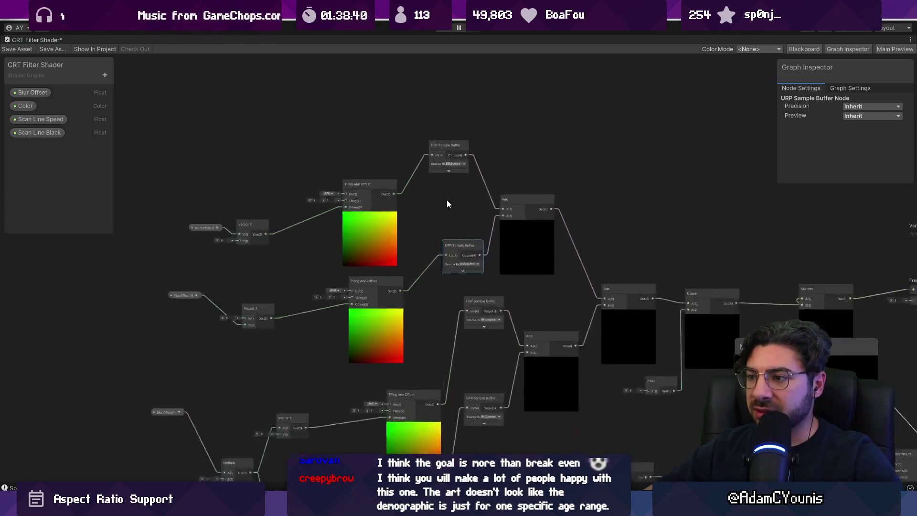
{"action": "left_click_drag", "start_coordinate": [364, 107], "coordinate": [500, 251]}
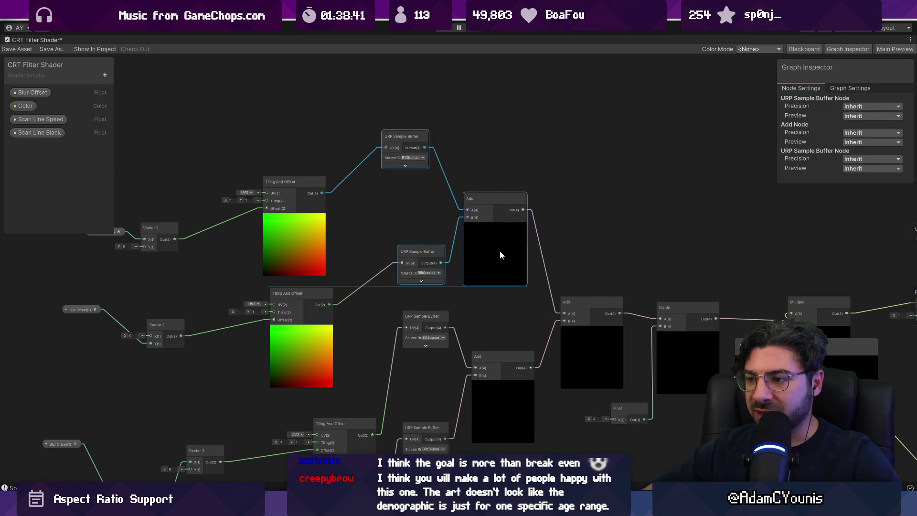
{"action": "scroll", "coordinate": [499, 251], "scroll_direction": "down", "scroll_amount": 4}
{"action": "scroll", "coordinate": [479, 248], "scroll_direction": "up", "scroll_amount": 5}
{"action": "scroll", "coordinate": [420, 321], "scroll_direction": "up", "scroll_amount": 2}
{"action": "mouse_move", "coordinate": [137, 231]}
{"action": "left_mouse_down"}
{"action": "mouse_move", "coordinate": [453, 436]}
{"action": "mouse_move", "coordinate": [408, 425]}
{"action": "left_mouse_up"}
- Align the Blur Offset properties and their Vector 2 nodes into neat columns
{"action": "scroll", "coordinate": [308, 319], "scroll_direction": "down", "scroll_amount": 4}
{"action": "scroll", "coordinate": [314, 283], "scroll_direction": "up", "scroll_amount": 3}
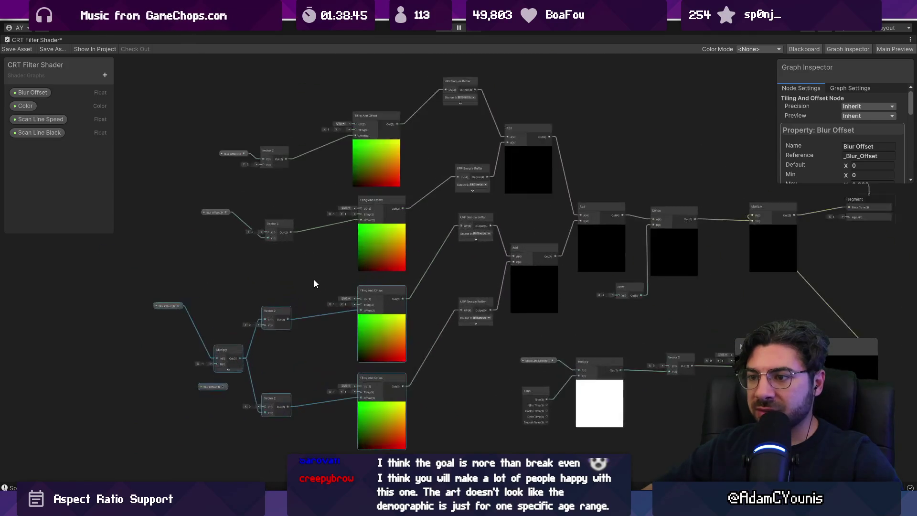
{"action": "left_click_drag", "start_coordinate": [143, 137], "coordinate": [283, 425]}
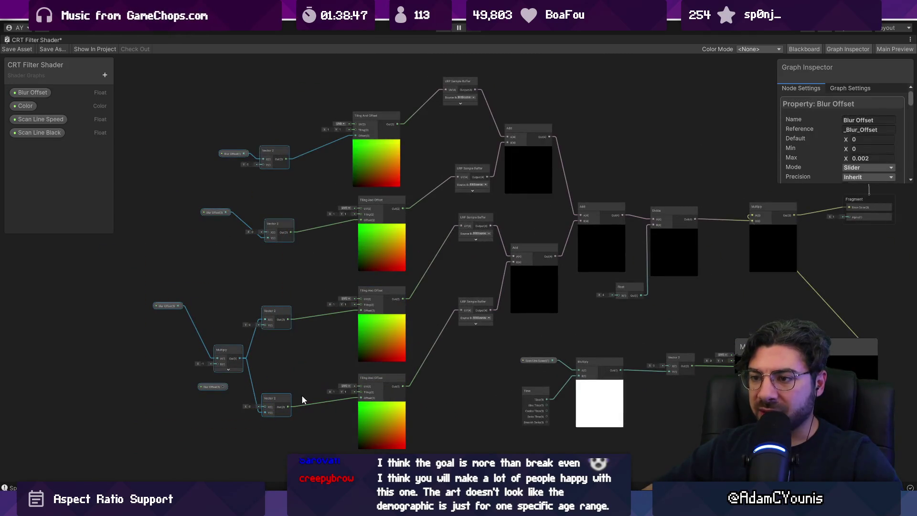
{"action": "mouse_move", "coordinate": [139, 112]}
{"action": "left_mouse_down"}
{"action": "mouse_move", "coordinate": [219, 303]}
{"action": "mouse_move", "coordinate": [293, 433]}
{"action": "left_mouse_up"}
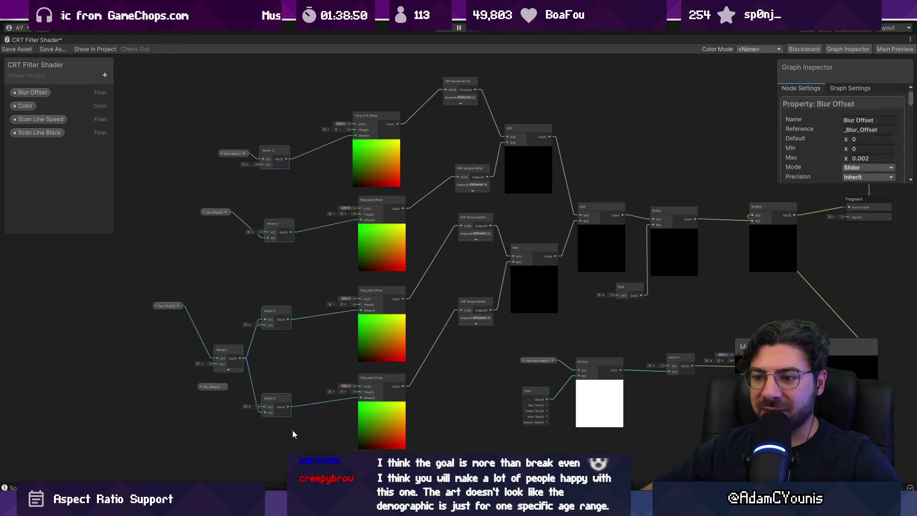
{"action": "left_click_drag", "start_coordinate": [274, 152], "coordinate": [296, 139]}
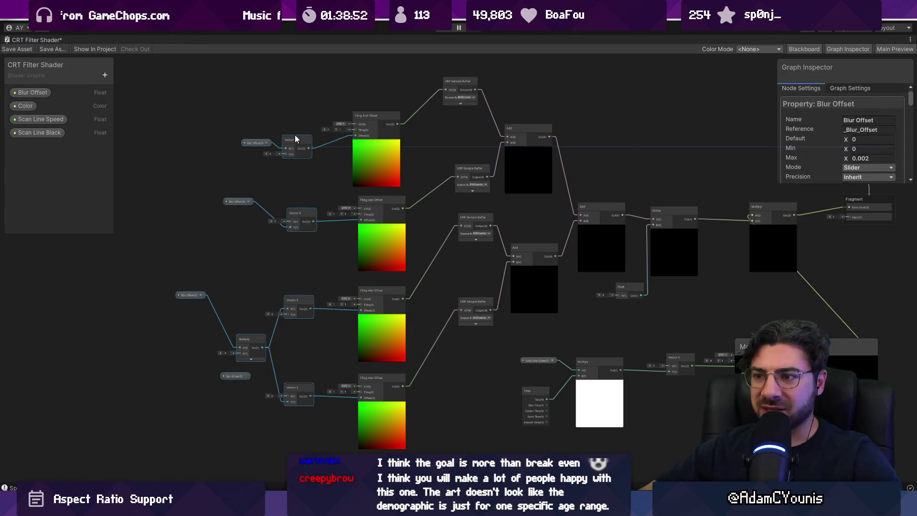
{"action": "left_click_drag", "start_coordinate": [299, 212], "coordinate": [301, 209]}
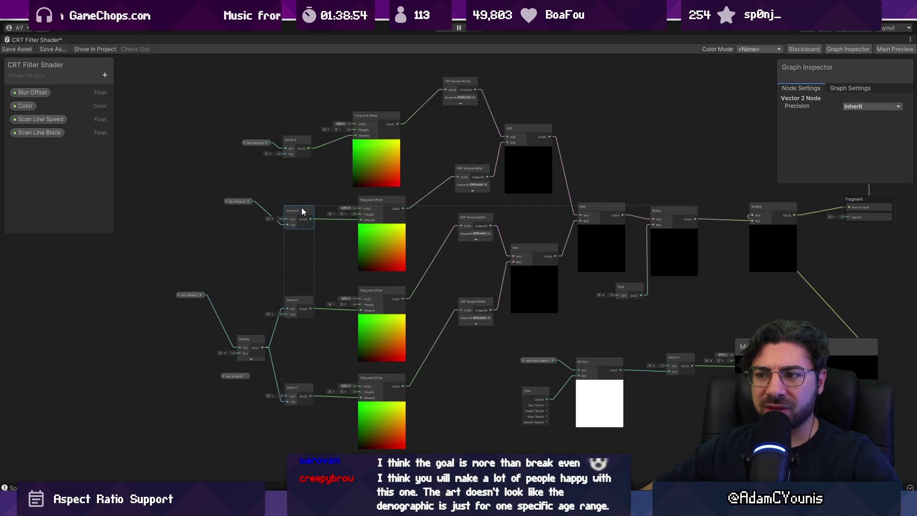
{"action": "left_click_drag", "start_coordinate": [300, 303], "coordinate": [303, 305]}
{"action": "left_click_drag", "start_coordinate": [302, 380], "coordinate": [301, 384]}
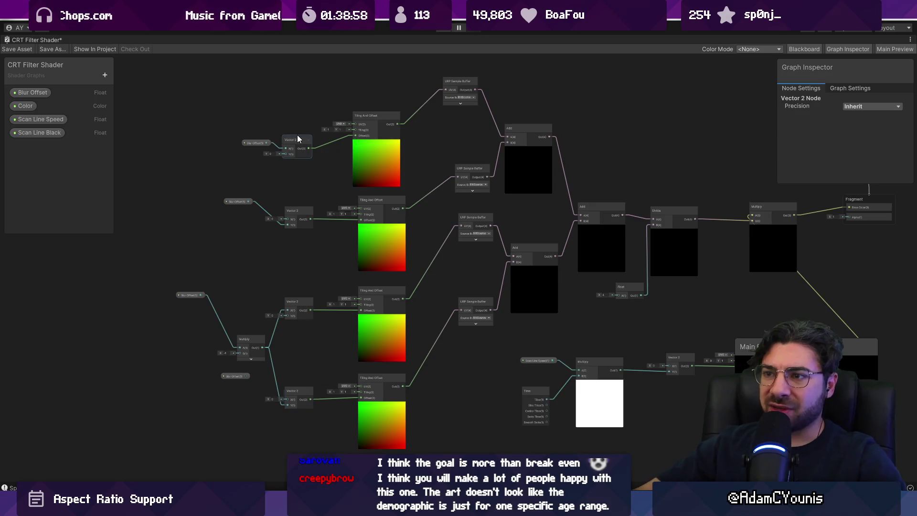
{"action": "left_click_drag", "start_coordinate": [298, 138], "coordinate": [302, 127]}
{"action": "left_click_drag", "start_coordinate": [253, 143], "coordinate": [247, 134]}
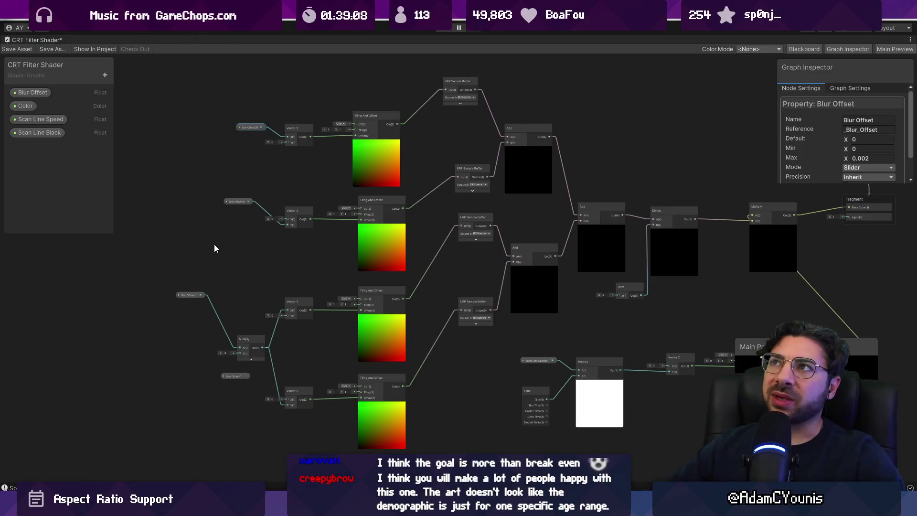
{"action": "scroll", "coordinate": [219, 277], "scroll_direction": "up", "scroll_amount": 5}
{"action": "scroll", "coordinate": [251, 261], "scroll_direction": "down", "scroll_amount": 2}
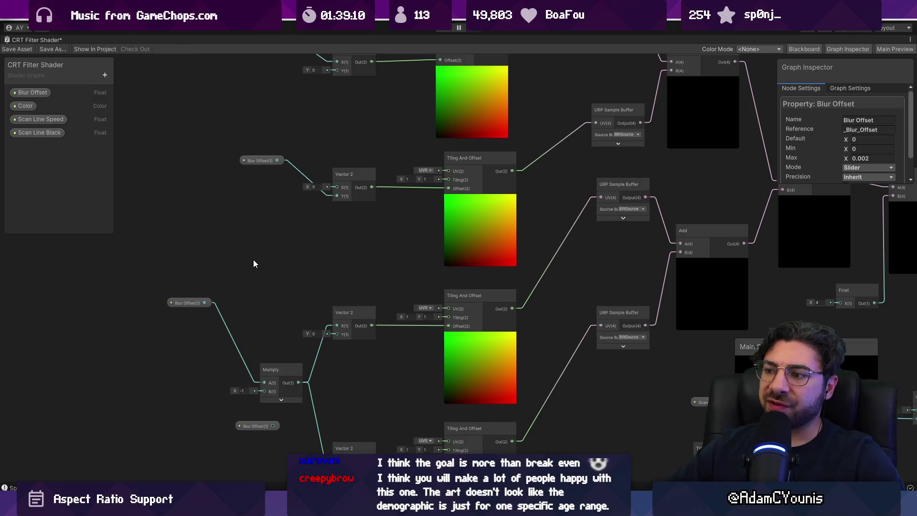
{"action": "scroll", "coordinate": [253, 264], "scroll_direction": "down", "scroll_amount": 2}
- Add a Camera node beside the blur nodes
{"action": "right_click", "coordinate": [158, 262]}
{"action": "left_click", "coordinate": [168, 267]}
{"action": "type", "text": "camera"}
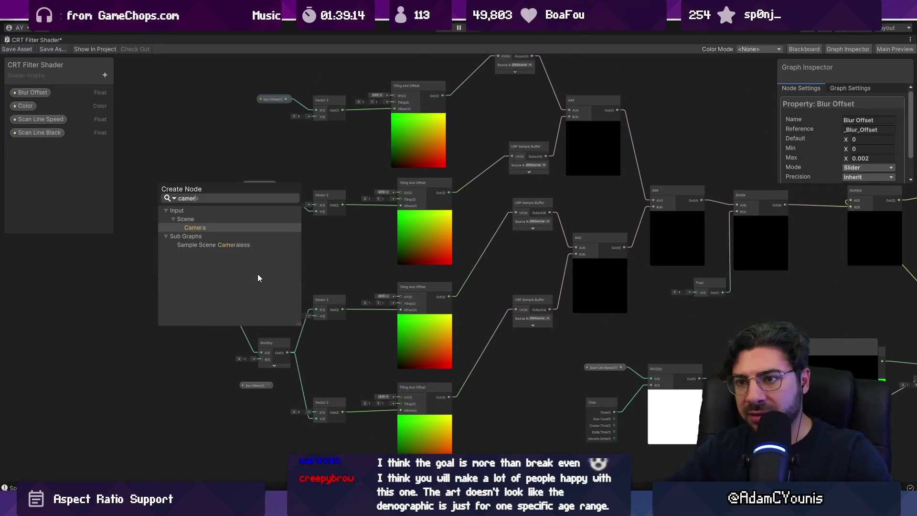
{"action": "key", "text": "Return"}
{"action": "scroll", "coordinate": [151, 299], "scroll_direction": "up", "scroll_amount": 2}
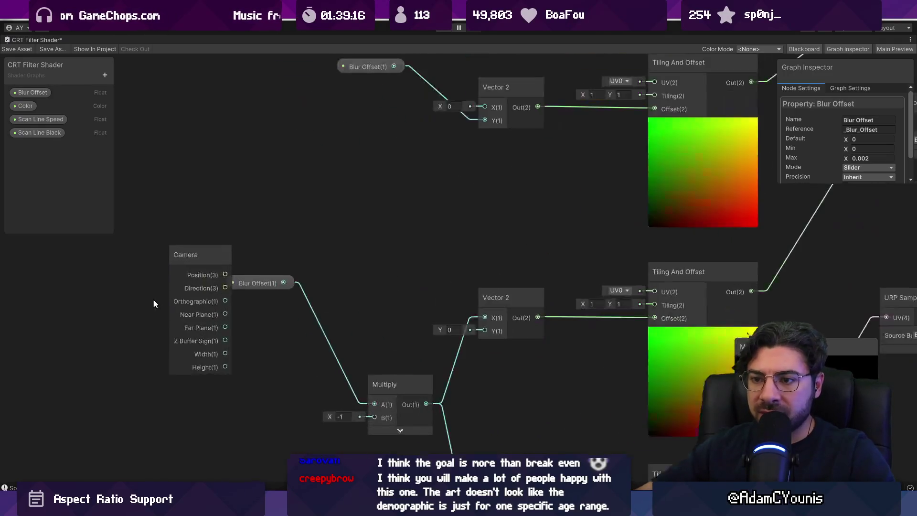
{"action": "left_click_drag", "start_coordinate": [186, 266], "coordinate": [201, 348]}
{"action": "scroll", "coordinate": [213, 340], "scroll_direction": "down", "scroll_amount": 2}
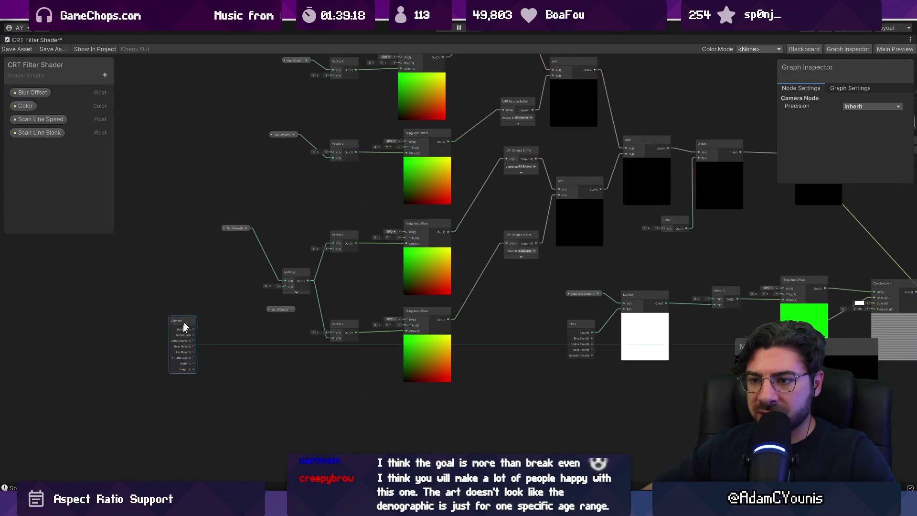
{"action": "scroll", "coordinate": [209, 351], "scroll_direction": "up", "scroll_amount": 3}
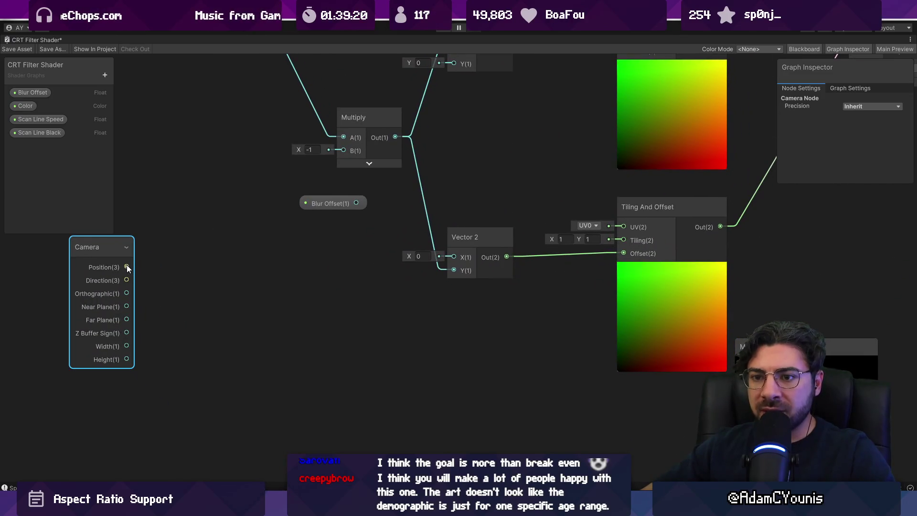
- Create a Split node fed by the Camera's Position output
{"action": "left_click_drag", "start_coordinate": [127, 266], "coordinate": [211, 373]}
{"action": "type", "text": "spli"}
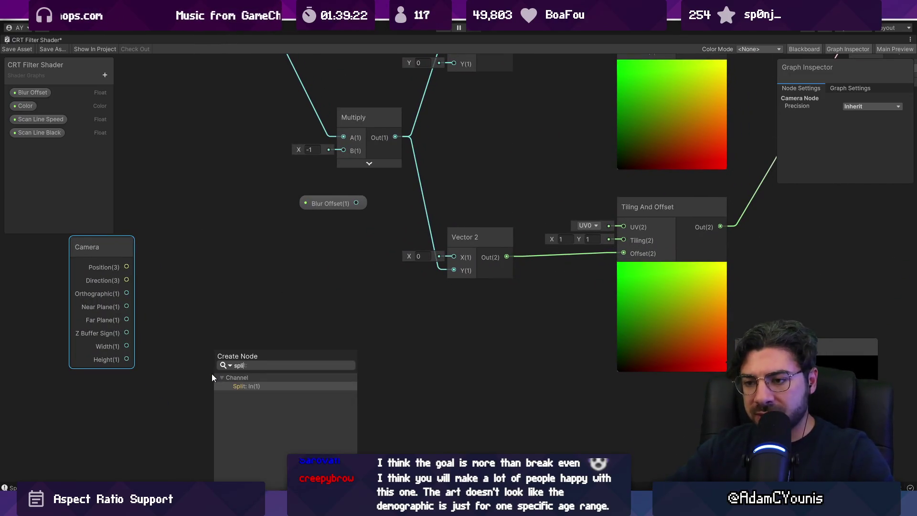
{"action": "key", "text": "Return"}
{"action": "mouse_move", "coordinate": [262, 397]}
{"action": "left_mouse_down"}
{"action": "mouse_move", "coordinate": [457, 382]}
{"action": "mouse_move", "coordinate": [469, 394]}
{"action": "left_mouse_up"}
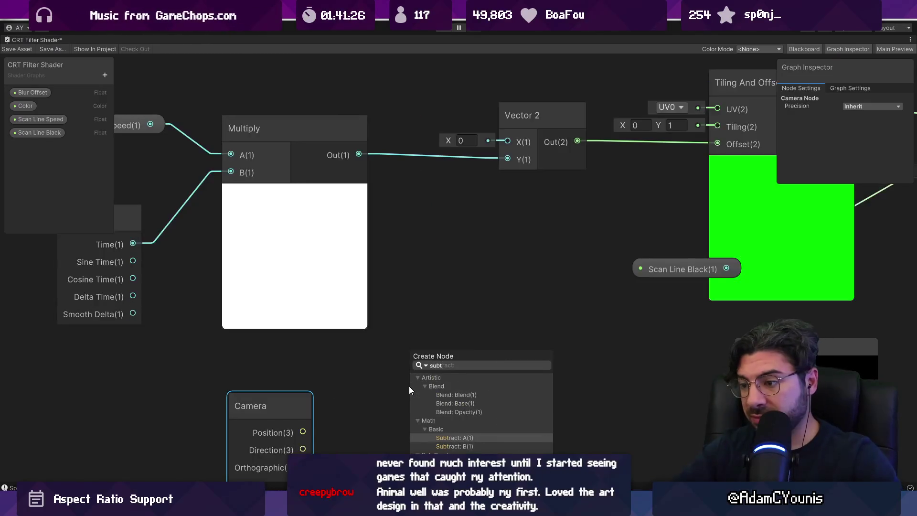
{"action": "key", "text": "Escape"}
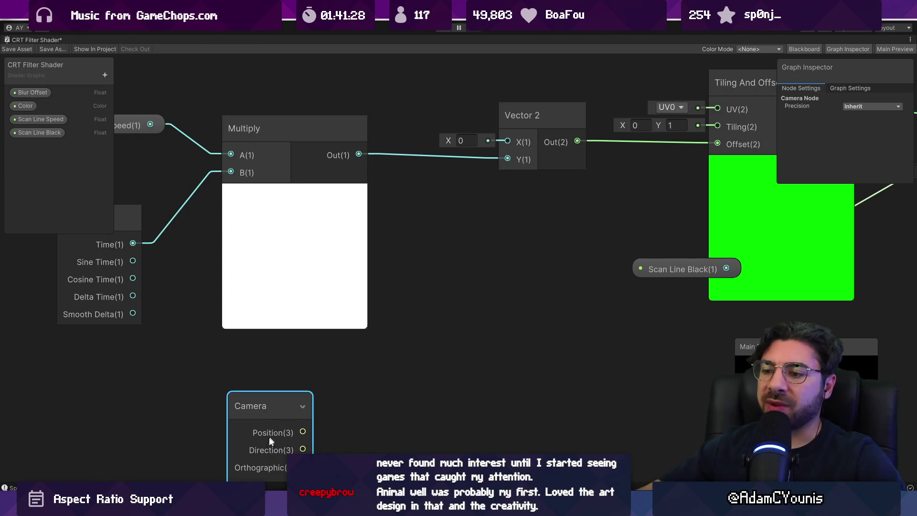
{"action": "key", "text": "space"}
{"action": "type", "text": "add"}
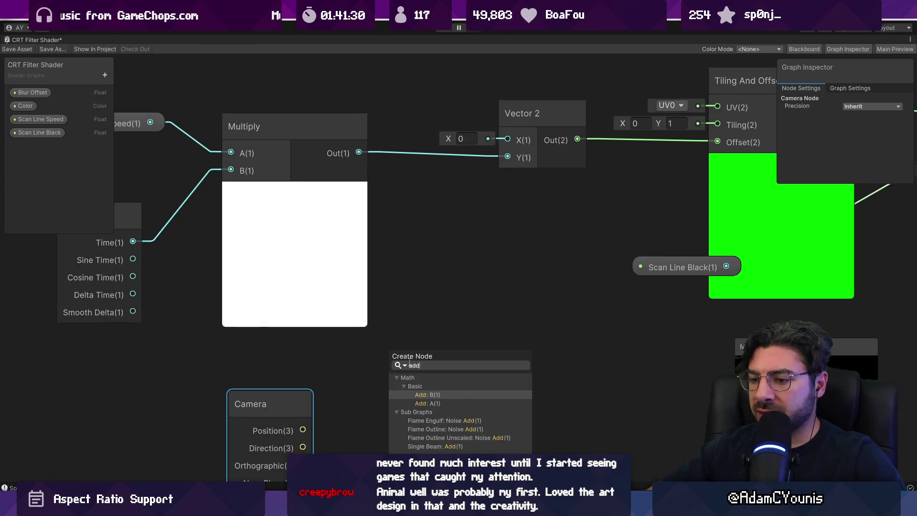
{"action": "key", "text": "Escape"}
{"action": "key", "text": "space"}
{"action": "type", "text": "slpot"}
{"action": "key", "text": "BackSpace"}
{"action": "key", "text": "BackSpace"}
{"action": "key", "text": "BackSpace"}
{"action": "type", "text": "plit"}
{"action": "key", "text": "Return"}
- Add Split G to the Multiply output with an Add node wired into Vector 2 Y
{"action": "left_click_drag", "start_coordinate": [419, 404], "coordinate": [437, 250]}
{"action": "type", "text": "add"}
{"action": "key", "text": "Return"}
{"action": "mouse_move", "coordinate": [359, 153]}
{"action": "left_mouse_down"}
{"action": "mouse_move", "coordinate": [435, 252]}
{"action": "mouse_move", "coordinate": [449, 256]}
{"action": "left_mouse_up"}
{"action": "left_click_drag", "start_coordinate": [577, 256], "coordinate": [508, 158]}
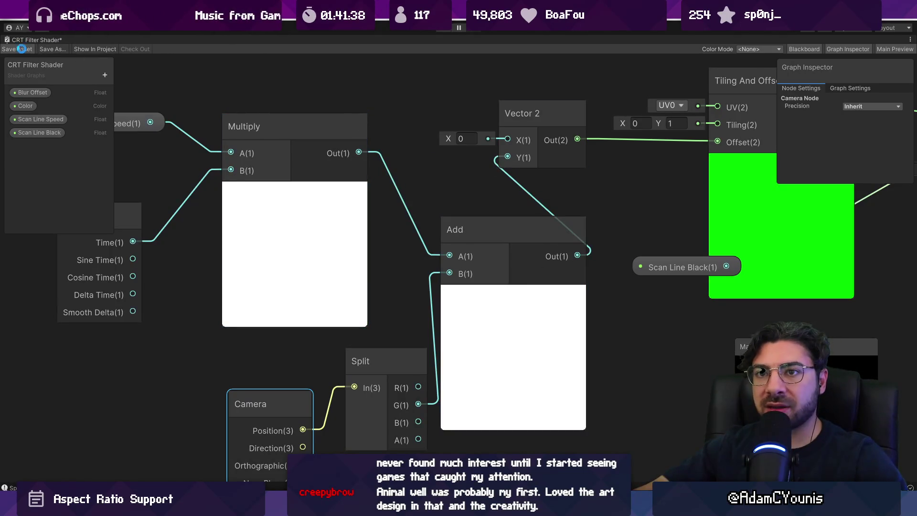
{"action": "double_click", "coordinate": [29, 39]}
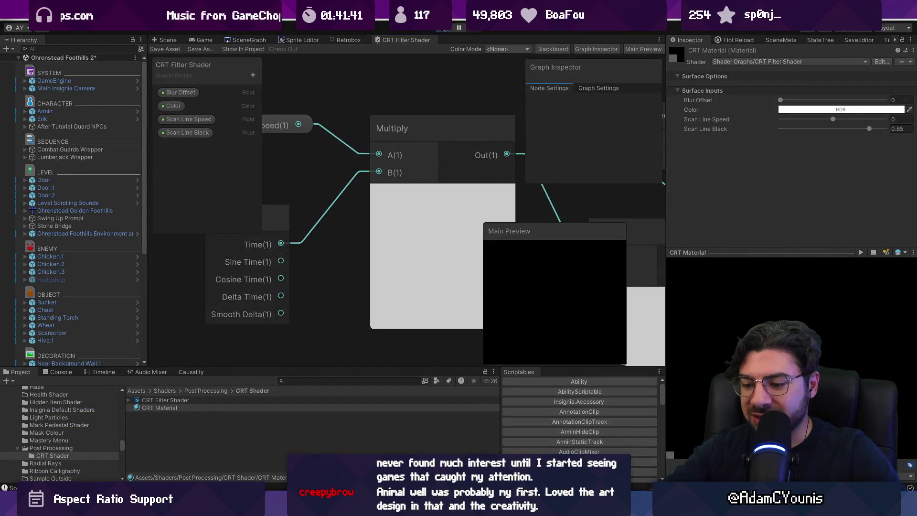
- Play the game, running the character through the door, across rooftops and back through the village
{"action": "left_click", "coordinate": [443, 29]}
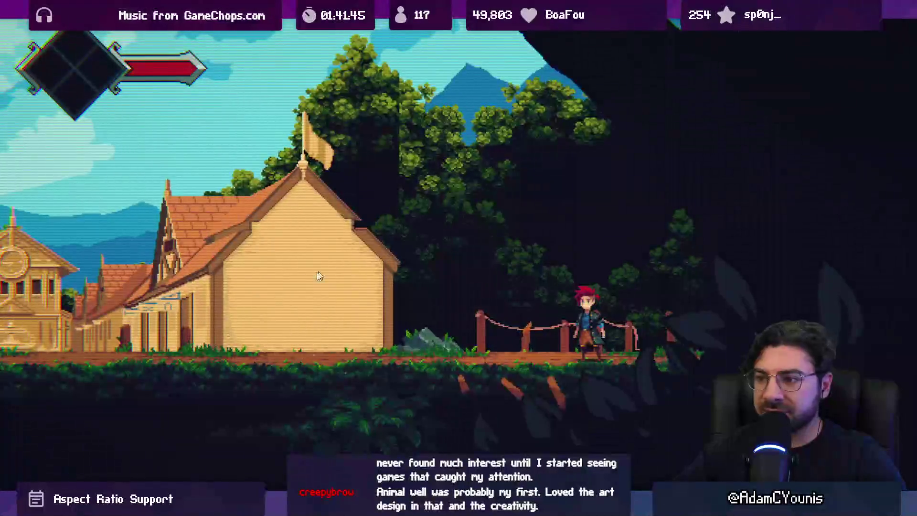
{"action": "key", "text": "s"}
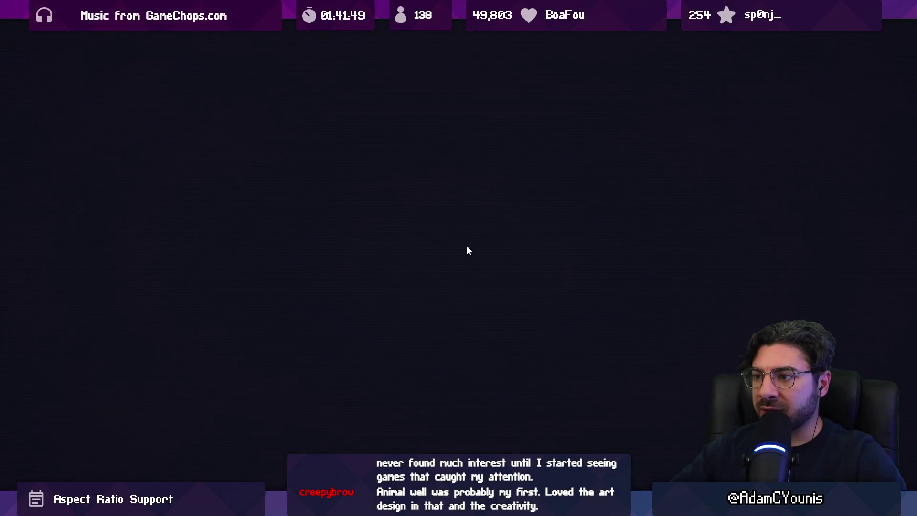
{"action": "key", "text": "space"}
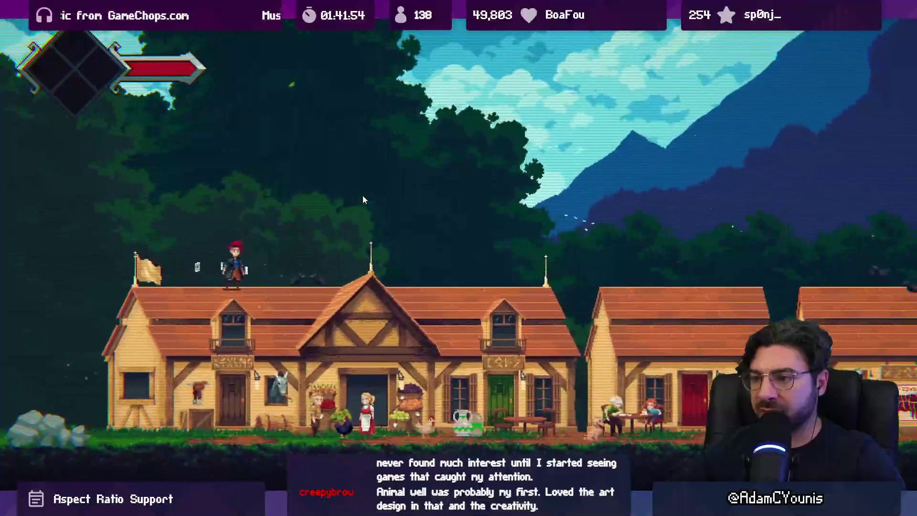
{"action": "key", "text": "d"}
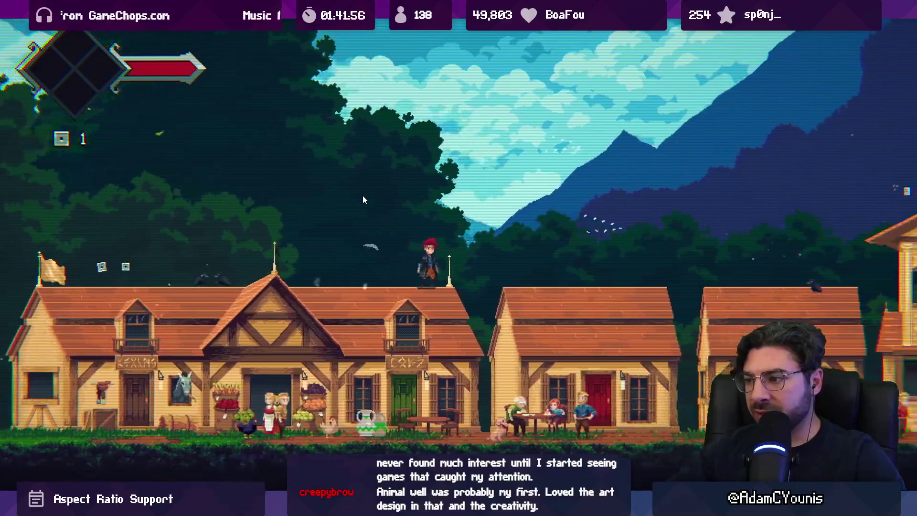
{"action": "key", "text": "d"}
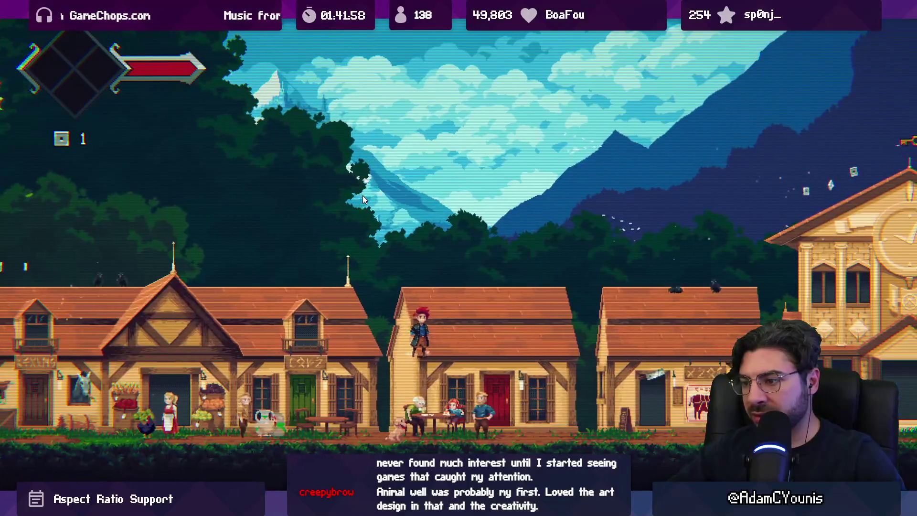
{"action": "key", "text": "a"}
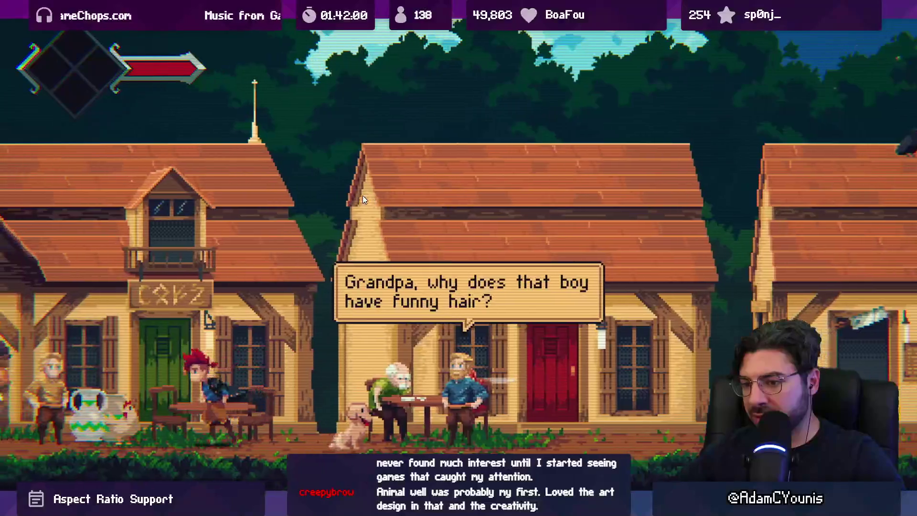
{"action": "key", "text": "a"}
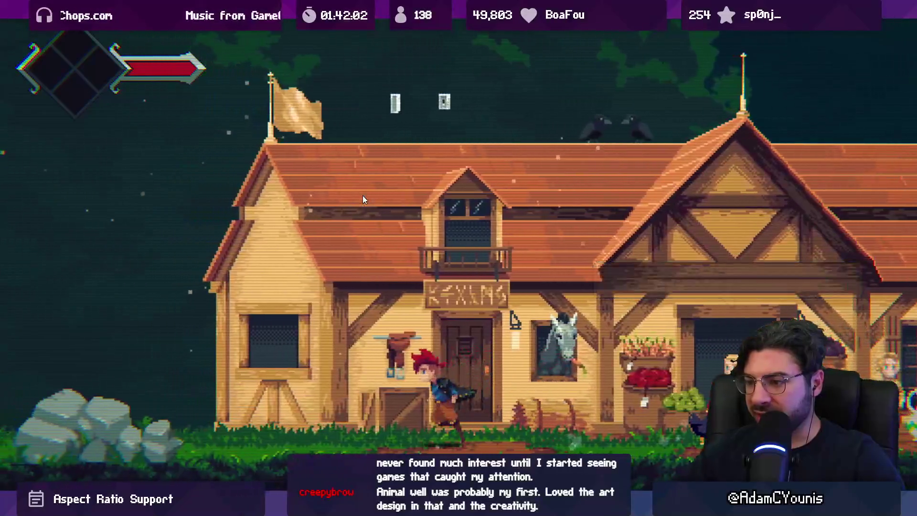
{"action": "key", "text": "a"}
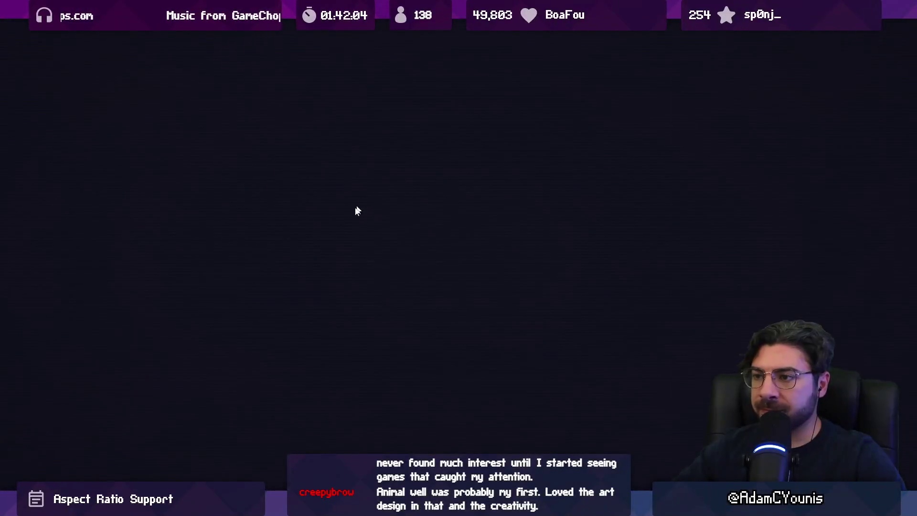
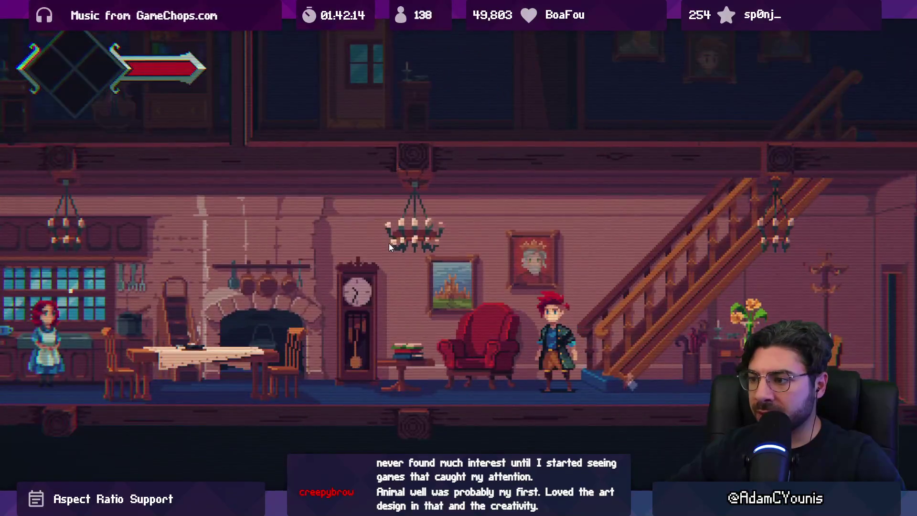
- Walk the character up the staircase, then go back to the enlarged CRT Filter Shader graph
{"action": "key", "text": "space"}
{"action": "key", "text": "Right"}
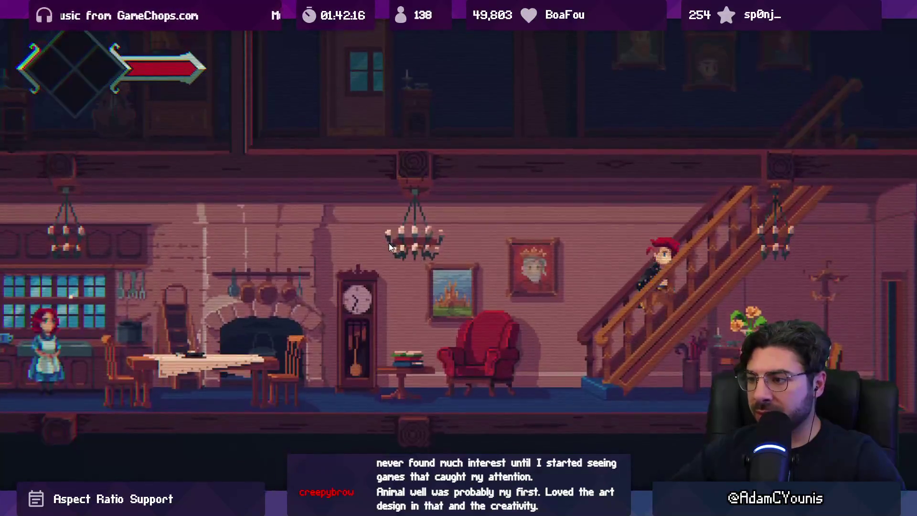
{"action": "key", "text": "shift+space"}
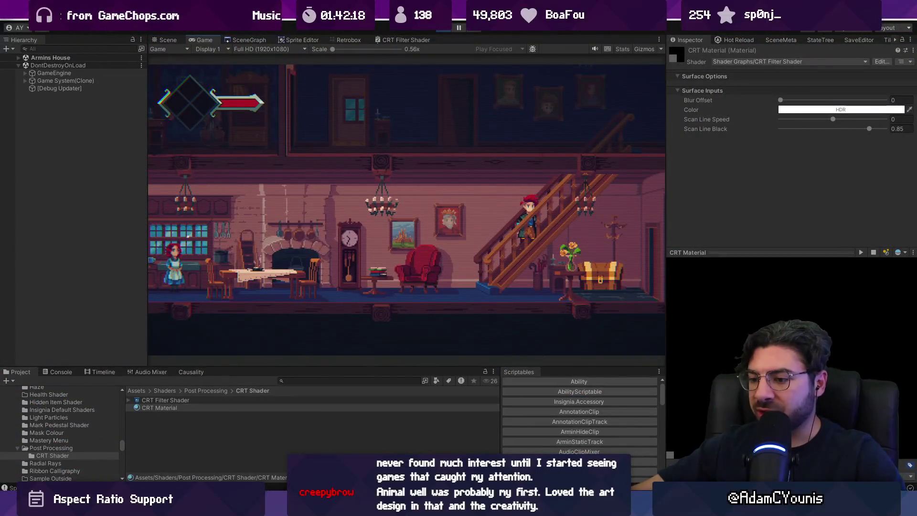
{"action": "left_click", "coordinate": [394, 40]}
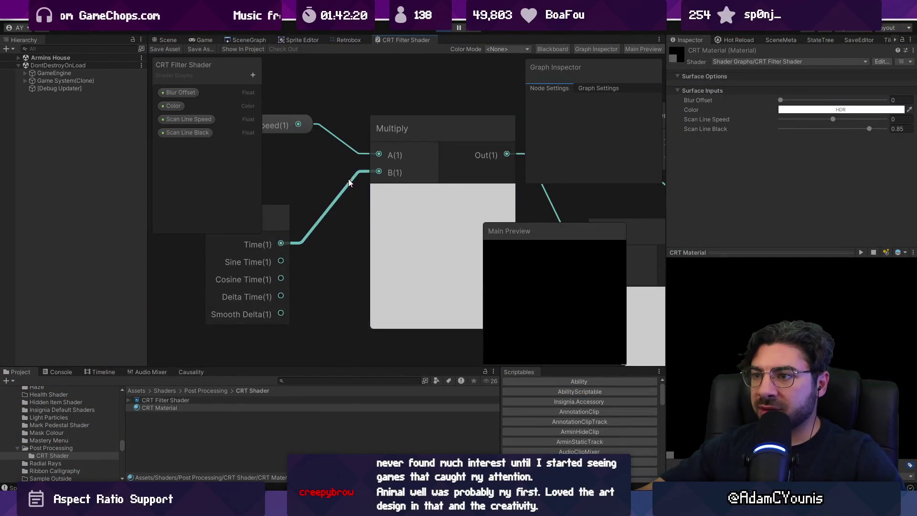
{"action": "key", "text": "shift+space"}
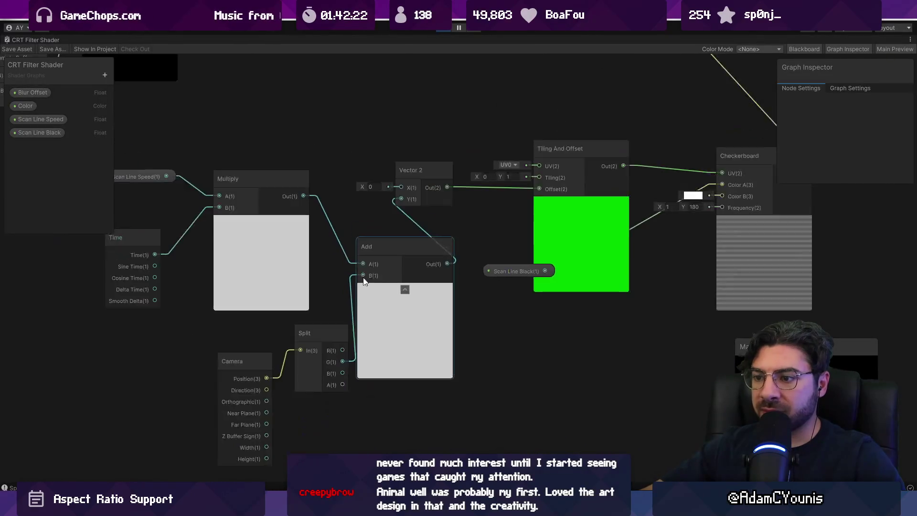
- Replace the Add node with Subtract (Multiply minus camera G into Vector 2 Y) and save
{"action": "key", "text": "space"}
{"action": "type", "text": "a"}
{"action": "key", "text": "BackSpace"}
{"action": "type", "text": "sub"}
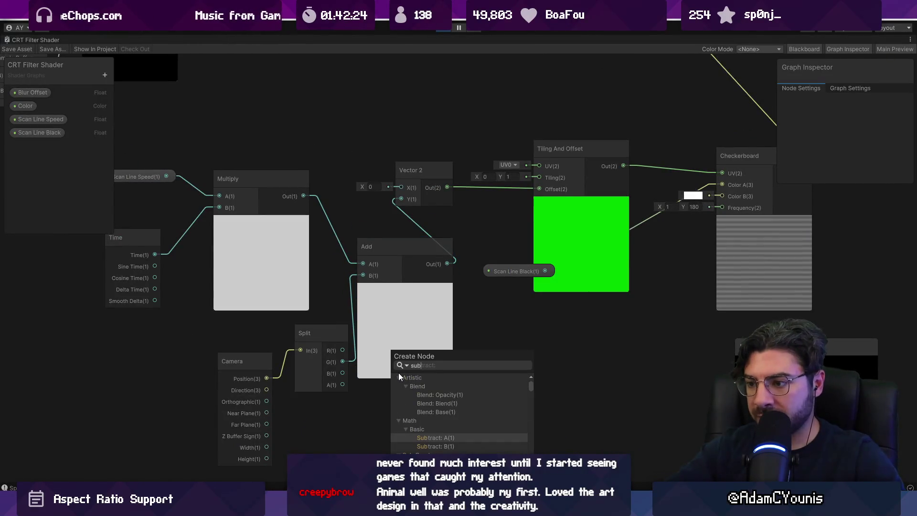
{"action": "key", "text": "Return"}
{"action": "left_click", "coordinate": [417, 300]}
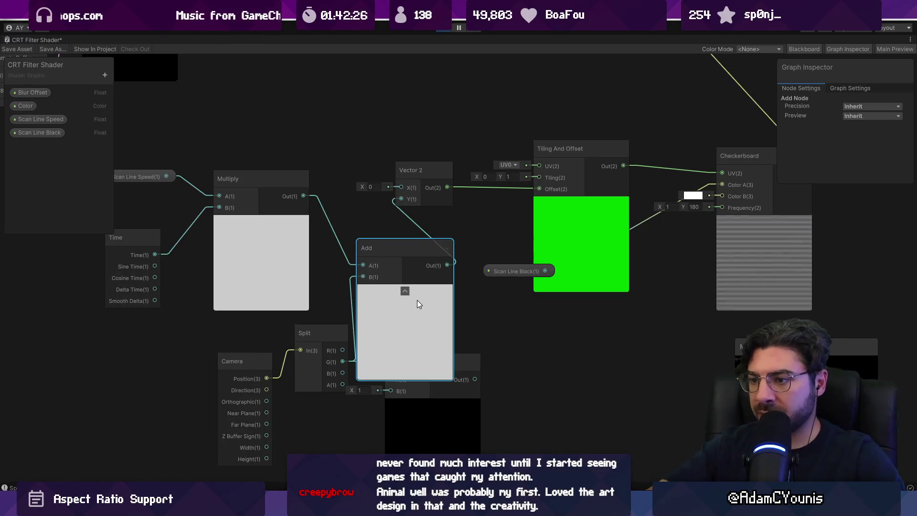
{"action": "key", "text": "Delete"}
{"action": "left_click", "coordinate": [306, 199]}
{"action": "left_click_drag", "start_coordinate": [306, 199], "coordinate": [391, 390]}
{"action": "left_click_drag", "start_coordinate": [476, 379], "coordinate": [402, 199]}
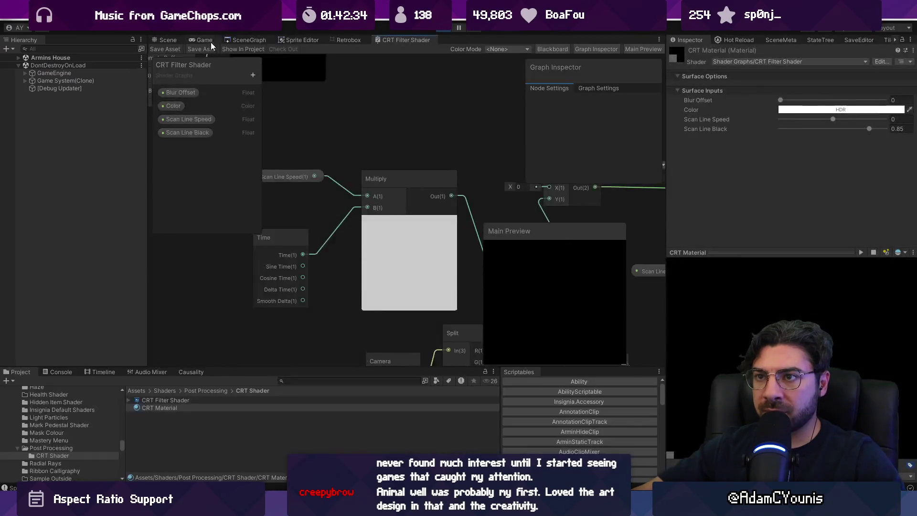
{"action": "left_click", "coordinate": [211, 42]}
- Test the Subtract version in the full-screen game, then return to the shader graph
{"action": "key", "text": "shift+space"}
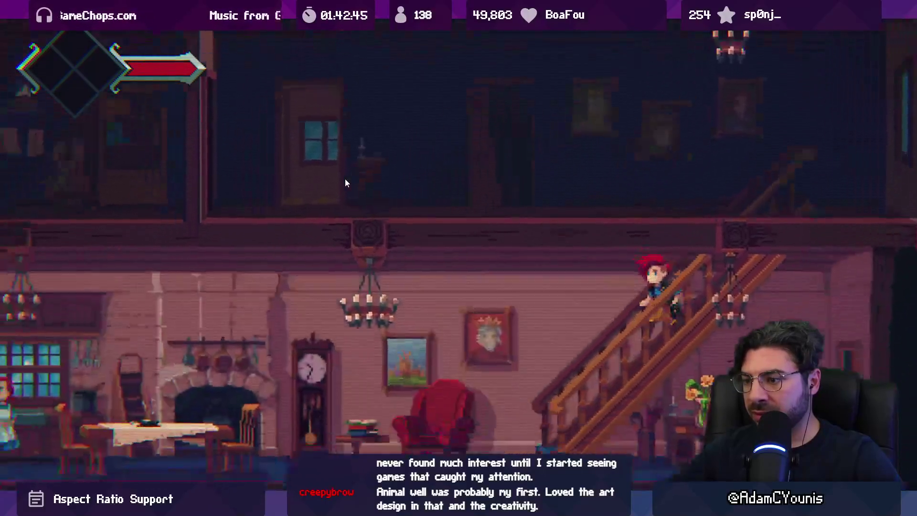
{"action": "key", "text": "shift+space"}
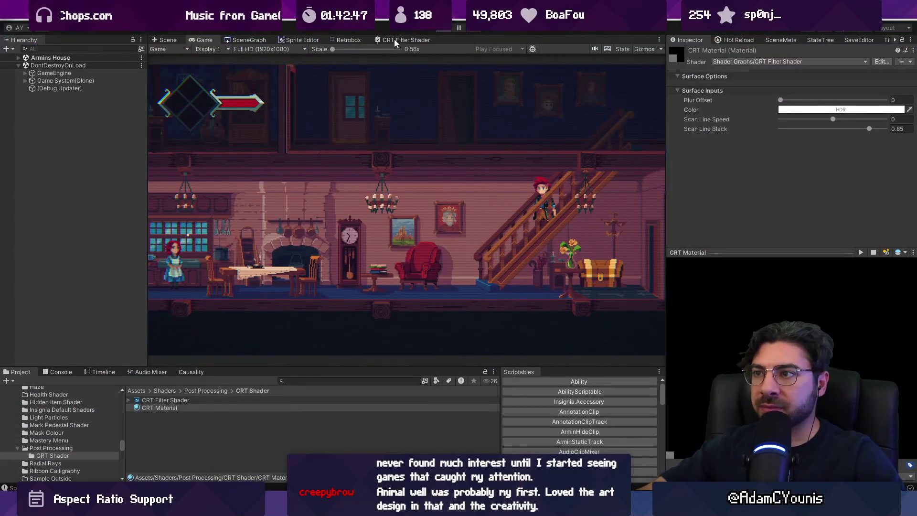
{"action": "left_click", "coordinate": [396, 42]}
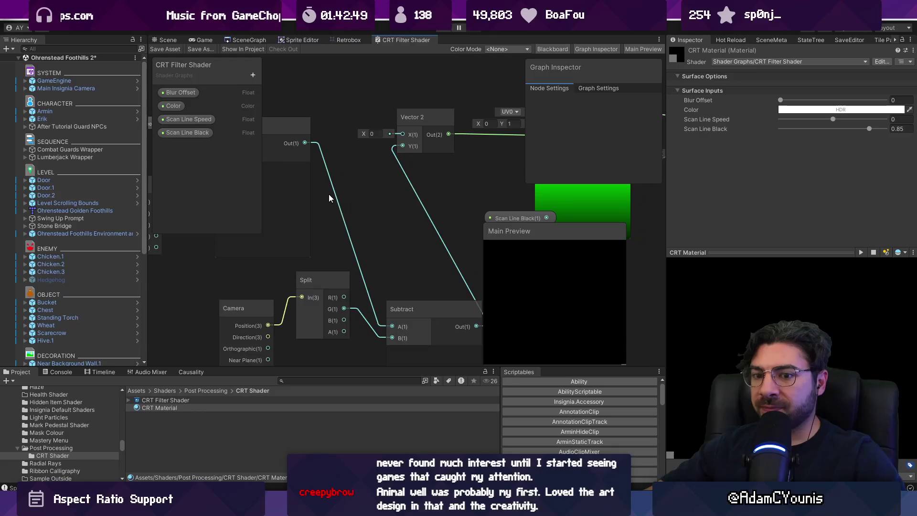
{"action": "key", "text": "F9"}
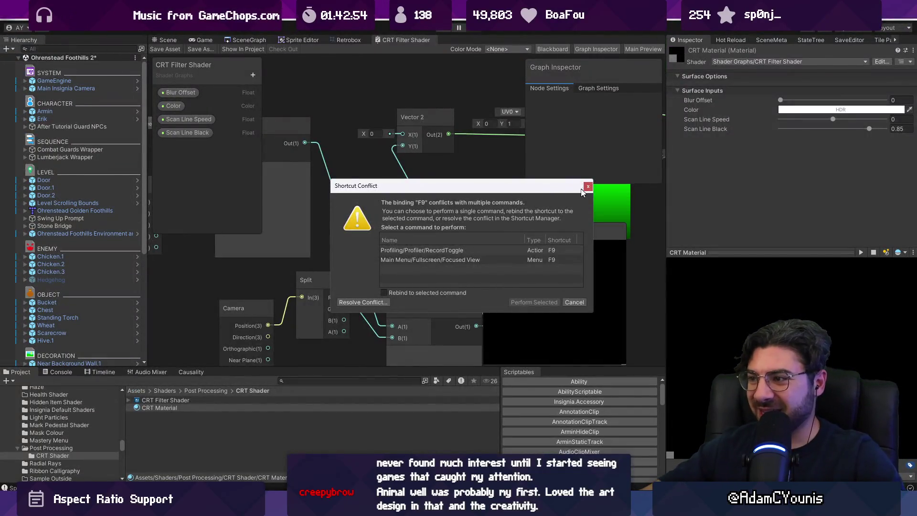
{"action": "left_click", "coordinate": [587, 186]}
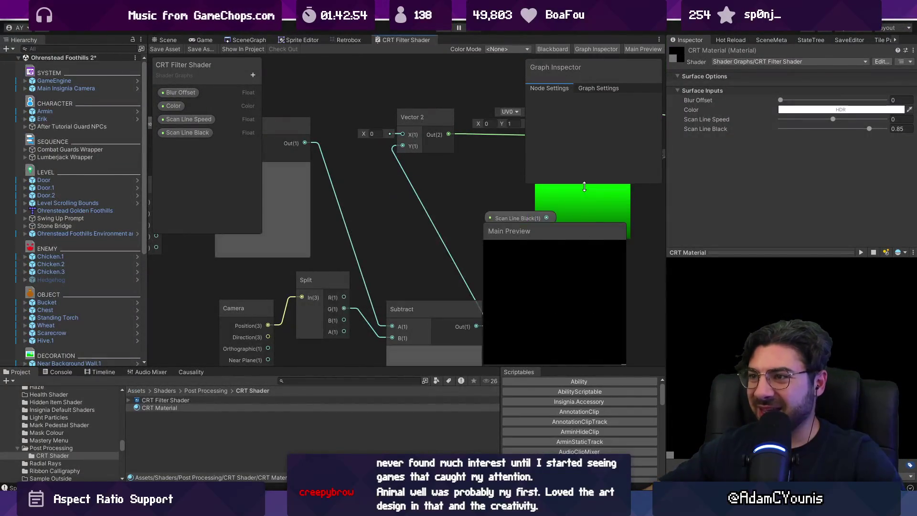
{"action": "double_click", "coordinate": [414, 37]}
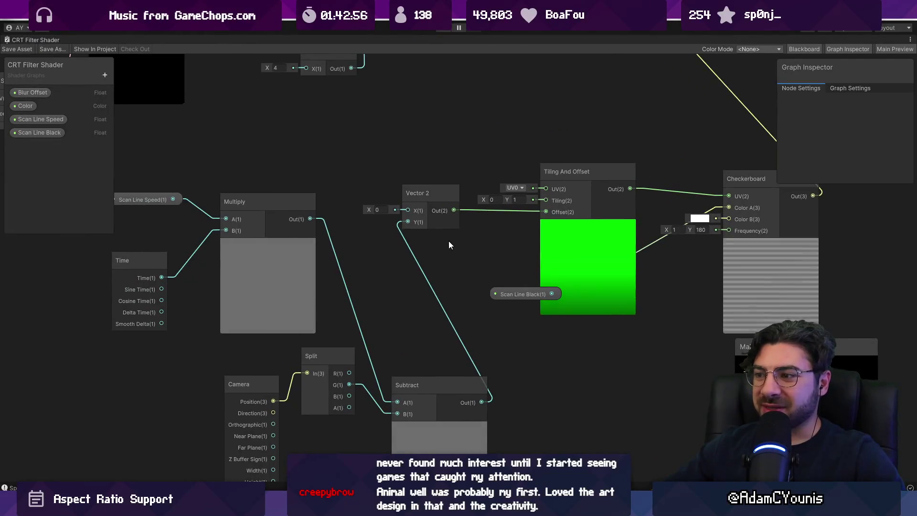
- Undo back to the original Add node setup and save the shader graph
{"action": "key", "text": "ctrl+z"}
{"action": "key", "text": "ctrl+z"}
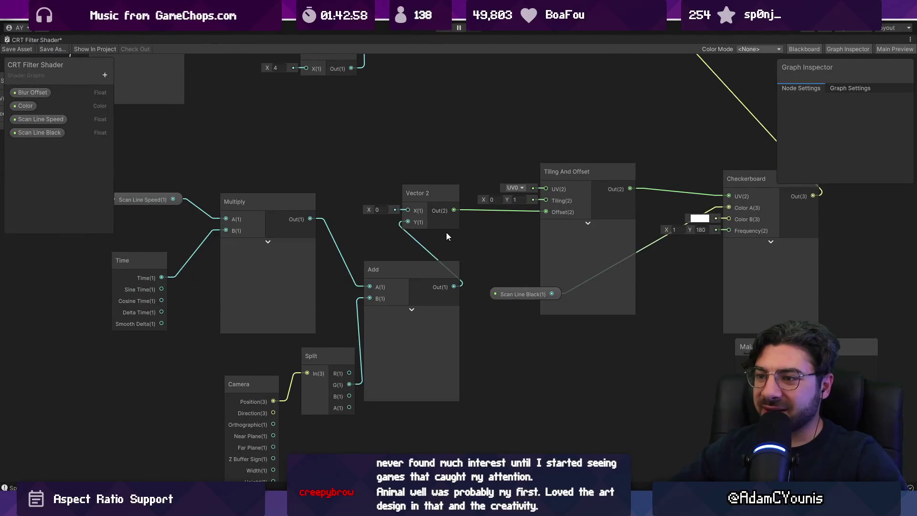
{"action": "key", "text": "ctrl+z"}
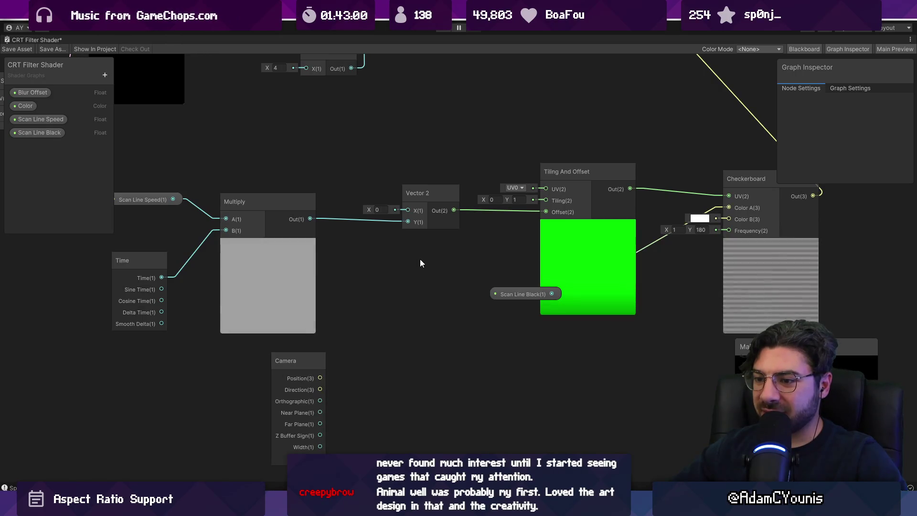
{"action": "key", "text": "ctrl+z"}
{"action": "key", "text": "ctrl+z"}
{"action": "key", "text": "ctrl+z"}
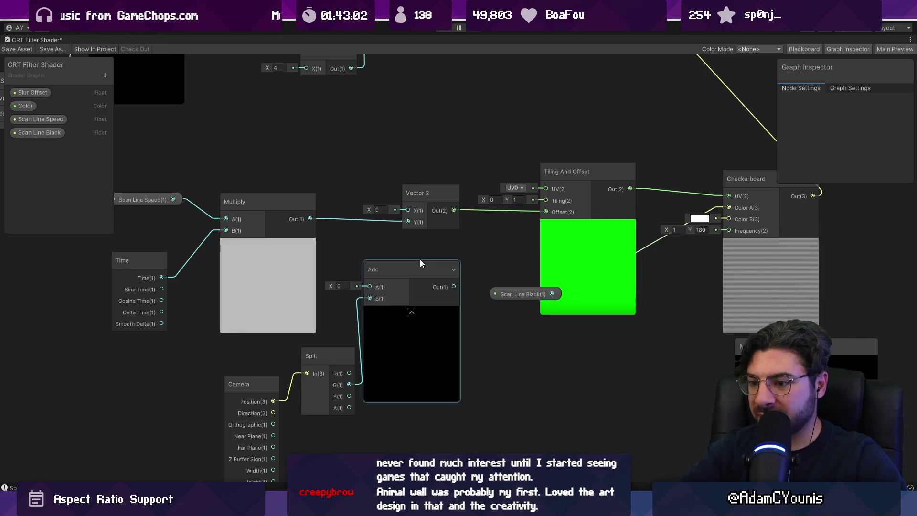
{"action": "key", "text": "ctrl+z"}
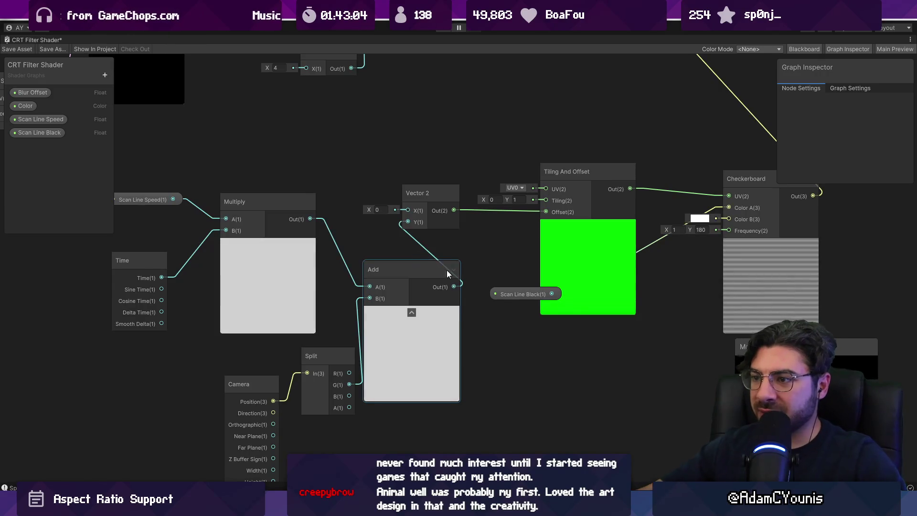
{"action": "left_click", "coordinate": [21, 49]}
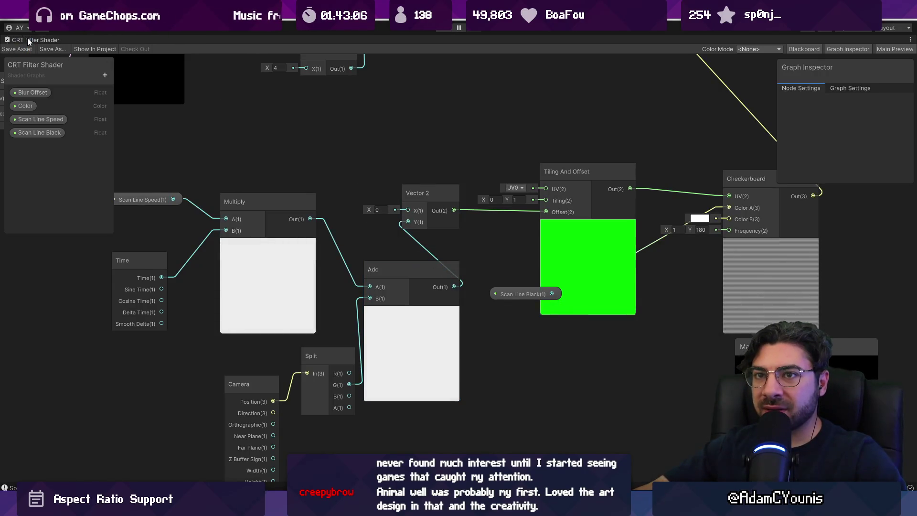
- Load Armins House from the scene graph without saving the current scene
{"action": "double_click", "coordinate": [27, 39]}
{"action": "left_click", "coordinate": [213, 38]}
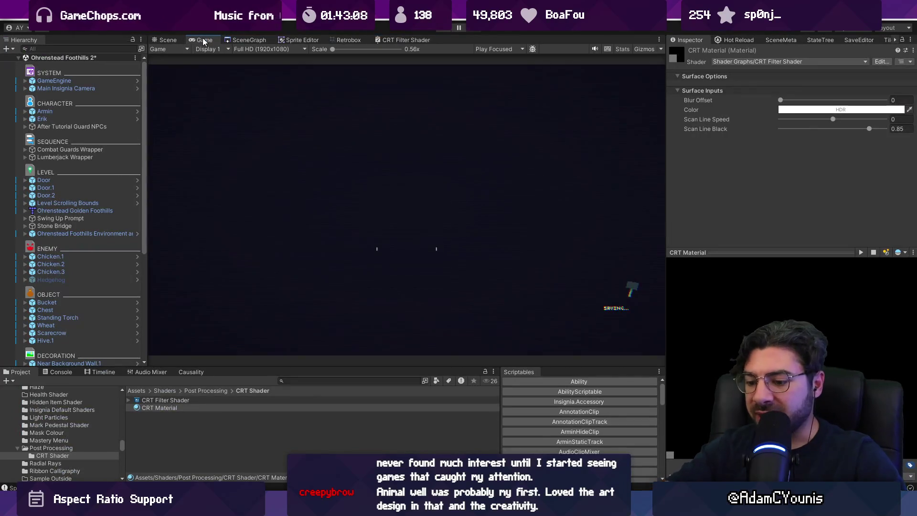
{"action": "double_click", "coordinate": [203, 38]}
{"action": "key", "text": "shift+space"}
{"action": "left_click", "coordinate": [265, 40]}
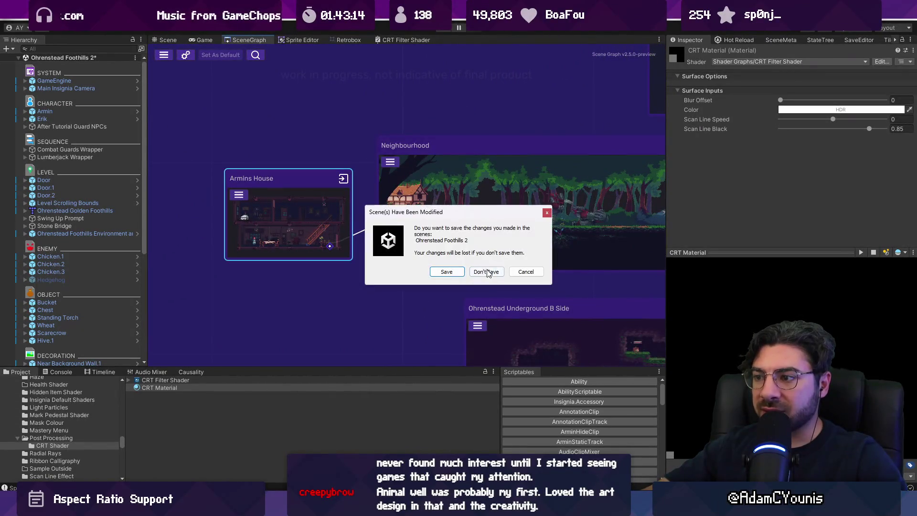
{"action": "left_click", "coordinate": [487, 272]}
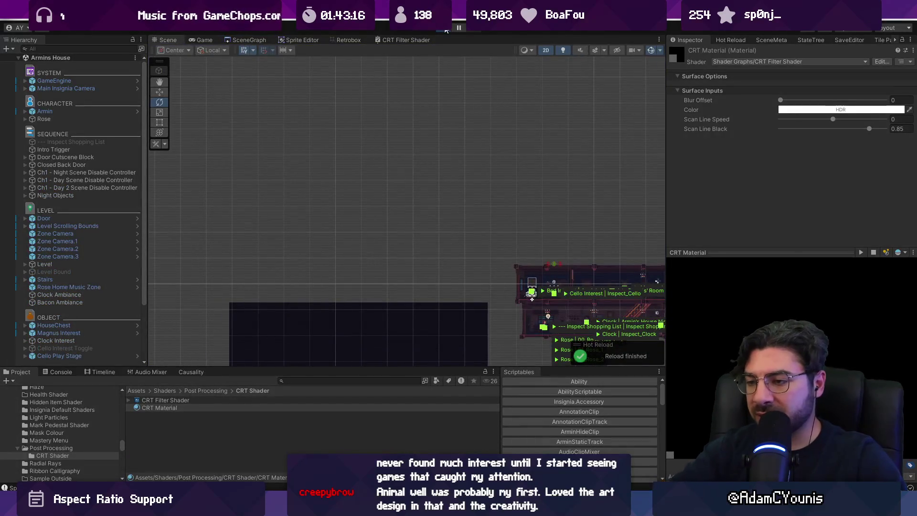
- Play the Armins House scene to test the shader, then open the CRT Filter Shader graph
{"action": "left_click", "coordinate": [445, 30]}
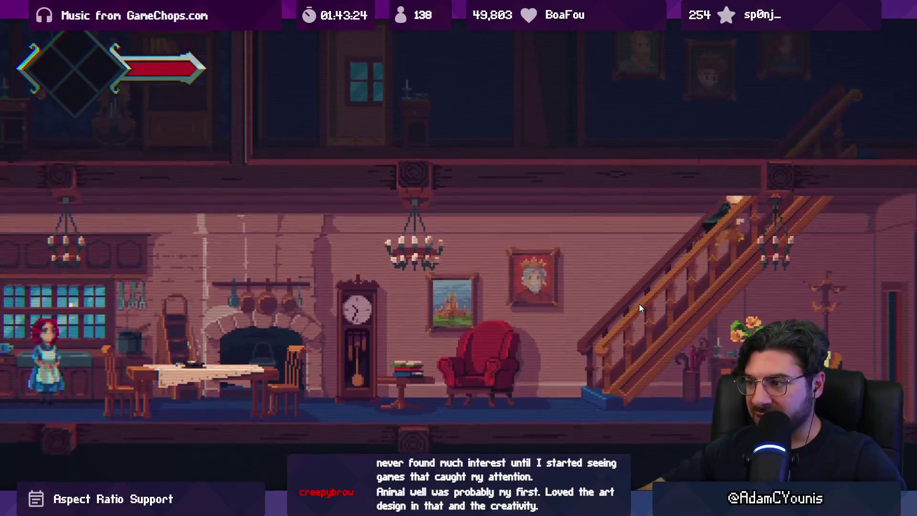
{"action": "key", "text": "shift+space"}
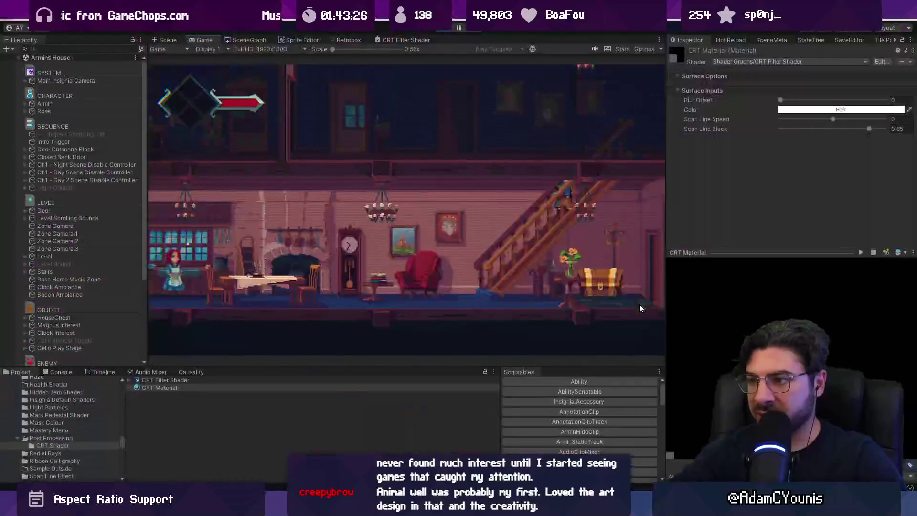
{"action": "key", "text": "alt+Tab"}
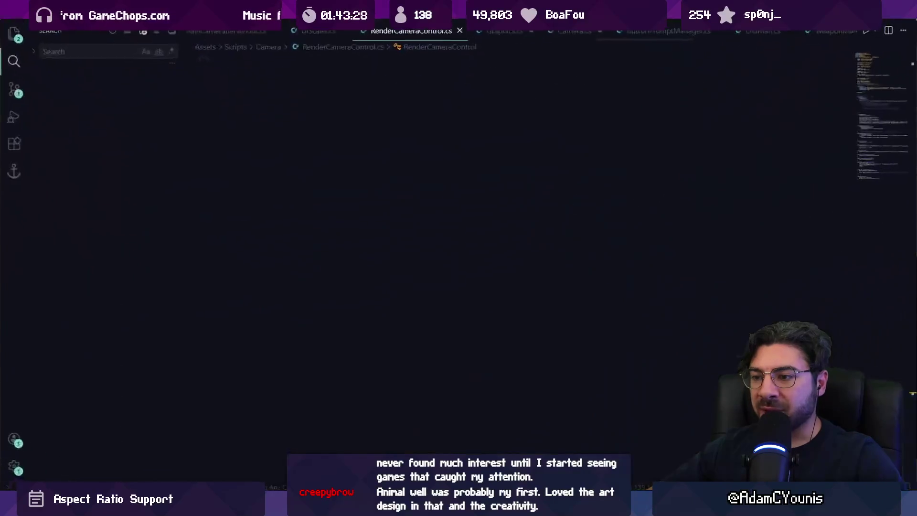
{"action": "key", "text": "alt+Tab"}
{"action": "left_click", "coordinate": [392, 40]}
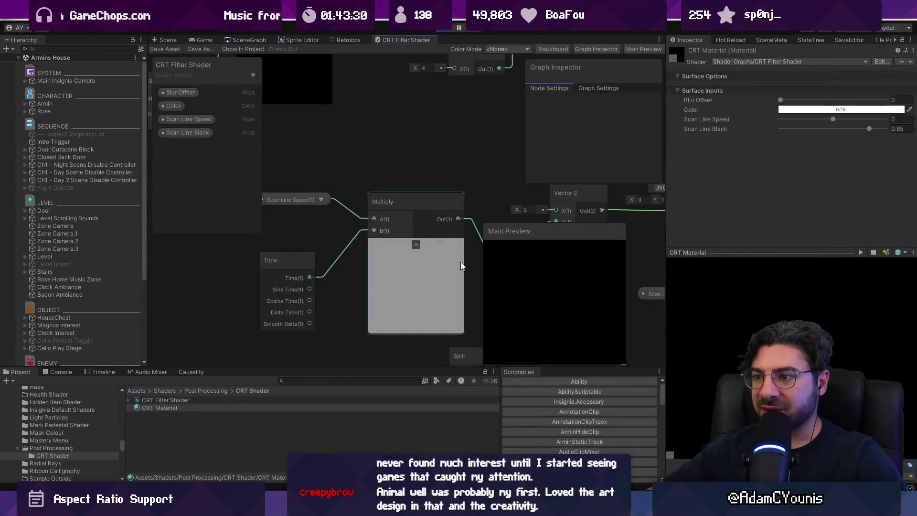
{"action": "double_click", "coordinate": [395, 41]}
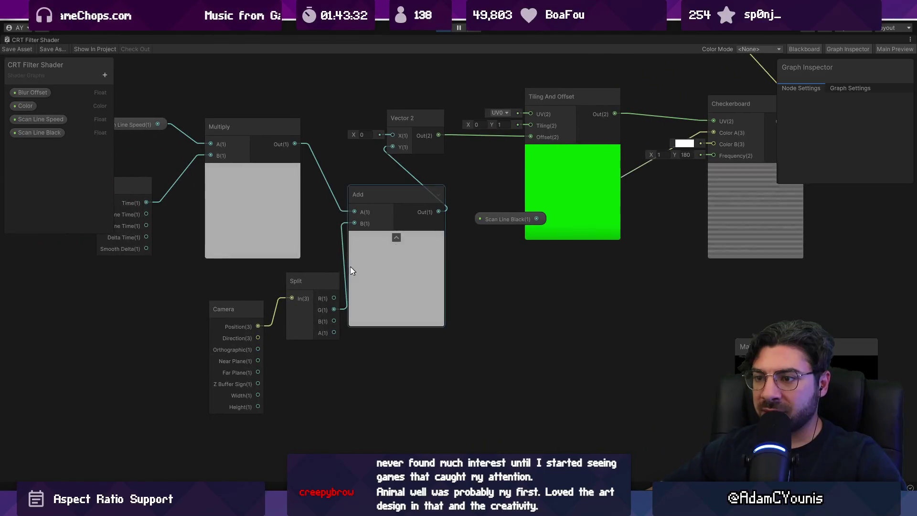
- Add a Multiply of Split G and camera orthographic size feeding Add B, and save the graph
{"action": "left_click_drag", "start_coordinate": [308, 341], "coordinate": [311, 342]}
{"action": "left_click_drag", "start_coordinate": [316, 308], "coordinate": [225, 342]}
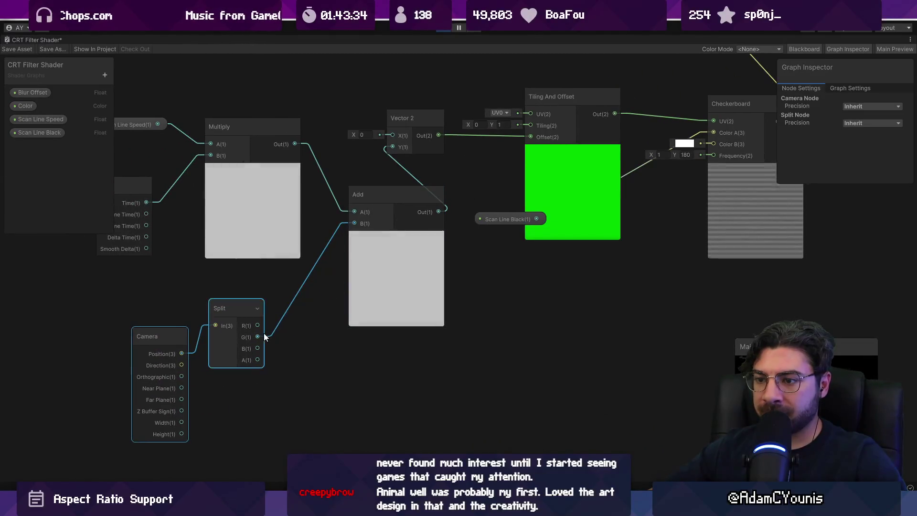
{"action": "left_click_drag", "start_coordinate": [298, 360], "coordinate": [298, 360]}
{"action": "type", "text": "mult"}
{"action": "key", "text": "Return"}
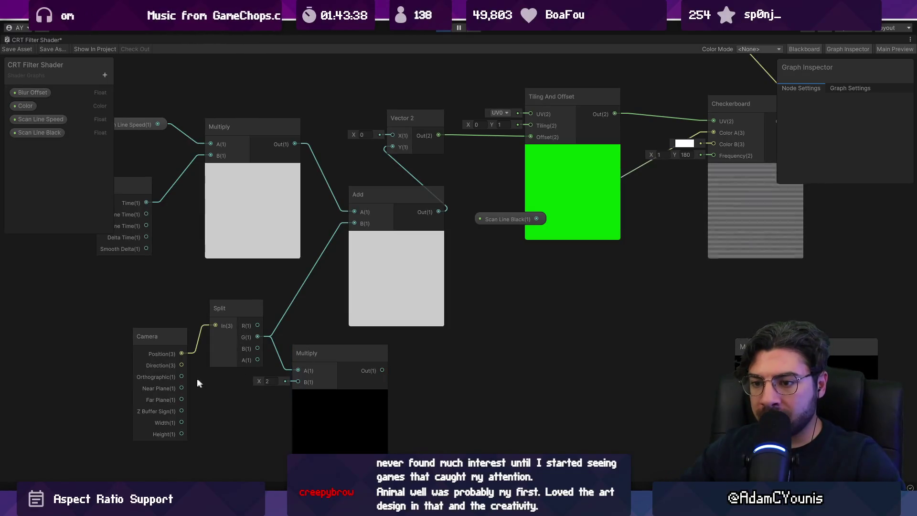
{"action": "left_click_drag", "start_coordinate": [182, 376], "coordinate": [292, 386]}
{"action": "left_click_drag", "start_coordinate": [366, 372], "coordinate": [371, 261]}
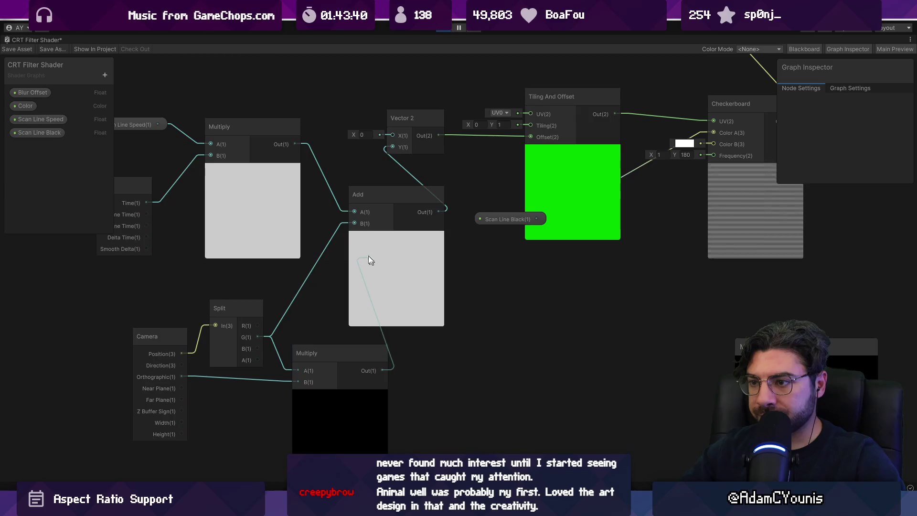
{"action": "left_click", "coordinate": [16, 49]}
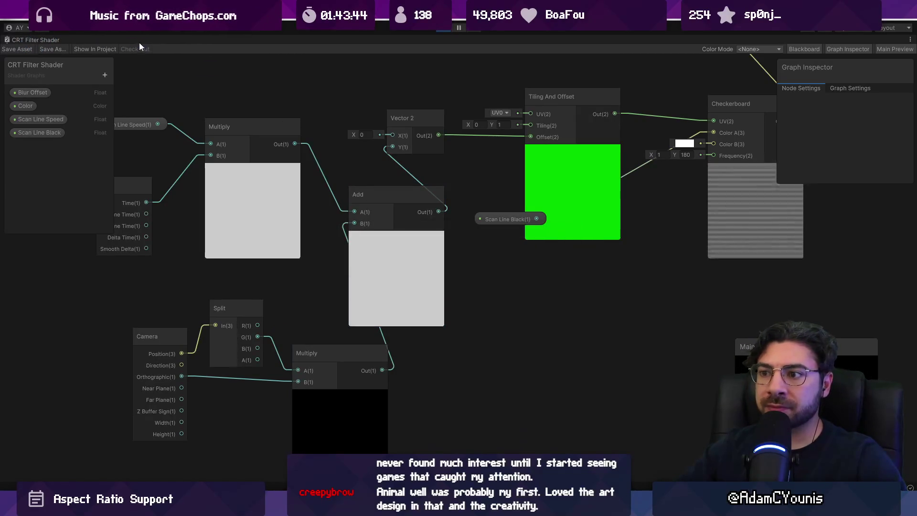
{"action": "double_click", "coordinate": [48, 37]}
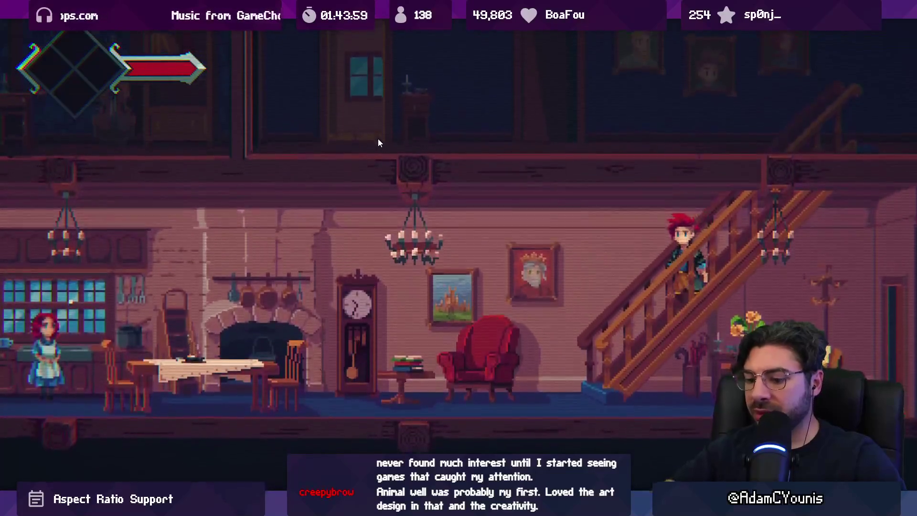
{"action": "key", "text": "shift+space"}
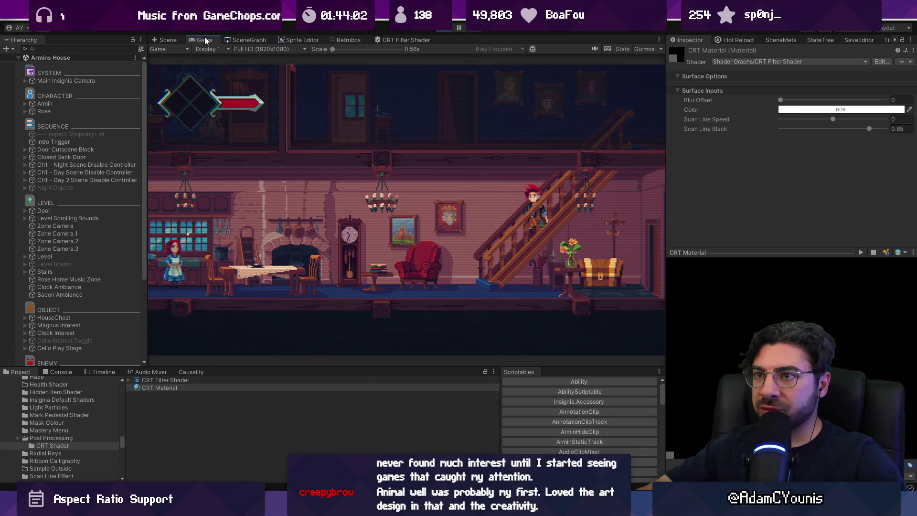
- Add a Multiply from camera Orthographic into the upper Multiply's B and save
{"action": "left_click", "coordinate": [333, 43]}
{"action": "left_click", "coordinate": [405, 39]}
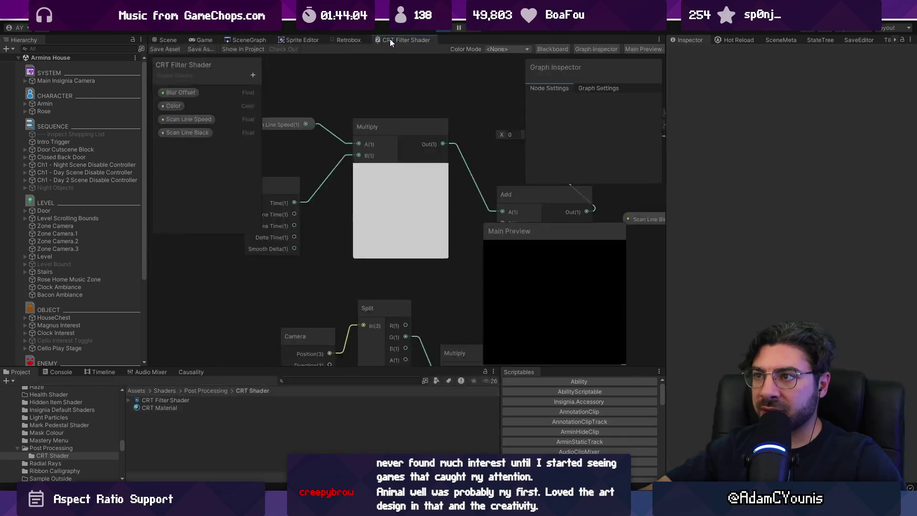
{"action": "key", "text": "shift+space"}
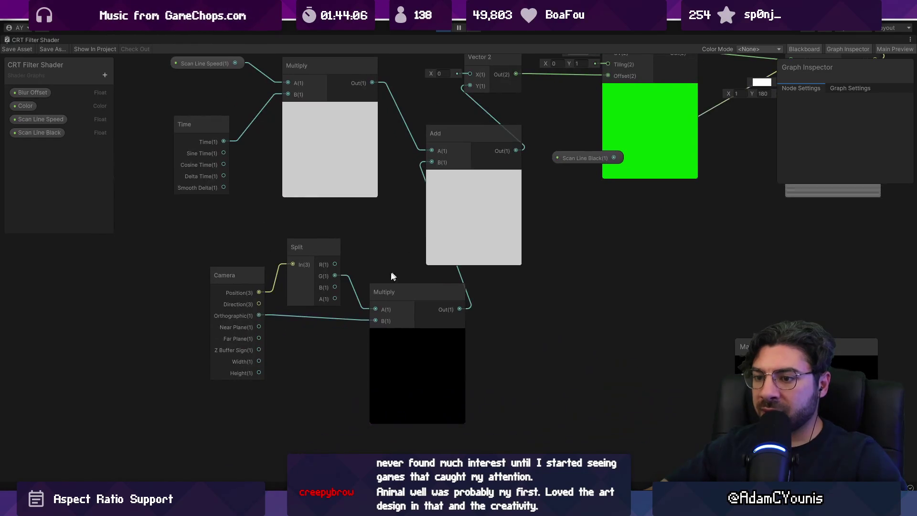
{"action": "left_click_drag", "start_coordinate": [237, 291], "coordinate": [204, 285]}
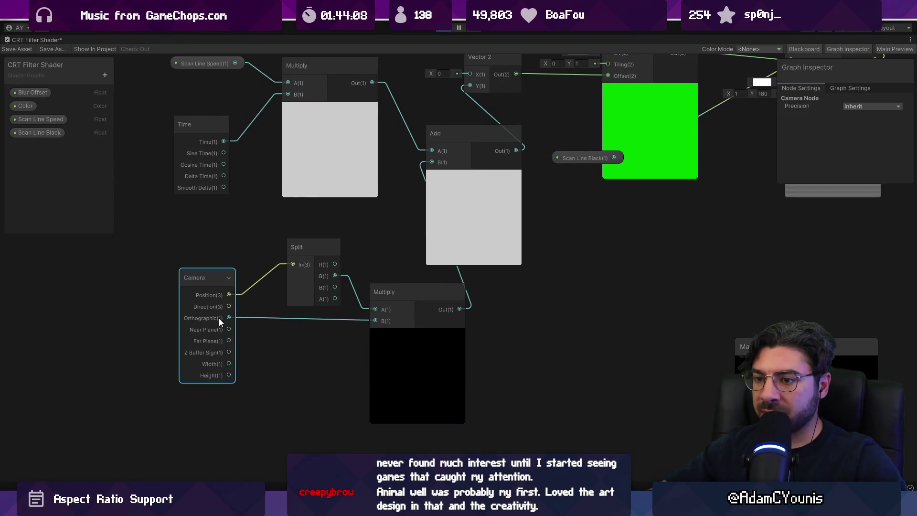
{"action": "left_click_drag", "start_coordinate": [230, 317], "coordinate": [277, 347]}
{"action": "type", "text": "mul"}
{"action": "key", "text": "Return"}
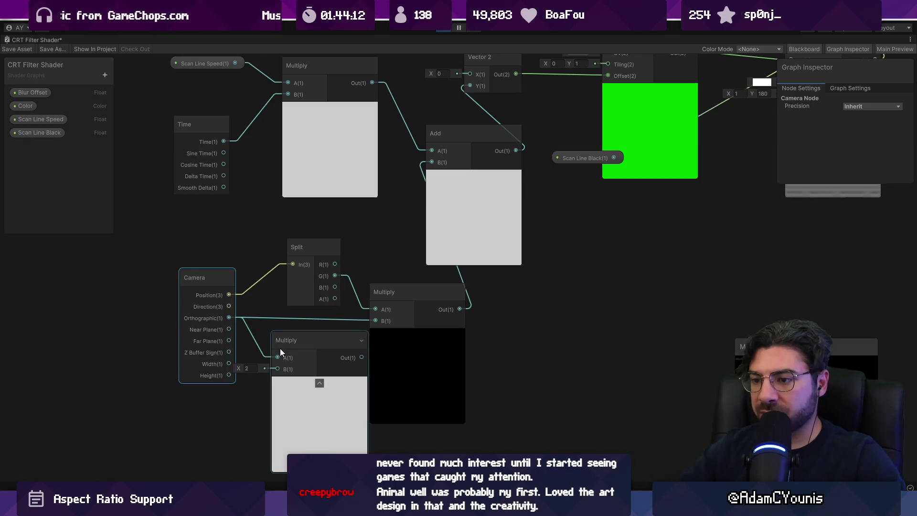
{"action": "left_click_drag", "start_coordinate": [362, 357], "coordinate": [375, 320]}
{"action": "left_click", "coordinate": [19, 48]}
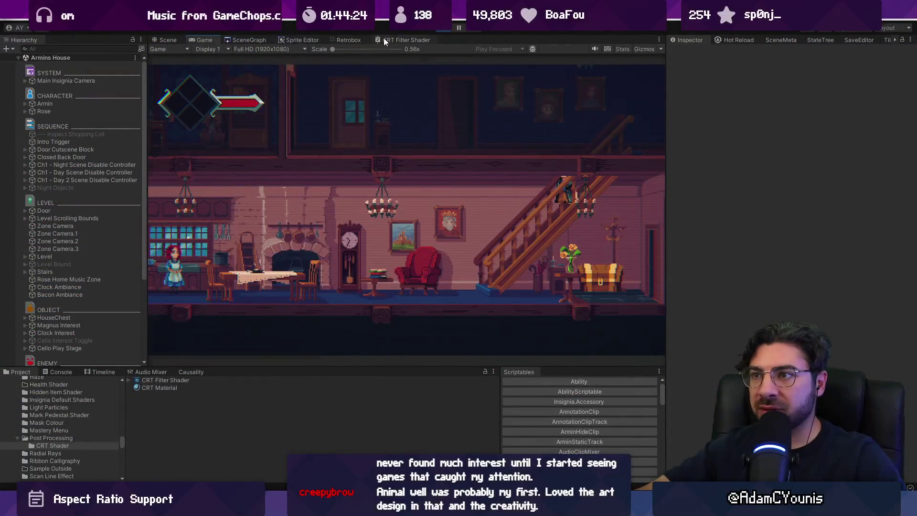
- Set the new Multiply's B to 0.5, save, and view the game enlarged
{"action": "left_click", "coordinate": [386, 40]}
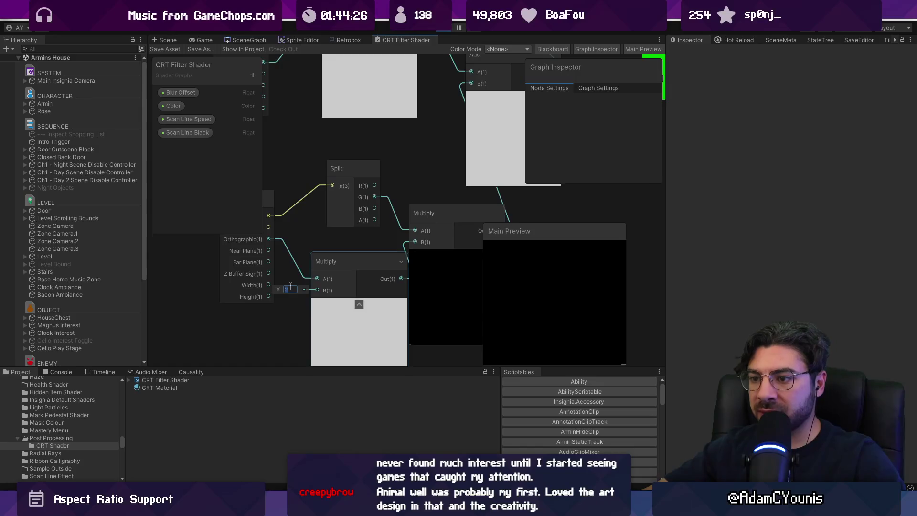
{"action": "left_click", "coordinate": [289, 289]}
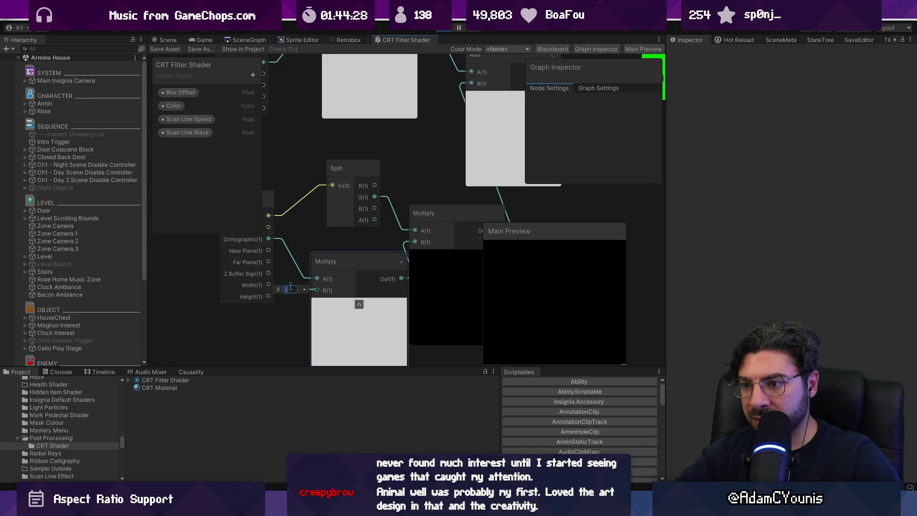
{"action": "type", "text": "0.5"}
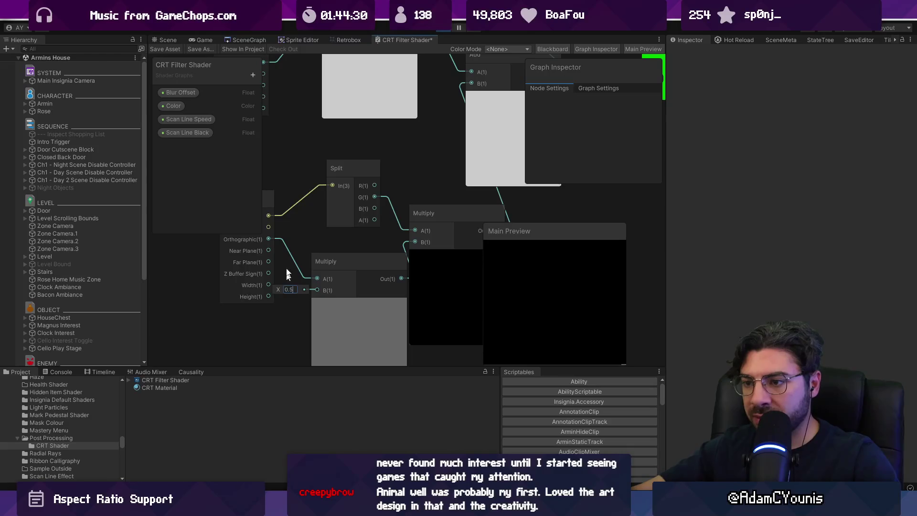
{"action": "left_click", "coordinate": [165, 50]}
{"action": "double_click", "coordinate": [206, 40]}
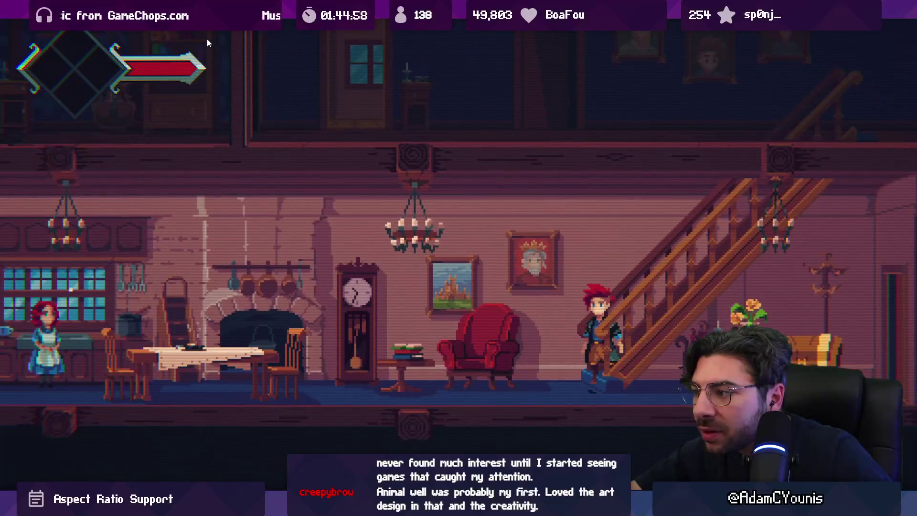
- Leave the enlarged game view and check the RenderCameraControl script
{"action": "key", "text": "ctrl+p"}
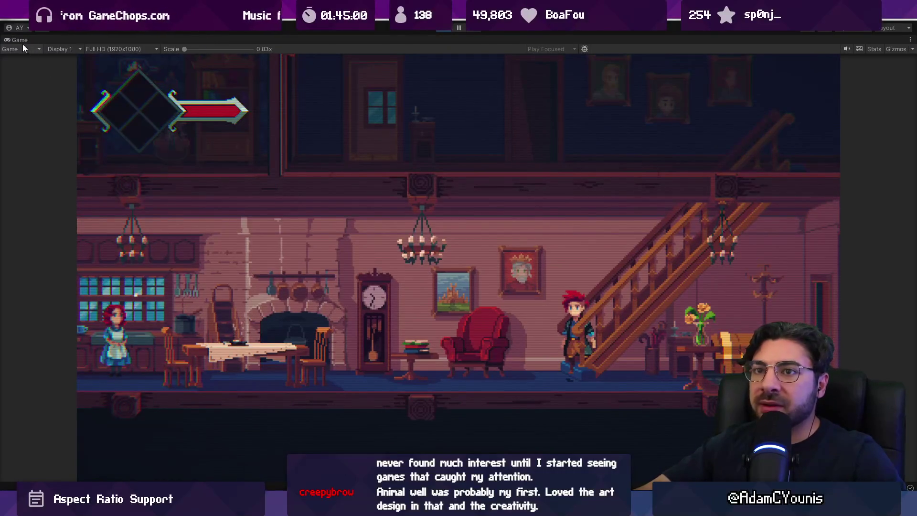
{"action": "key", "text": "alt+Tab"}
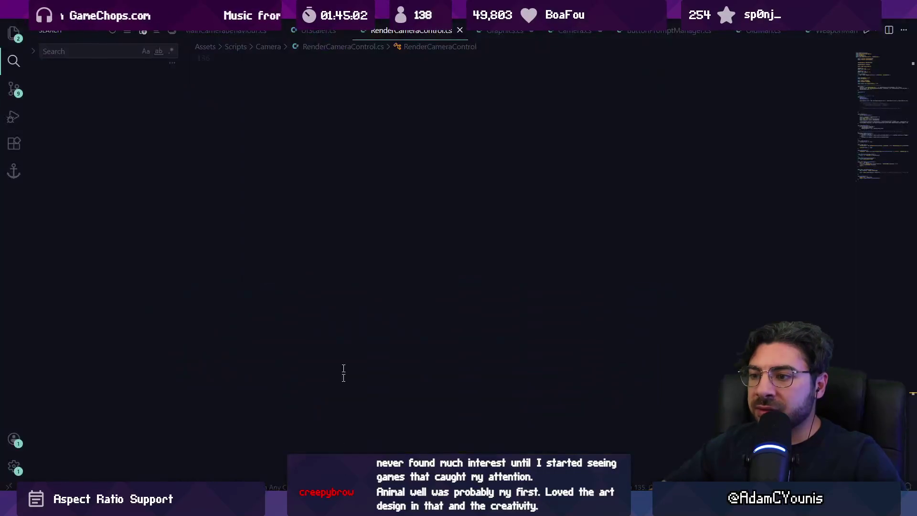
{"action": "key", "text": "alt+Tab"}
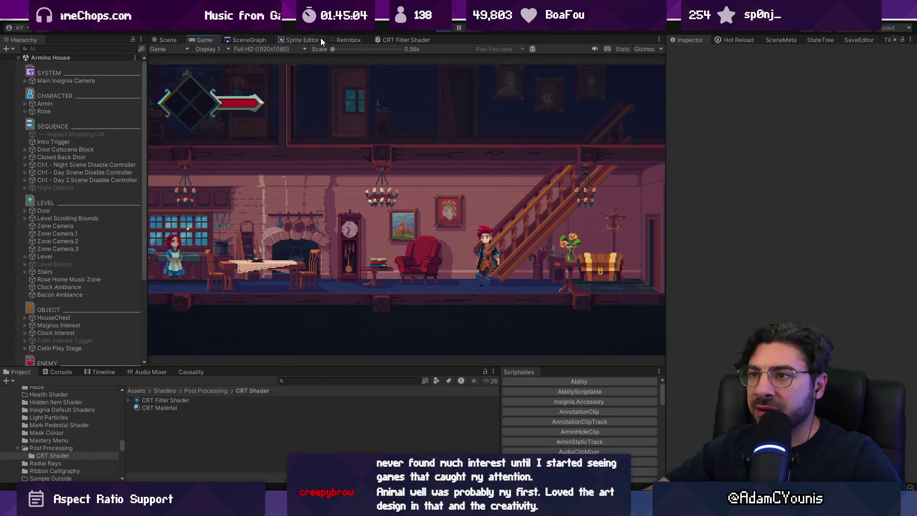
{"action": "left_click", "coordinate": [249, 40]}
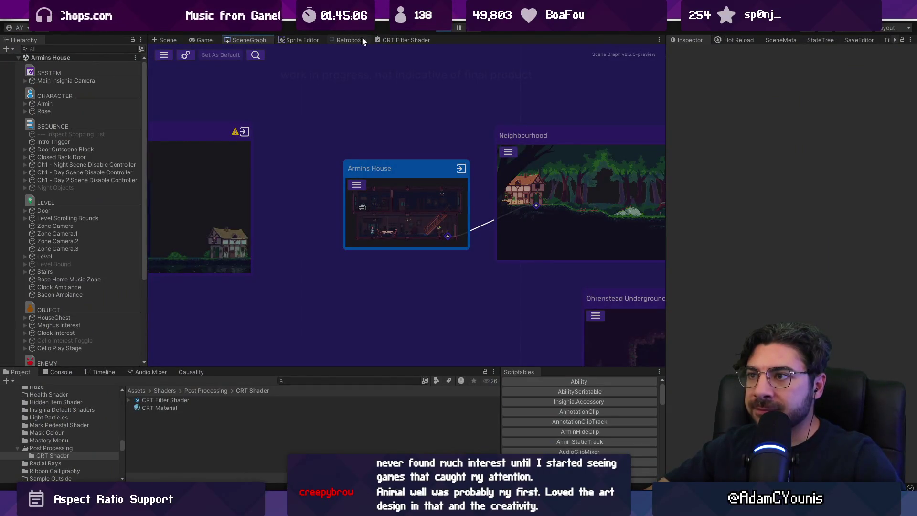
{"action": "left_click", "coordinate": [354, 40]}
- Zoom into the CRT Filter Shader graph and move the lower Multiply node up-left
{"action": "double_click", "coordinate": [393, 39]}
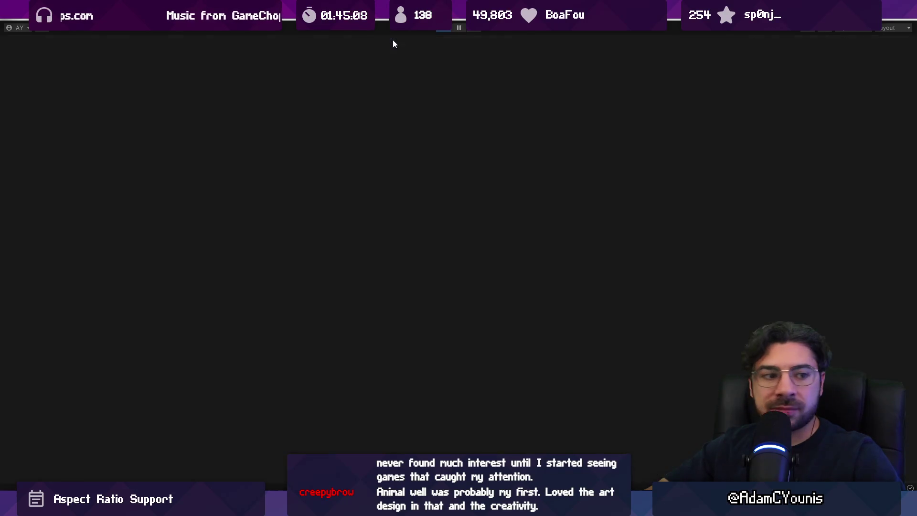
{"action": "scroll", "coordinate": [286, 301], "scroll_direction": "up", "scroll_amount": 5}
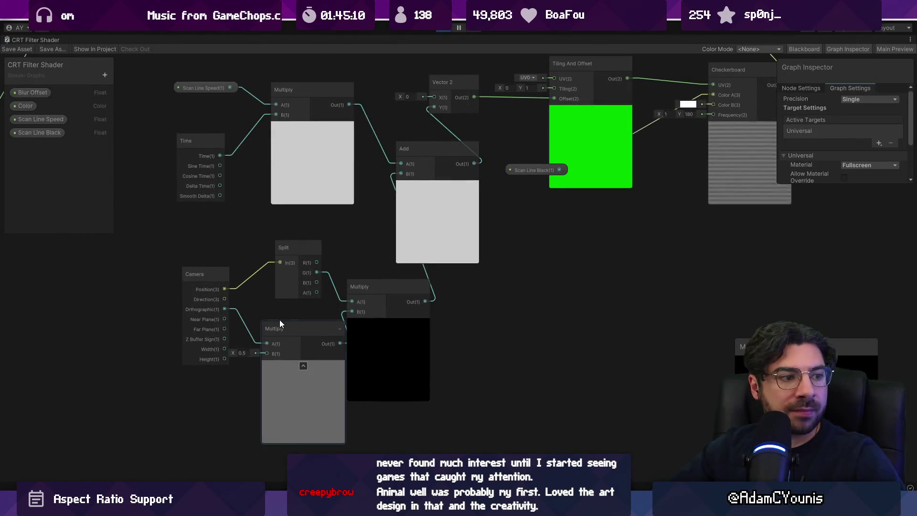
{"action": "scroll", "coordinate": [279, 319], "scroll_direction": "up", "scroll_amount": 1}
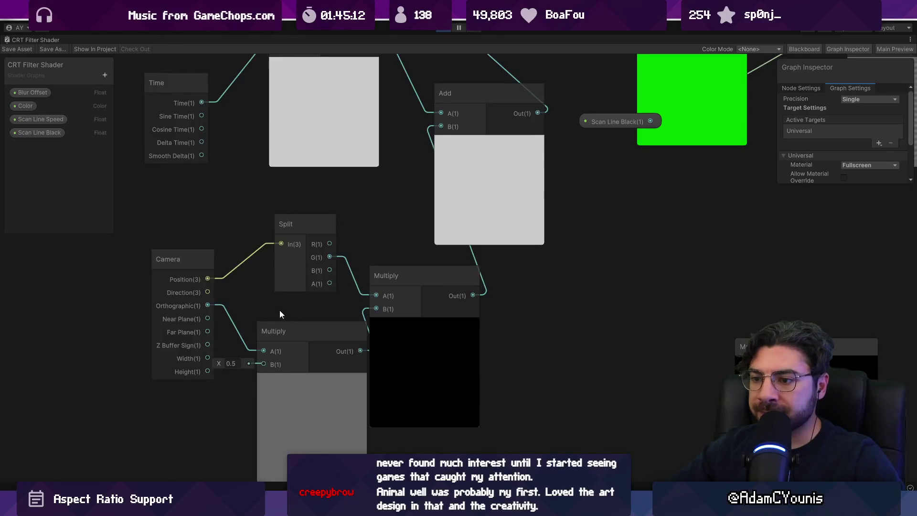
{"action": "scroll", "coordinate": [279, 310], "scroll_direction": "up", "scroll_amount": 1}
{"action": "left_click_drag", "start_coordinate": [333, 305], "coordinate": [318, 299]}
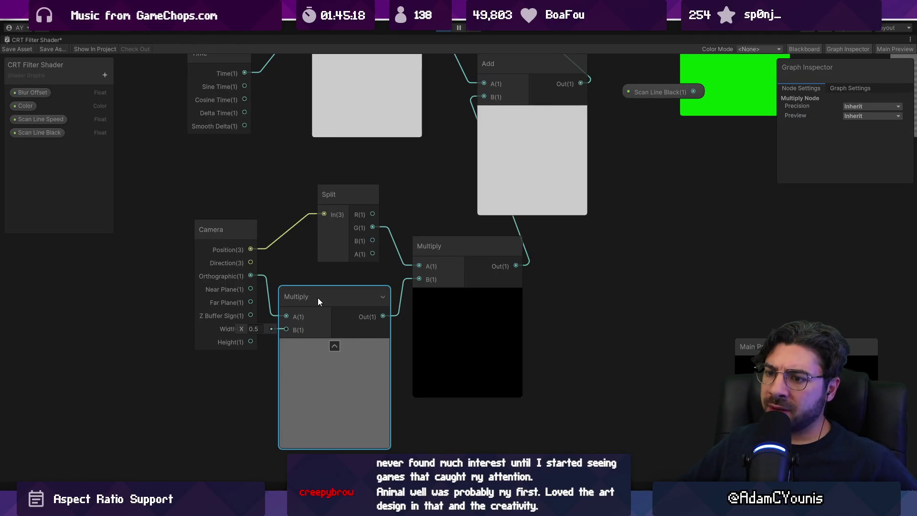
{"action": "double_click", "coordinate": [42, 41]}
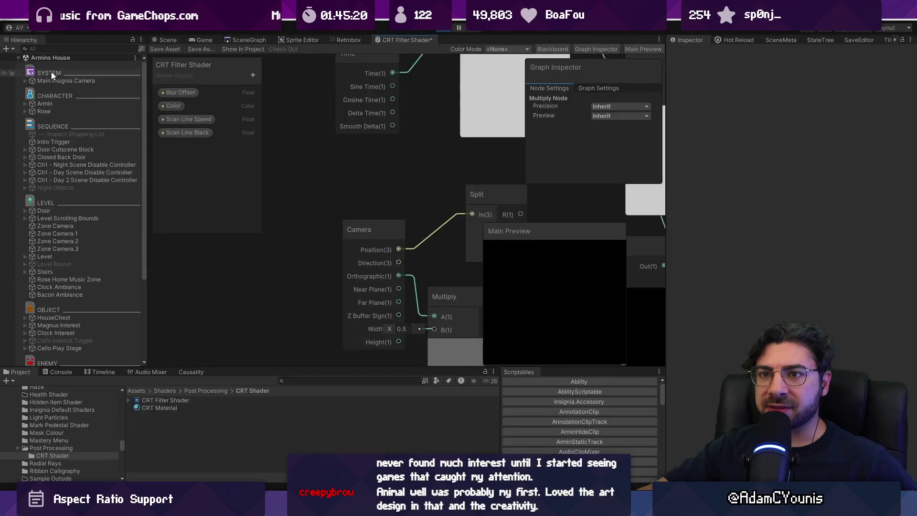
- Inspect the Main Insignia Camera's orthographic projection settings and try Size 0.67
{"action": "left_click", "coordinate": [26, 81]}
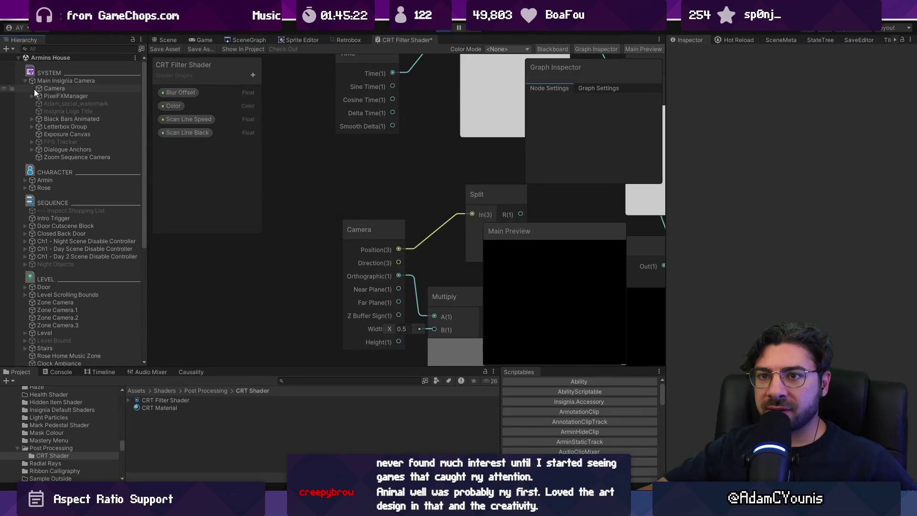
{"action": "left_click", "coordinate": [35, 89]}
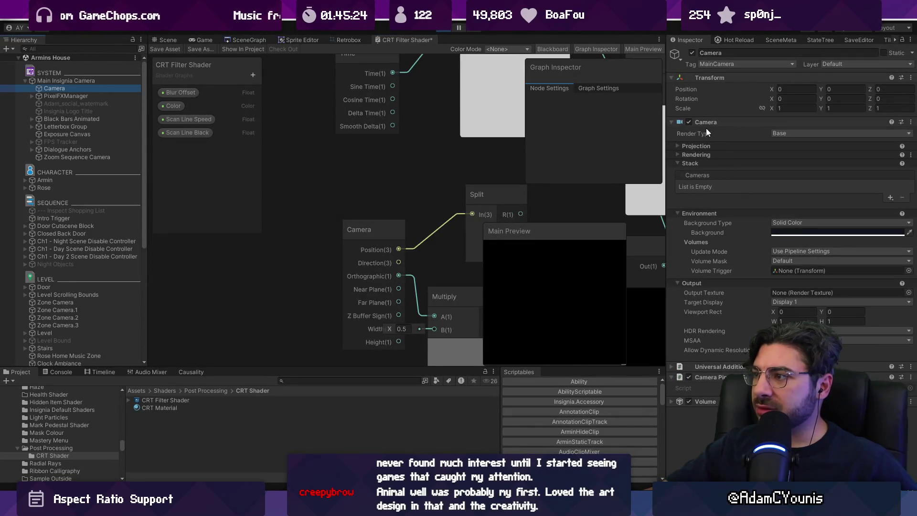
{"action": "left_click", "coordinate": [707, 145]}
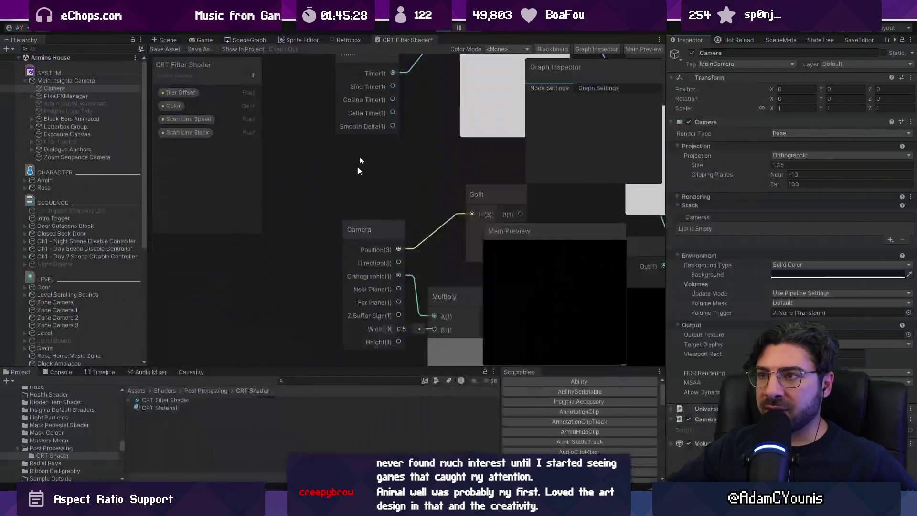
{"action": "left_click_drag", "start_coordinate": [414, 326], "coordinate": [324, 279]}
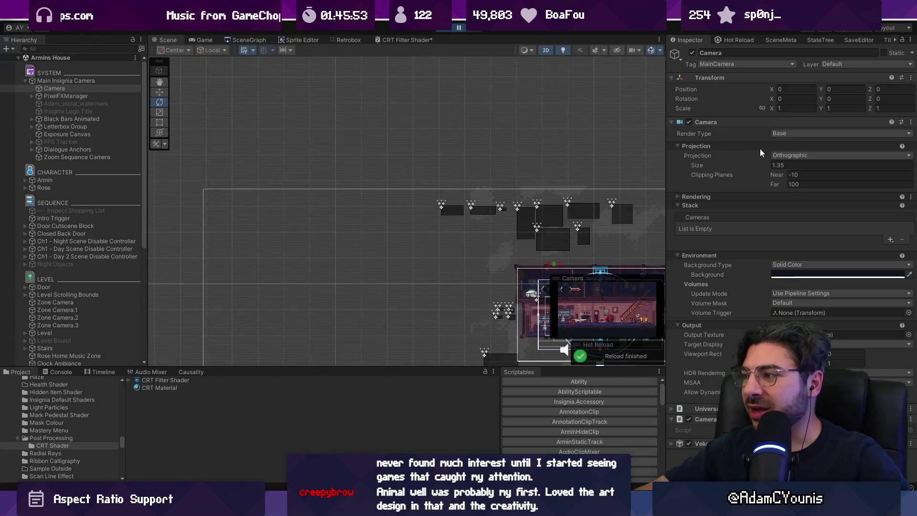
{"action": "type", "text": "0.67"}
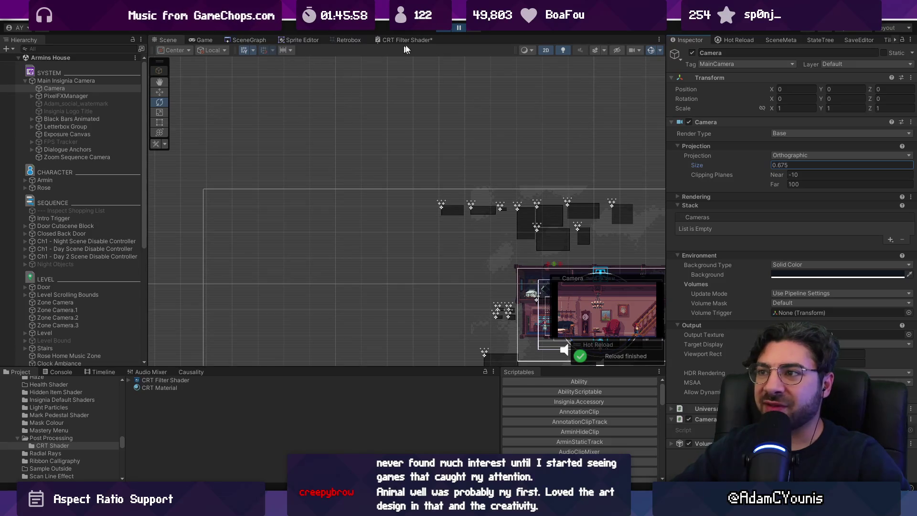
- Check the running game and RenderCameraControl script, then return to the CRT Filter Shader graph
{"action": "left_click", "coordinate": [456, 28]}
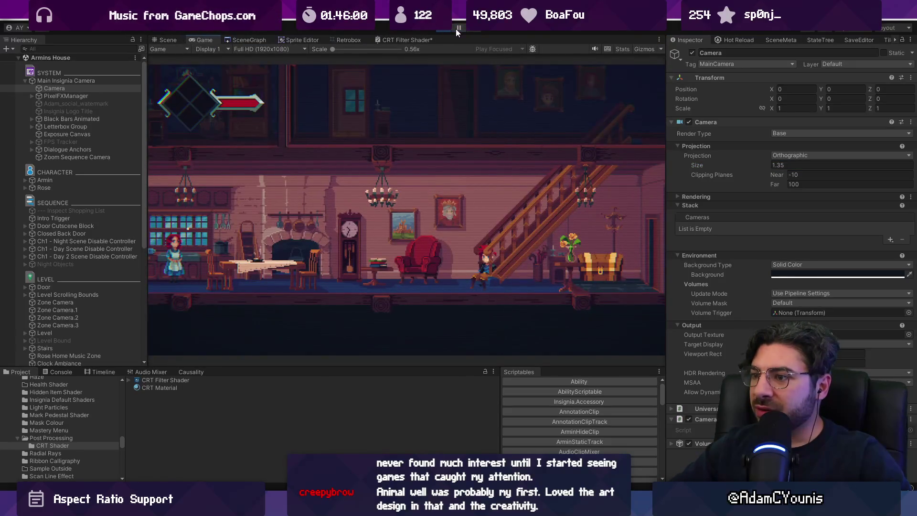
{"action": "key", "text": "alt+Tab"}
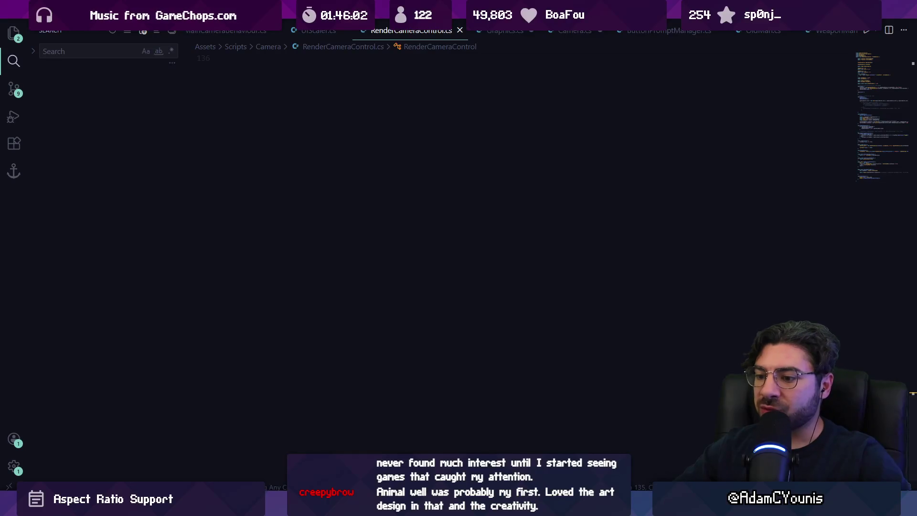
{"action": "key", "text": "alt+Tab"}
{"action": "left_click", "coordinate": [382, 37]}
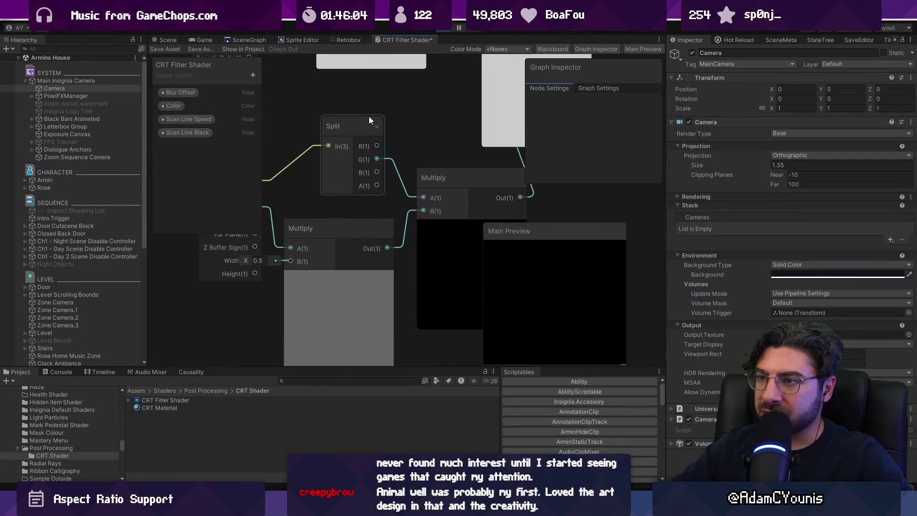
- Replace the right-hand Multiply with an Add of lower Multiply and Split R into the upper Add's B
{"action": "double_click", "coordinate": [399, 38]}
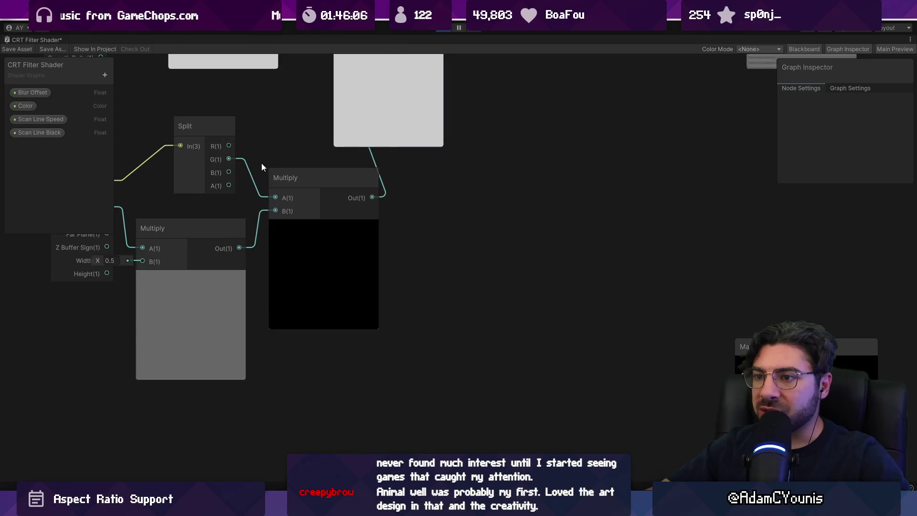
{"action": "left_click_drag", "start_coordinate": [299, 341], "coordinate": [330, 338]}
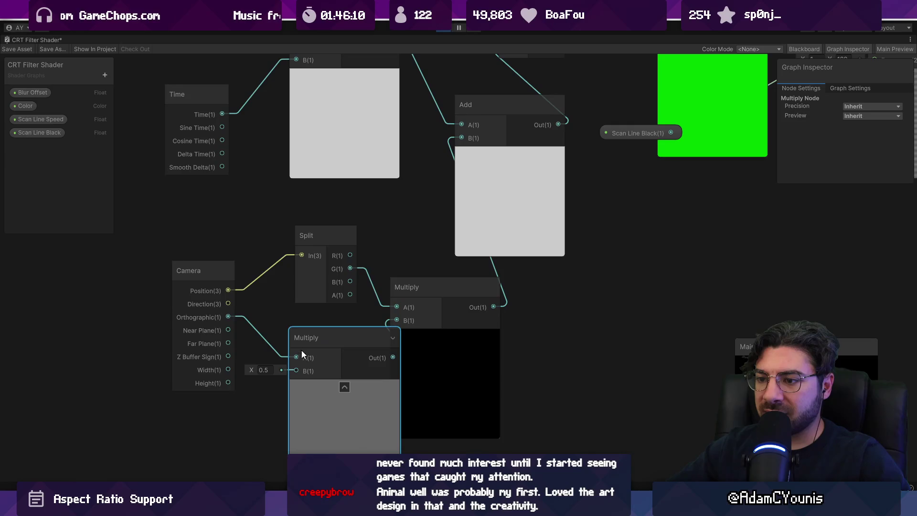
{"action": "left_click", "coordinate": [457, 341]}
{"action": "key", "text": "Delete"}
{"action": "mouse_move", "coordinate": [364, 356]}
{"action": "left_mouse_down"}
{"action": "mouse_move", "coordinate": [454, 316]}
{"action": "mouse_move", "coordinate": [439, 295]}
{"action": "left_mouse_up"}
{"action": "type", "text": "add"}
{"action": "key", "text": "Return"}
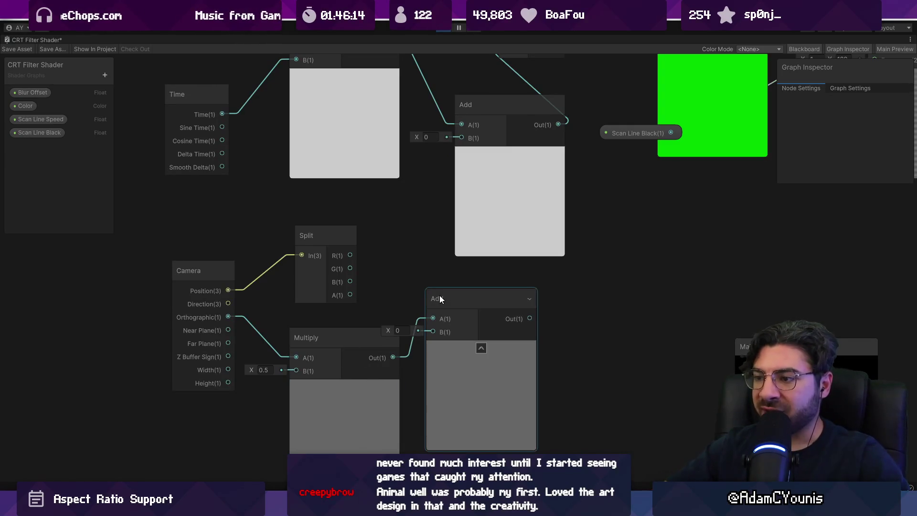
{"action": "mouse_move", "coordinate": [350, 255]}
{"action": "left_mouse_down"}
{"action": "mouse_move", "coordinate": [418, 331]}
{"action": "mouse_move", "coordinate": [432, 331]}
{"action": "mouse_move", "coordinate": [433, 318]}
{"action": "mouse_move", "coordinate": [433, 331]}
{"action": "left_mouse_up"}
{"action": "left_click", "coordinate": [414, 329]}
{"action": "left_click_drag", "start_coordinate": [530, 318], "coordinate": [462, 138]}
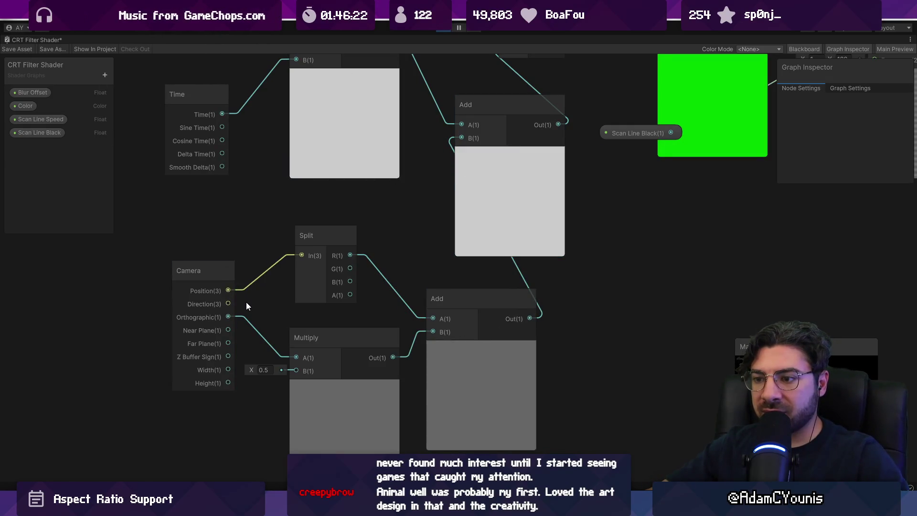
- Remove the Orthographic Multiply, set the Add's B to 0.5, and save the shader
{"action": "left_click", "coordinate": [247, 335]}
{"action": "key", "text": "Delete"}
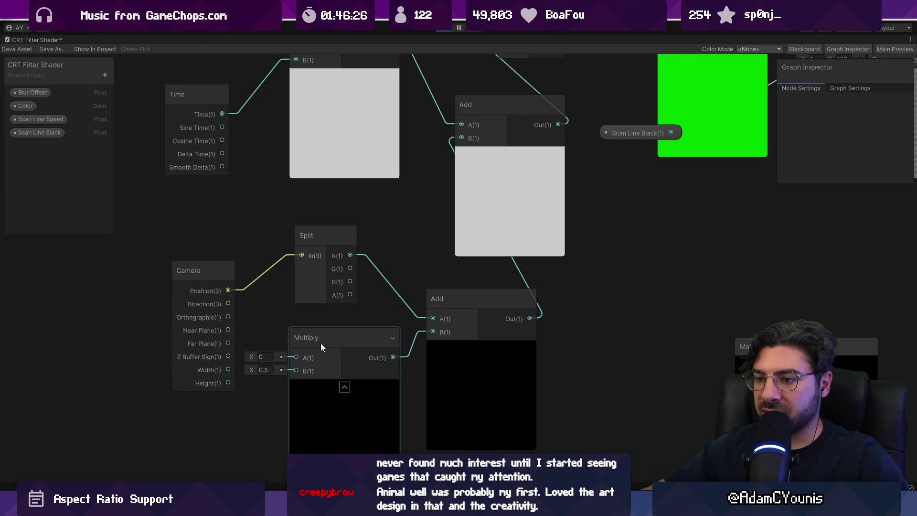
{"action": "left_click", "coordinate": [320, 342]}
{"action": "key", "text": "Delete"}
{"action": "left_click", "coordinate": [401, 331]}
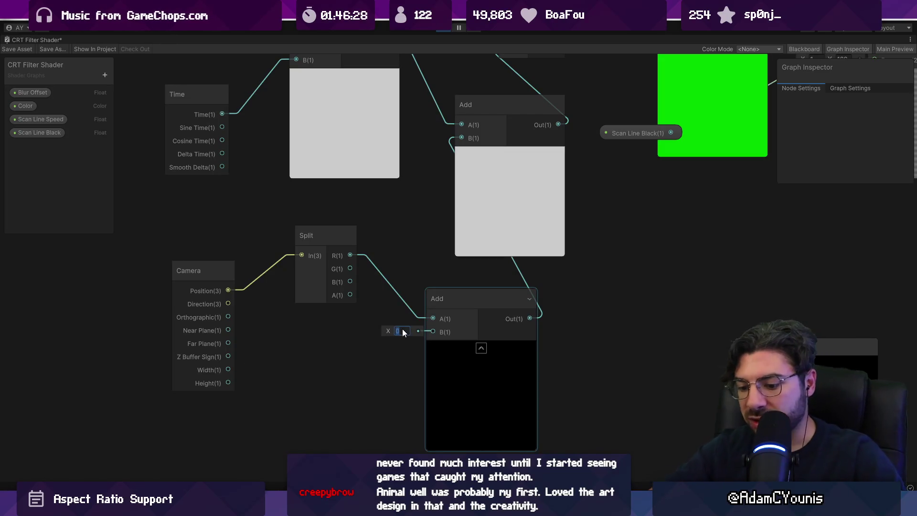
{"action": "type", "text": "0.5"}
{"action": "key", "text": "ctrl+s"}
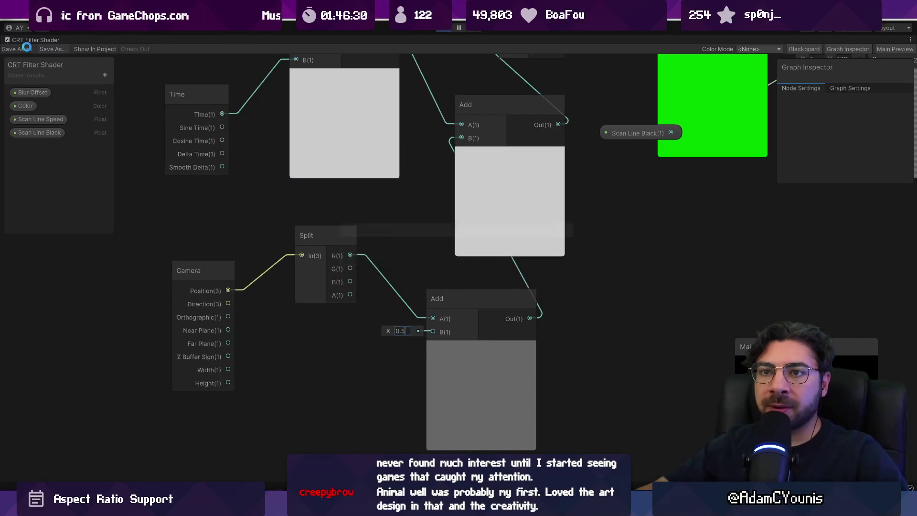
{"action": "double_click", "coordinate": [113, 38]}
{"action": "left_click", "coordinate": [202, 40]}
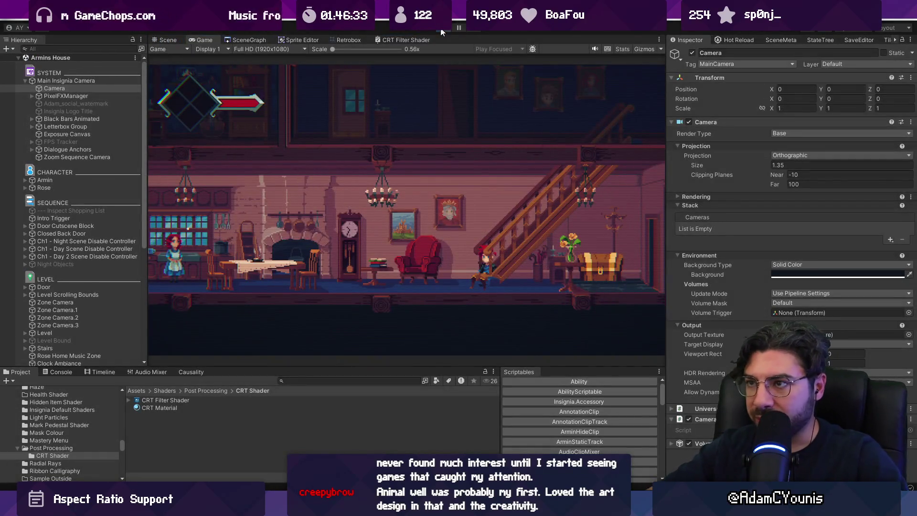
- Test-play full screen, running the character through the house and stairs, then reopen the shader graph
{"action": "left_click", "coordinate": [441, 29]}
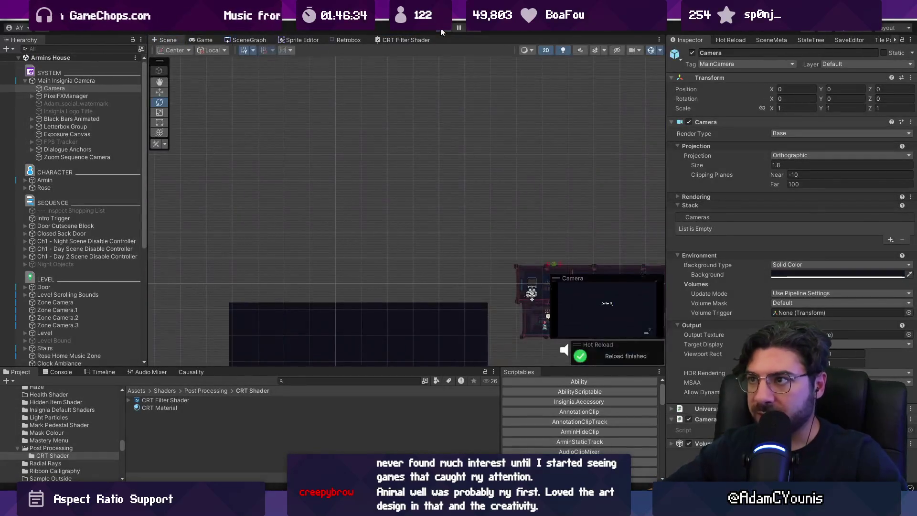
{"action": "key", "text": "Right"}
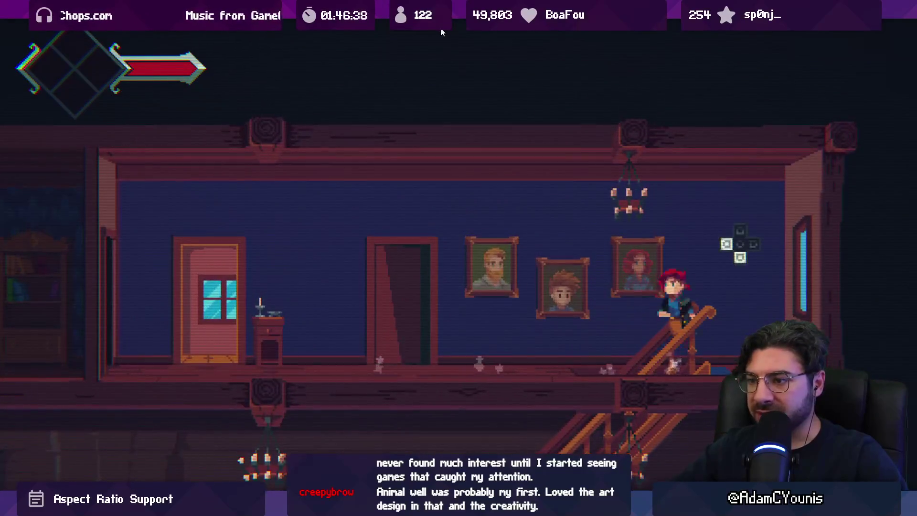
{"action": "key", "text": "Down"}
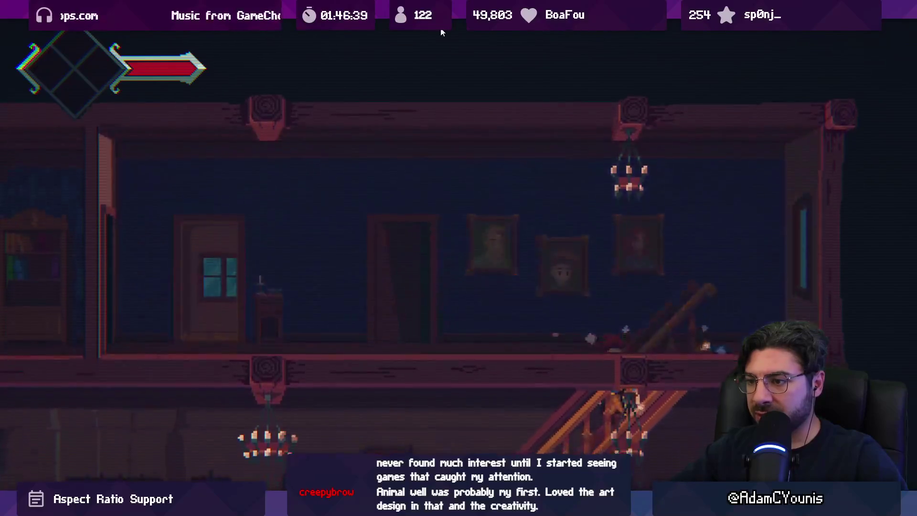
{"action": "key", "text": "Left"}
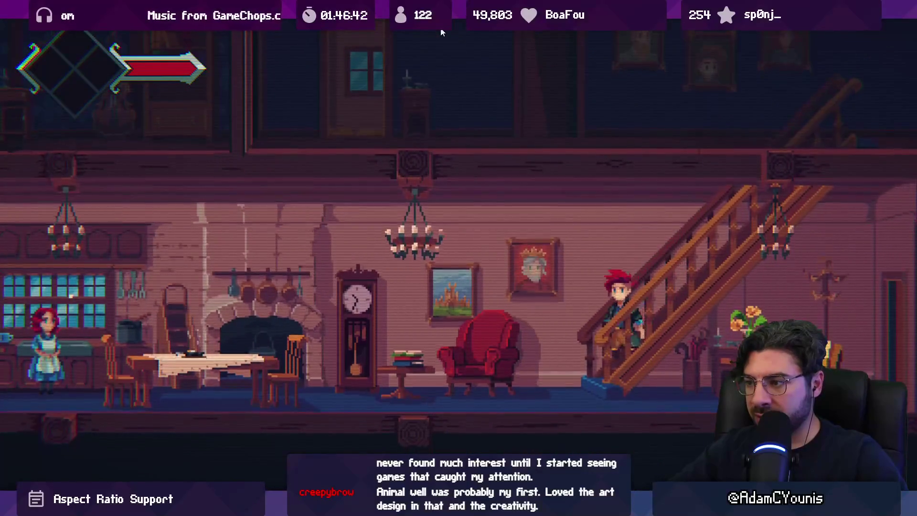
{"action": "key", "text": "Right"}
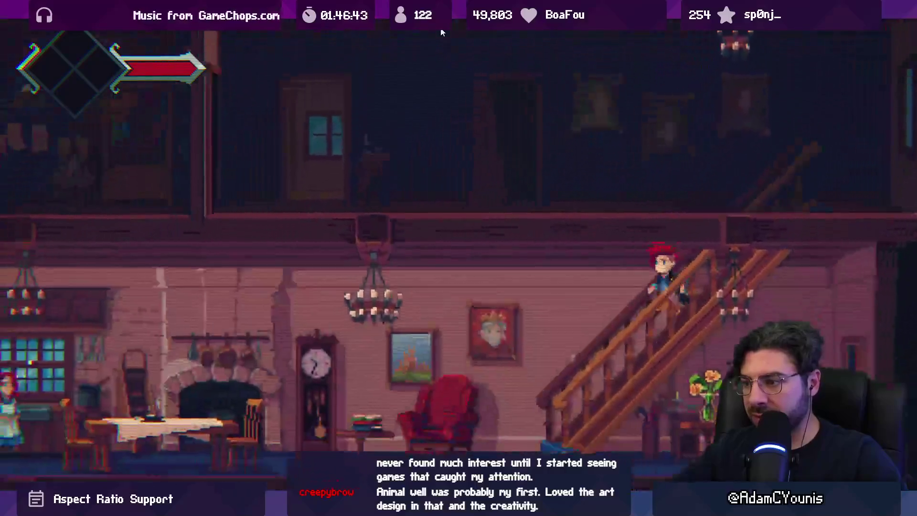
{"action": "key", "text": "shift+space"}
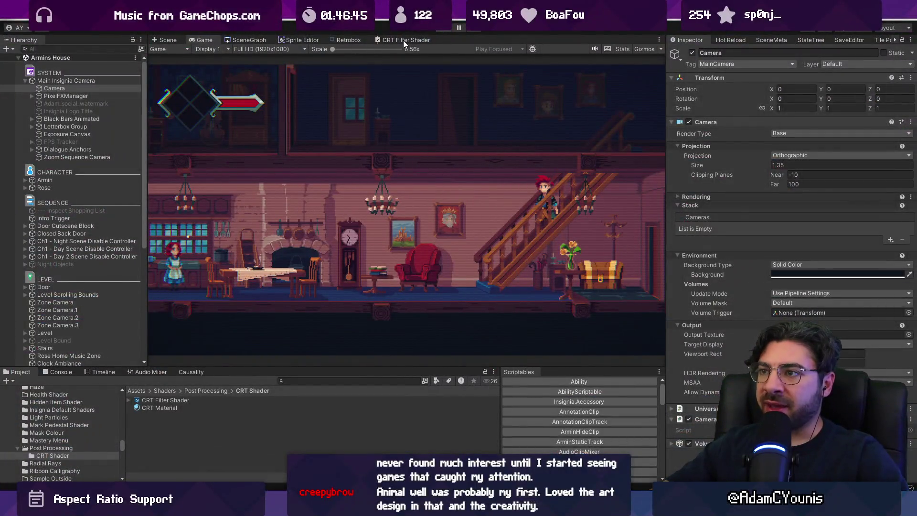
{"action": "double_click", "coordinate": [403, 40]}
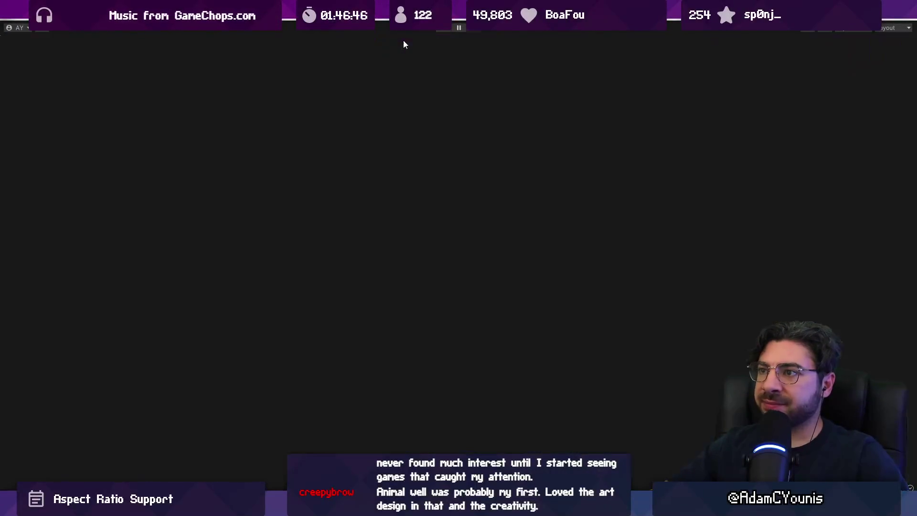
- Wire Multiply Out straight into Vector 2 Y and delete the Camera, Split and both Add nodes
{"action": "scroll", "coordinate": [661, 256], "scroll_direction": "up", "scroll_amount": 5}
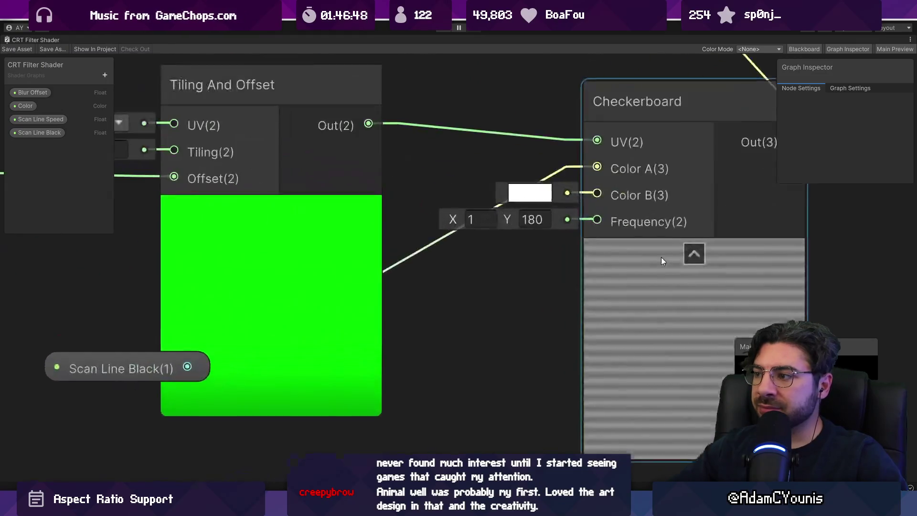
{"action": "scroll", "coordinate": [449, 142], "scroll_direction": "down", "scroll_amount": 4}
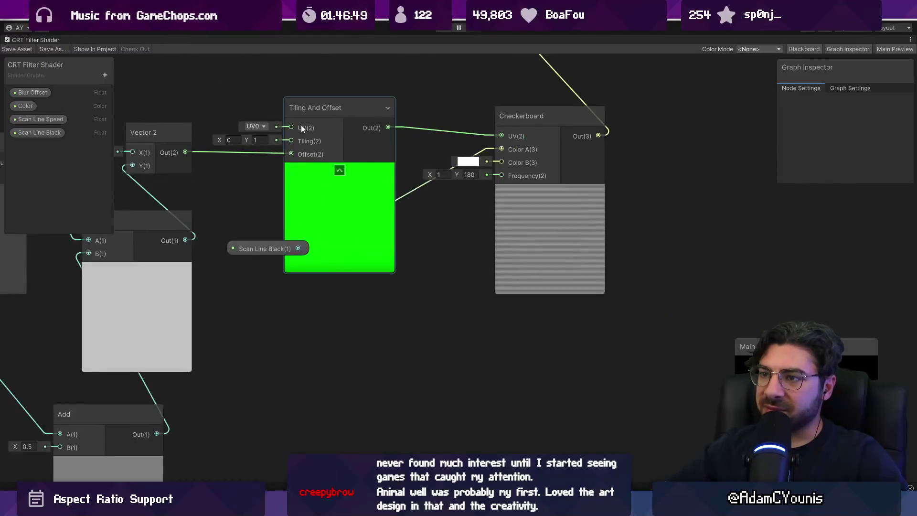
{"action": "left_click_drag", "start_coordinate": [303, 124], "coordinate": [474, 136]}
{"action": "mouse_move", "coordinate": [349, 138]}
{"action": "left_mouse_down"}
{"action": "mouse_move", "coordinate": [435, 147]}
{"action": "mouse_move", "coordinate": [524, 137]}
{"action": "left_mouse_up"}
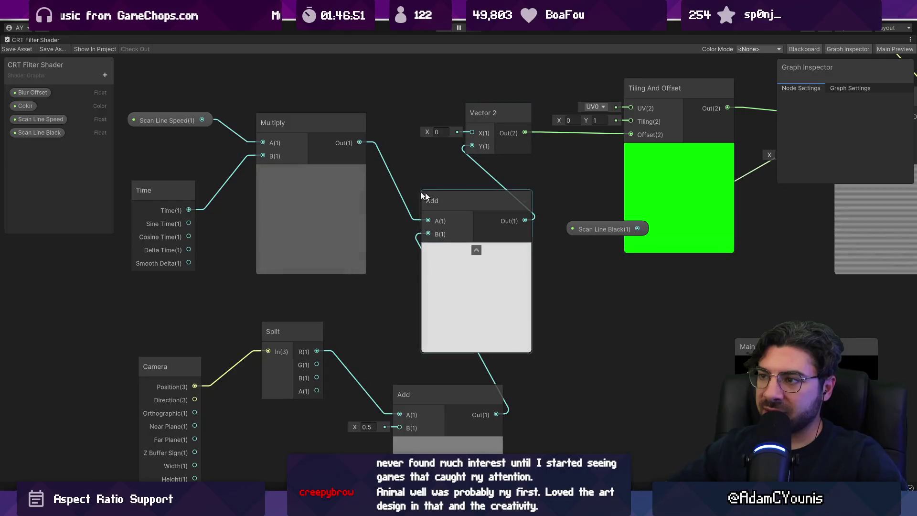
{"action": "scroll", "coordinate": [418, 196], "scroll_direction": "down", "scroll_amount": 2}
{"action": "left_click_drag", "start_coordinate": [427, 399], "coordinate": [416, 396]}
{"action": "left_click_drag", "start_coordinate": [376, 163], "coordinate": [450, 165]}
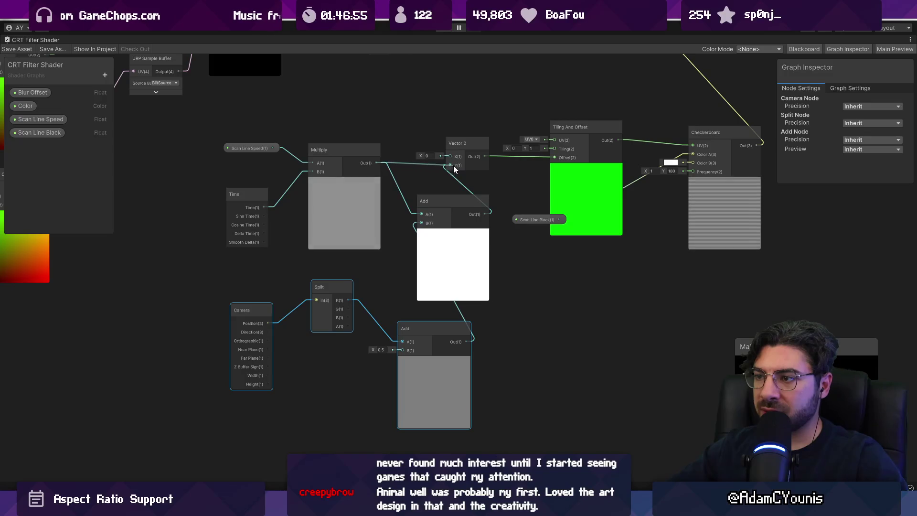
{"action": "left_click_drag", "start_coordinate": [521, 295], "coordinate": [265, 373]}
{"action": "key", "text": "Delete"}
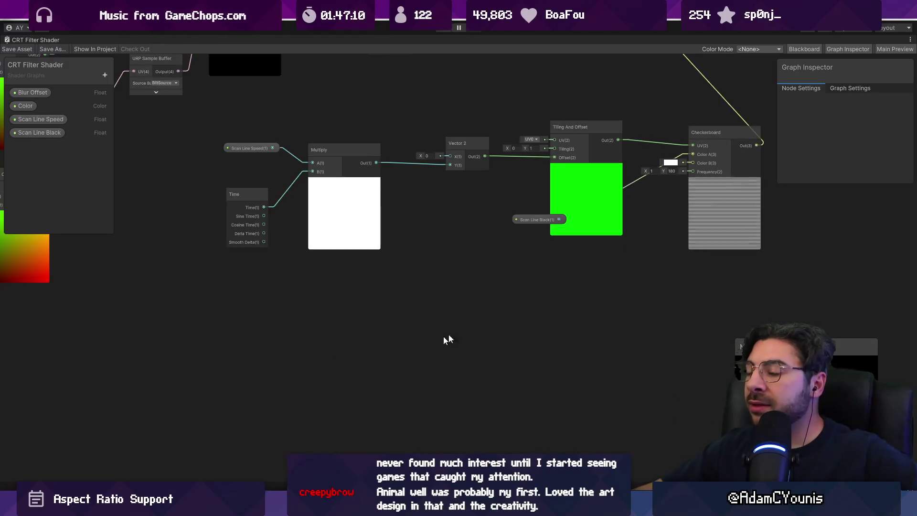
- Move the Scan Line Black node down-right and bring the Vector 2 and Multiply area into view
{"action": "scroll", "coordinate": [690, 208], "scroll_direction": "up", "scroll_amount": 5}
{"action": "mouse_move", "coordinate": [385, 249]}
{"action": "left_mouse_down"}
{"action": "mouse_move", "coordinate": [282, 268]}
{"action": "mouse_move", "coordinate": [471, 333]}
{"action": "left_mouse_up"}
{"action": "scroll", "coordinate": [476, 324], "scroll_direction": "down", "scroll_amount": 1}
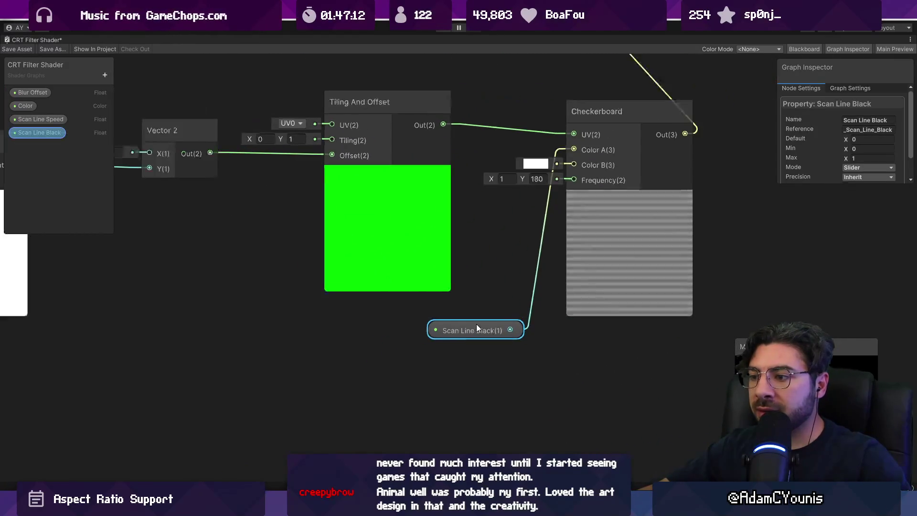
{"action": "left_click_drag", "start_coordinate": [512, 277], "coordinate": [491, 304]}
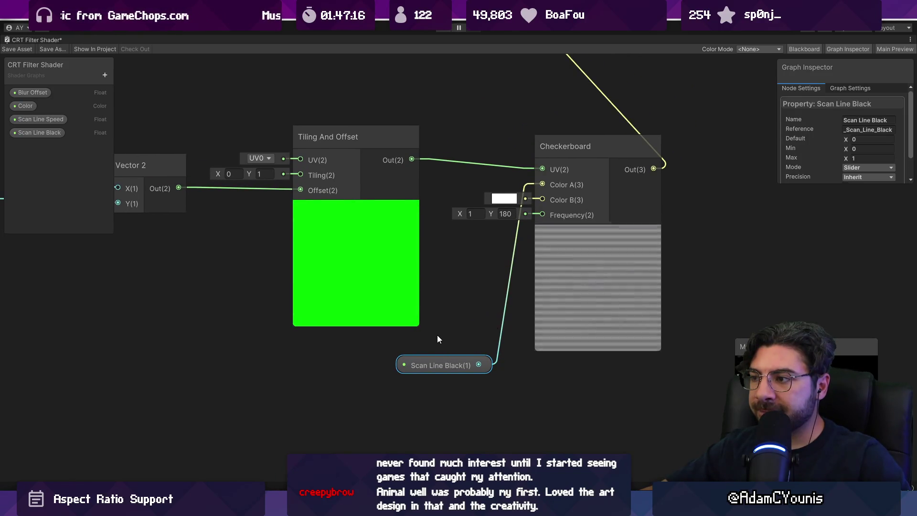
{"action": "left_click_drag", "start_coordinate": [414, 333], "coordinate": [594, 357]}
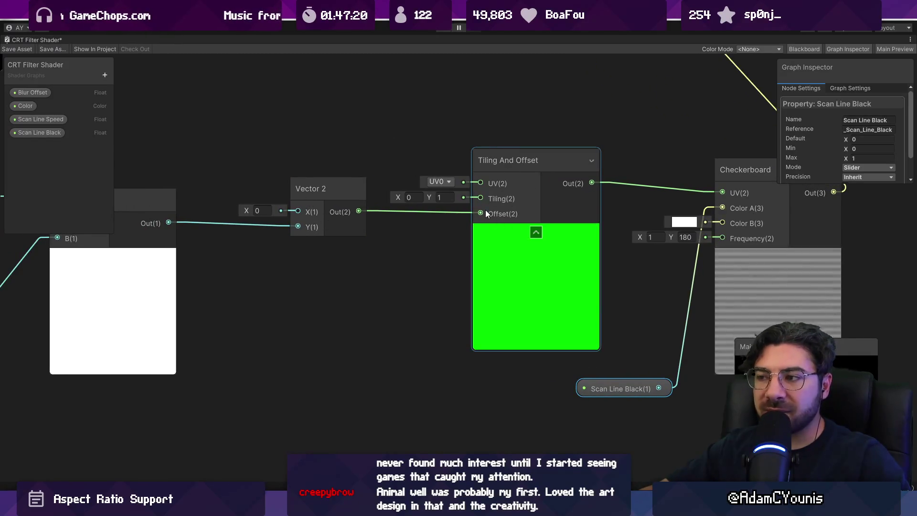
{"action": "mouse_move", "coordinate": [334, 234]}
{"action": "left_mouse_down"}
{"action": "mouse_move", "coordinate": [647, 247]}
{"action": "mouse_move", "coordinate": [243, 235]}
{"action": "left_mouse_up"}
- Try a Tiling Y value of 2, then set it back to 1
{"action": "left_click", "coordinate": [350, 197]}
{"action": "type", "text": "2"}
{"action": "key", "text": "BackSpace"}
{"action": "type", "text": "1"}
{"action": "key", "text": "Return"}
{"action": "left_click", "coordinate": [354, 199]}
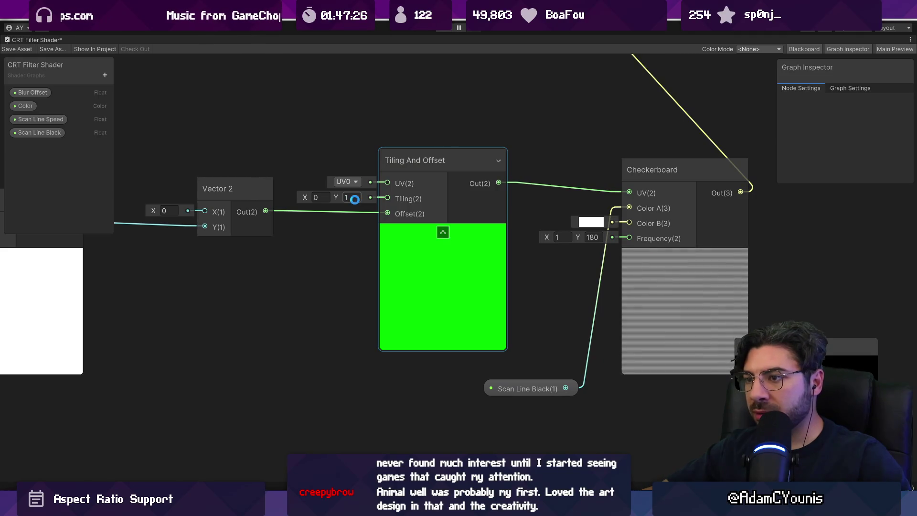
- Centre Tiling And Offset and Checkerboard and shift the scanline scrolling nodes to the right
{"action": "left_click_drag", "start_coordinate": [297, 238], "coordinate": [615, 270]}
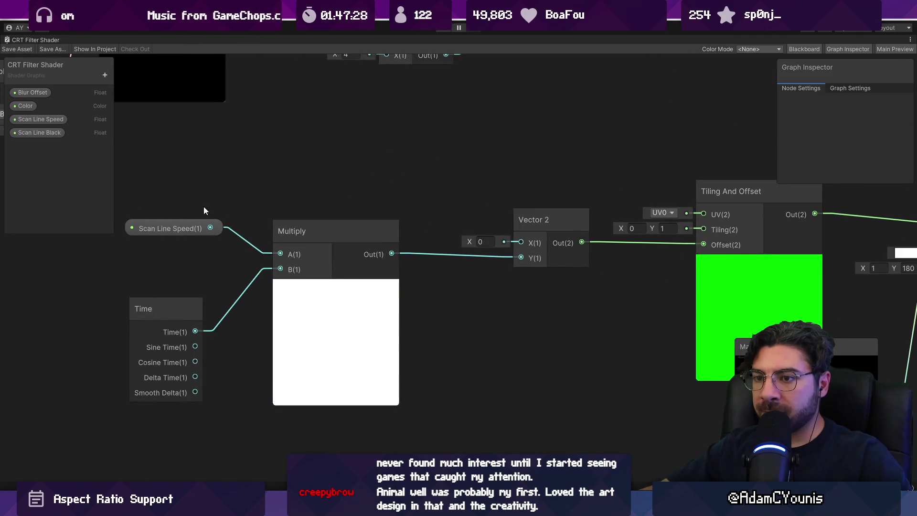
{"action": "mouse_move", "coordinate": [405, 299]}
{"action": "left_mouse_down"}
{"action": "mouse_move", "coordinate": [192, 274]}
{"action": "mouse_move", "coordinate": [600, 274]}
{"action": "left_mouse_up"}
{"action": "left_click_drag", "start_coordinate": [525, 250], "coordinate": [136, 205]}
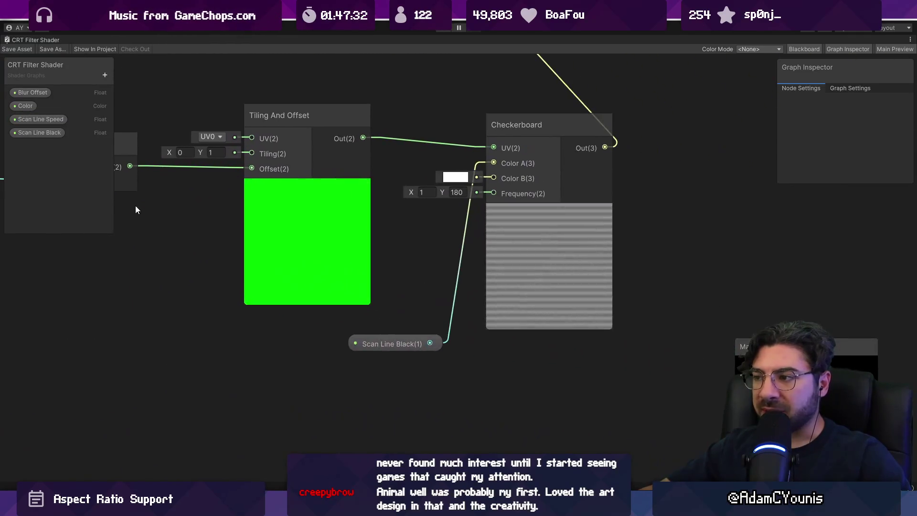
{"action": "left_click_drag", "start_coordinate": [382, 168], "coordinate": [371, 380]}
{"action": "scroll", "coordinate": [371, 377], "scroll_direction": "down", "scroll_amount": 6}
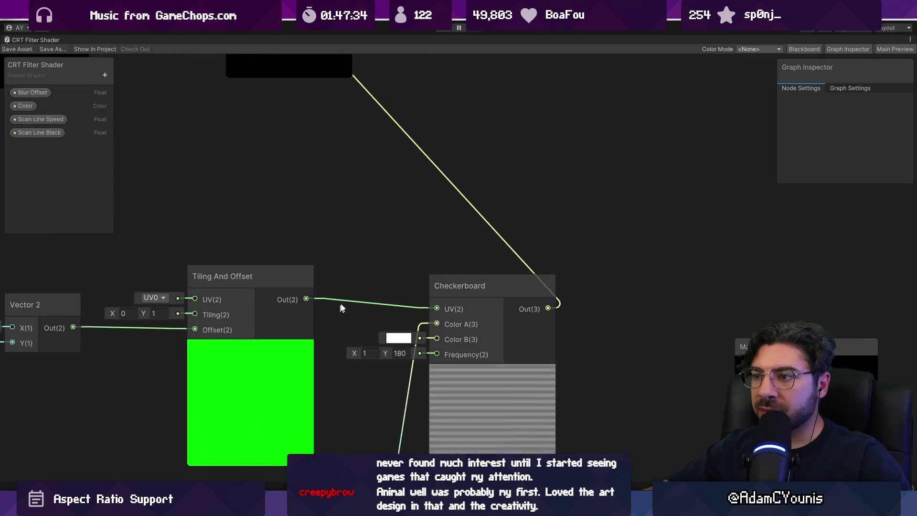
{"action": "left_click_drag", "start_coordinate": [202, 262], "coordinate": [712, 404]}
{"action": "left_click_drag", "start_coordinate": [587, 355], "coordinate": [629, 362]}
{"action": "scroll", "coordinate": [486, 324], "scroll_direction": "up", "scroll_amount": 5}
{"action": "left_click_drag", "start_coordinate": [486, 323], "coordinate": [387, 324]}
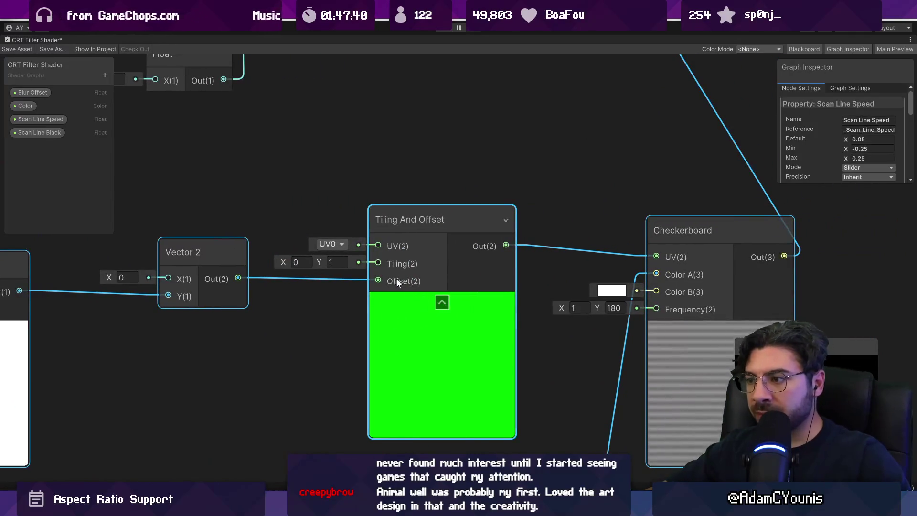
{"action": "left_click_drag", "start_coordinate": [536, 221], "coordinate": [395, 291]}
{"action": "right_click", "coordinate": [401, 245]}
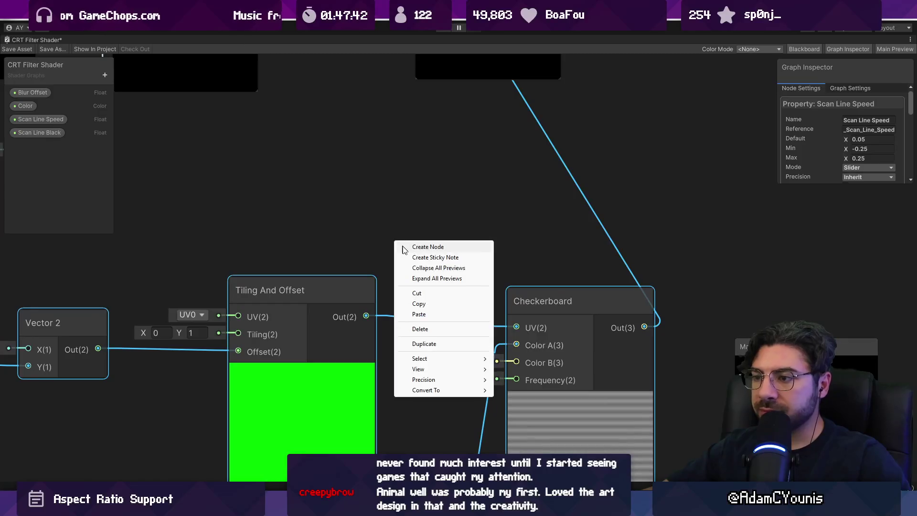
- Add a Camera node to the graph and place it up-left
{"action": "left_click", "coordinate": [395, 224]}
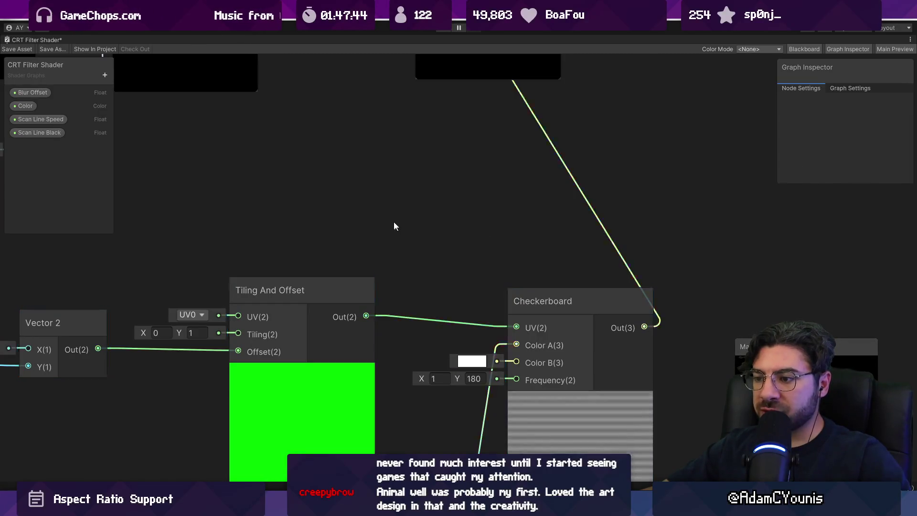
{"action": "scroll", "coordinate": [409, 245], "scroll_direction": "down", "scroll_amount": 5}
{"action": "scroll", "coordinate": [389, 225], "scroll_direction": "up", "scroll_amount": 3}
{"action": "right_click", "coordinate": [388, 209]}
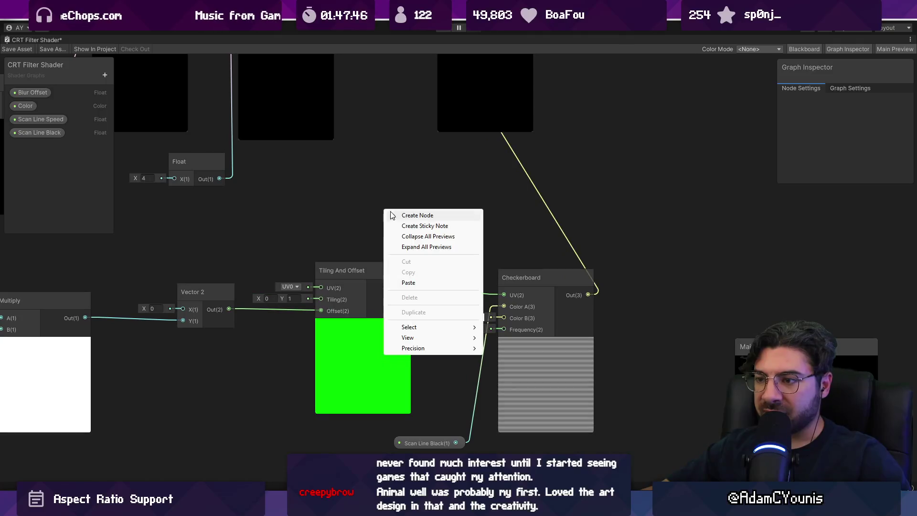
{"action": "left_click", "coordinate": [397, 214]}
{"action": "type", "text": "camera"}
{"action": "key", "text": "Return"}
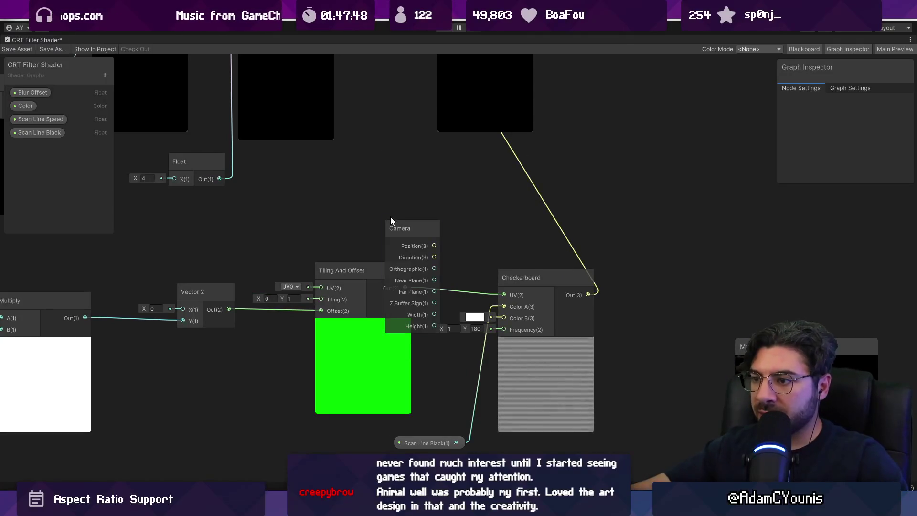
{"action": "scroll", "coordinate": [388, 214], "scroll_direction": "up", "scroll_amount": 3}
{"action": "left_click_drag", "start_coordinate": [363, 148], "coordinate": [337, 74]}
- Create a Split node fed by the Camera Position output
{"action": "mouse_move", "coordinate": [406, 108]}
{"action": "left_mouse_down"}
{"action": "mouse_move", "coordinate": [482, 217]}
{"action": "mouse_move", "coordinate": [479, 227]}
{"action": "left_mouse_up"}
{"action": "type", "text": "splo"}
{"action": "key", "text": "BackSpace"}
{"action": "type", "text": "it"}
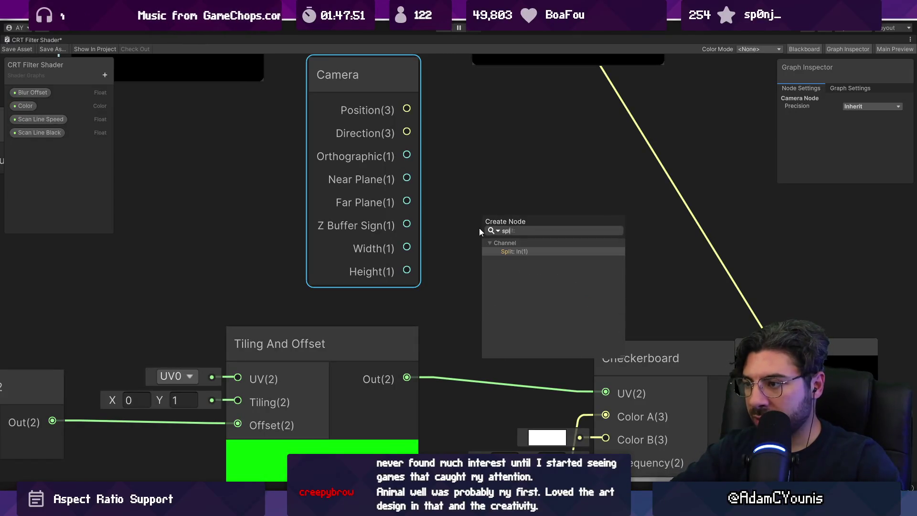
{"action": "key", "text": "Return"}
- Insert an Add node after Tiling And Offset and wire Split G into it
{"action": "left_click_drag", "start_coordinate": [429, 371], "coordinate": [463, 353]}
{"action": "type", "text": "add"}
{"action": "key", "text": "Return"}
{"action": "mouse_move", "coordinate": [533, 313]}
{"action": "left_mouse_down"}
{"action": "mouse_move", "coordinate": [290, 267]}
{"action": "mouse_move", "coordinate": [358, 235]}
{"action": "mouse_move", "coordinate": [375, 211]}
{"action": "mouse_move", "coordinate": [336, 241]}
{"action": "mouse_move", "coordinate": [345, 251]}
{"action": "left_mouse_up"}
{"action": "left_click", "coordinate": [311, 351]}
{"action": "mouse_move", "coordinate": [440, 250]}
{"action": "left_mouse_down"}
{"action": "mouse_move", "coordinate": [437, 268]}
{"action": "mouse_move", "coordinate": [360, 345]}
{"action": "left_mouse_up"}
- Rearrange Checkerboard, Scan Line Black and the Add node so they sit side by side
{"action": "scroll", "coordinate": [315, 340], "scroll_direction": "down", "scroll_amount": 5}
{"action": "left_click_drag", "start_coordinate": [289, 344], "coordinate": [335, 456]}
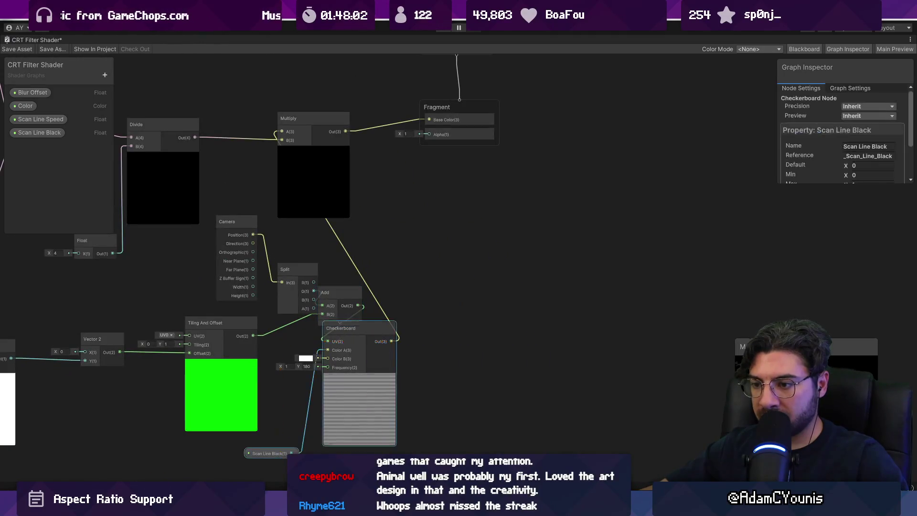
{"action": "left_click_drag", "start_coordinate": [358, 425], "coordinate": [431, 411]}
{"action": "left_click_drag", "start_coordinate": [336, 287], "coordinate": [355, 298]}
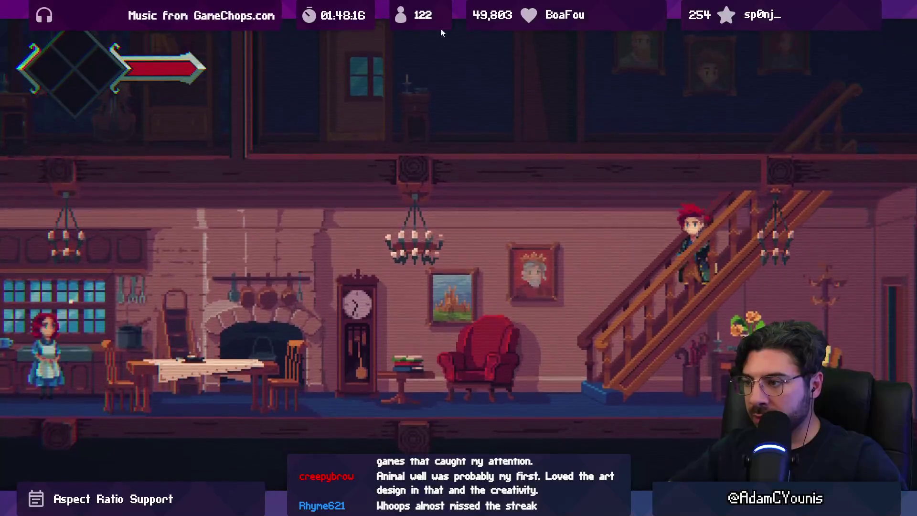
- Leave the full-screen game and bring up the CRT Filter Shader graph
{"action": "key", "text": "F11"}
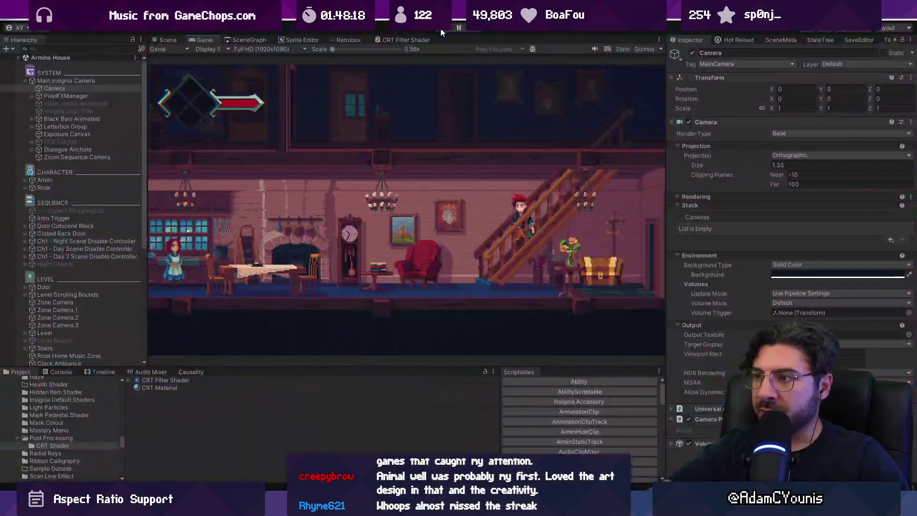
{"action": "left_click", "coordinate": [404, 40]}
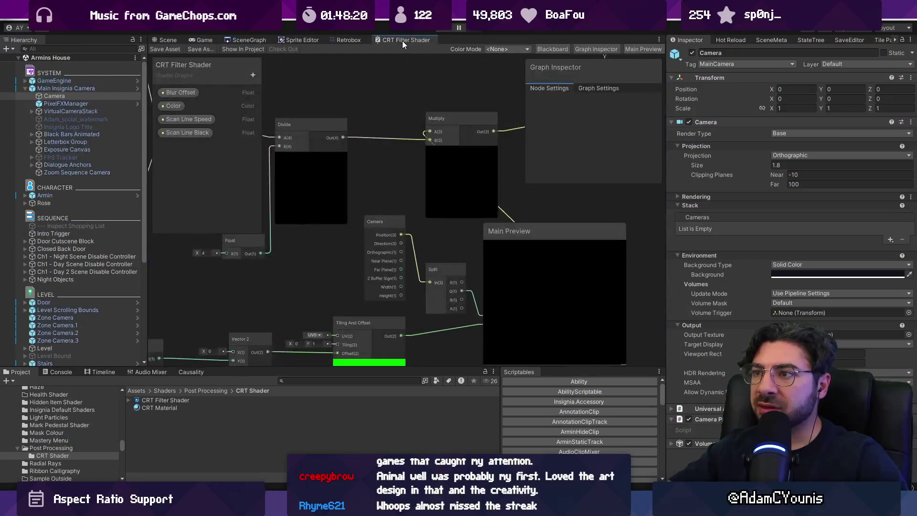
- Multiply camera Orthographic by Split G into Add A, save the graph, and show the Game view
{"action": "key", "text": "shift+space"}
{"action": "scroll", "coordinate": [273, 235], "scroll_direction": "up", "scroll_amount": 5}
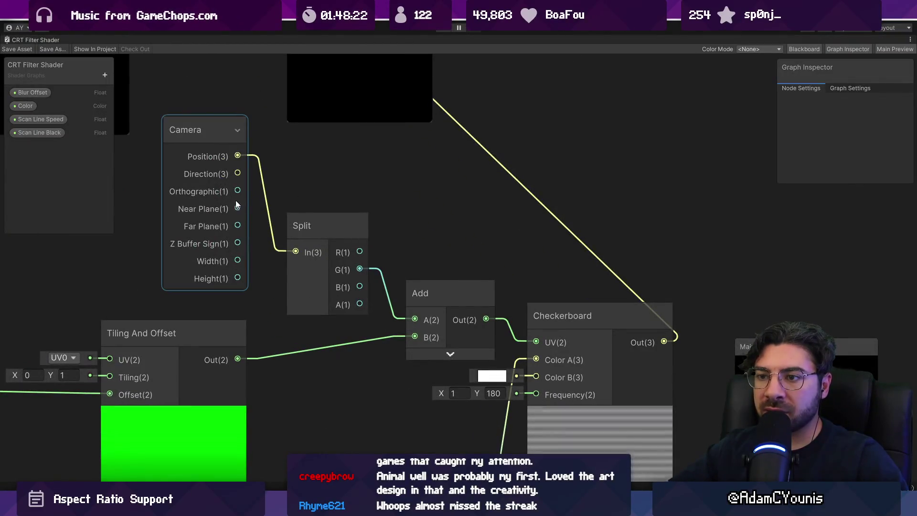
{"action": "left_click_drag", "start_coordinate": [237, 191], "coordinate": [356, 192]}
{"action": "type", "text": "mult"}
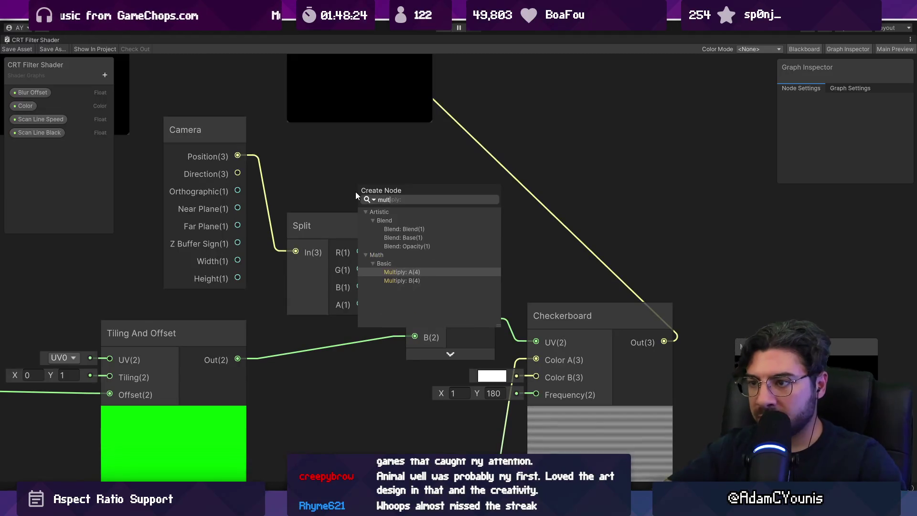
{"action": "key", "text": "Return"}
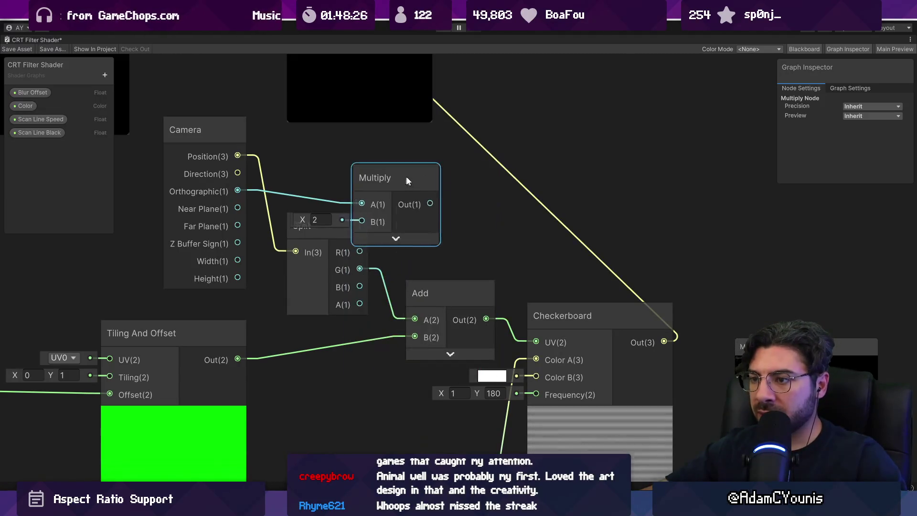
{"action": "left_click_drag", "start_coordinate": [403, 176], "coordinate": [480, 172]}
{"action": "left_click_drag", "start_coordinate": [359, 269], "coordinate": [436, 216]}
{"action": "mouse_move", "coordinate": [505, 199]}
{"action": "left_mouse_down"}
{"action": "mouse_move", "coordinate": [506, 216]}
{"action": "mouse_move", "coordinate": [415, 319]}
{"action": "left_mouse_up"}
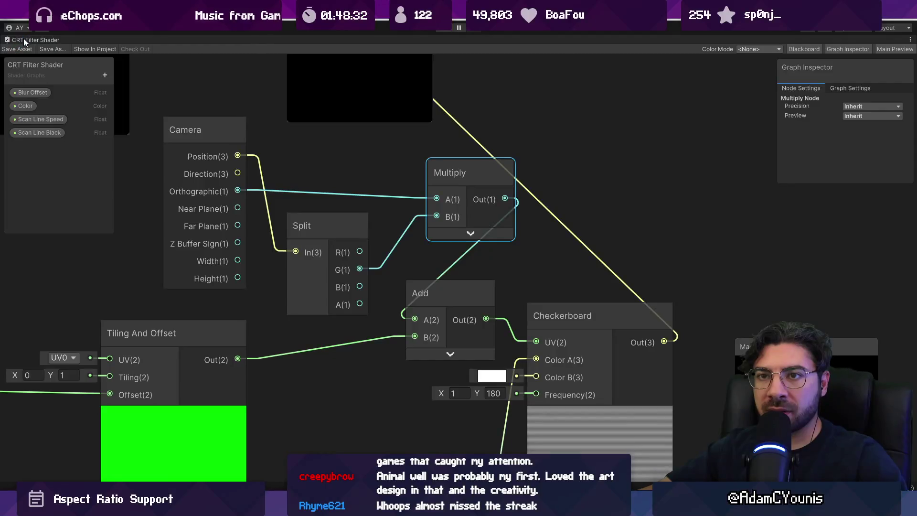
{"action": "left_click", "coordinate": [17, 49]}
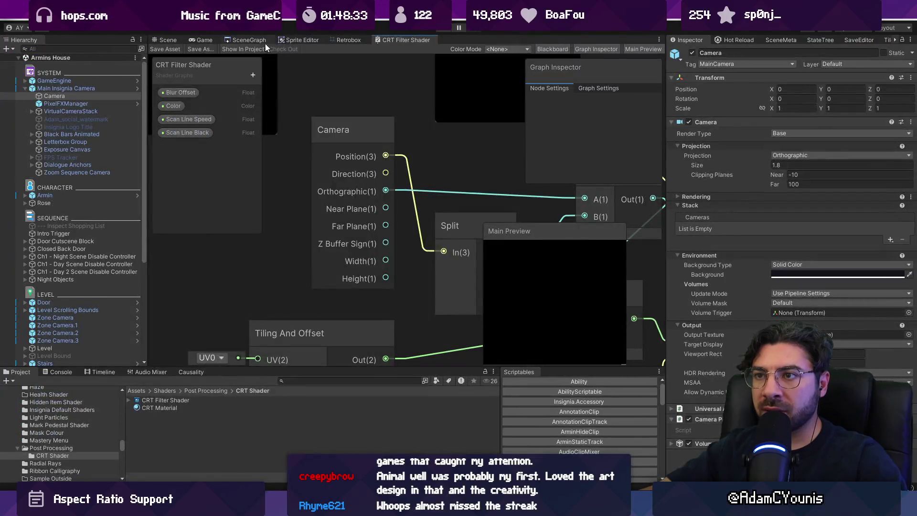
{"action": "left_click", "coordinate": [197, 42]}
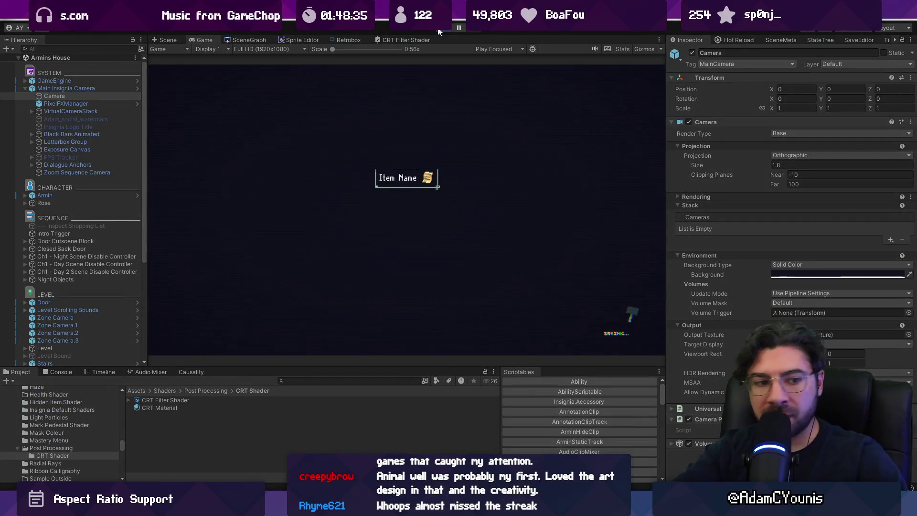
{"action": "left_click", "coordinate": [440, 32]}
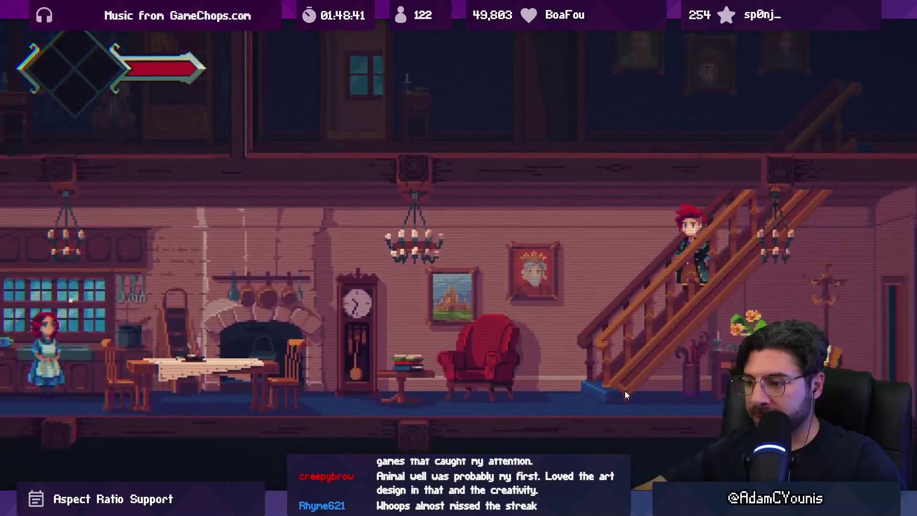
{"action": "key", "text": "shift+space"}
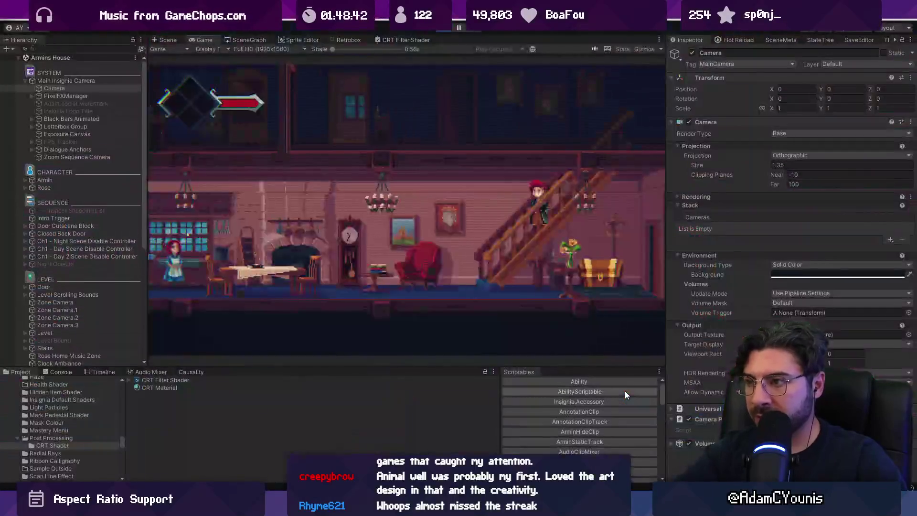
{"action": "key", "text": "shift+space"}
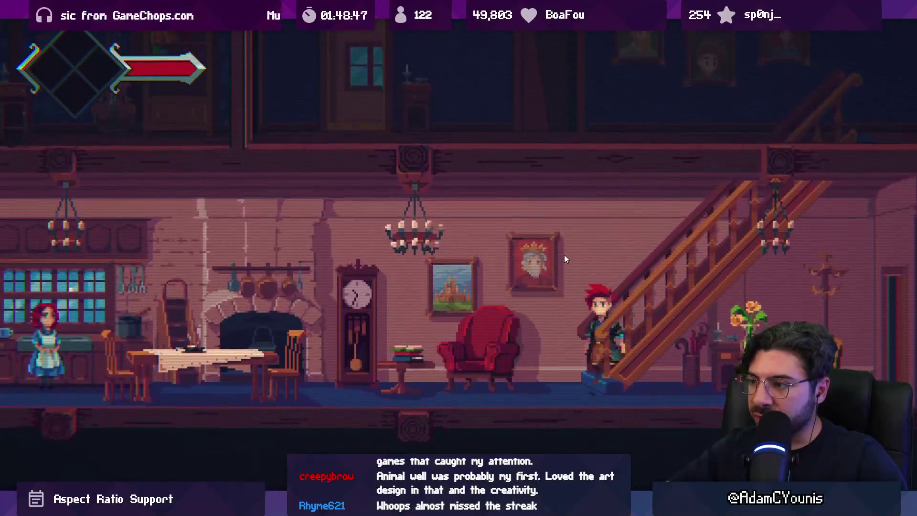
{"action": "key", "text": "Right"}
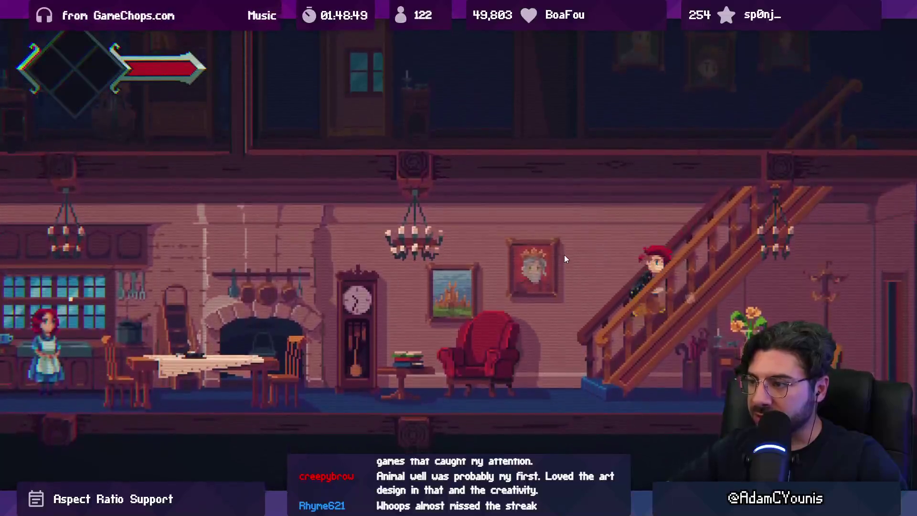
{"action": "key", "text": "Right"}
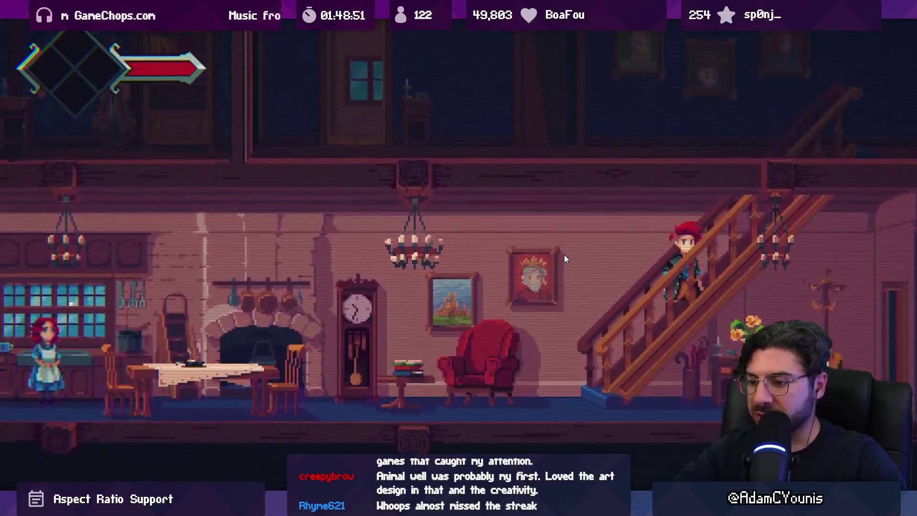
{"action": "key", "text": "shift+space"}
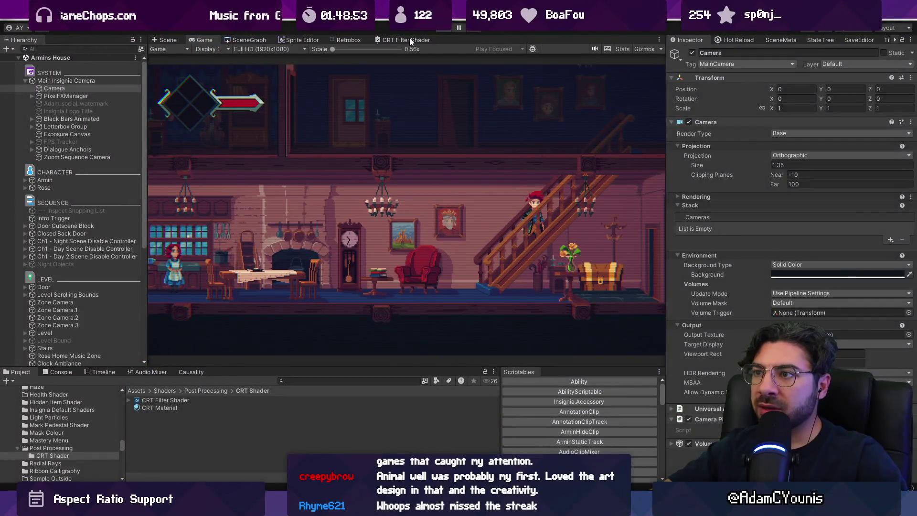
{"action": "left_click", "coordinate": [409, 39]}
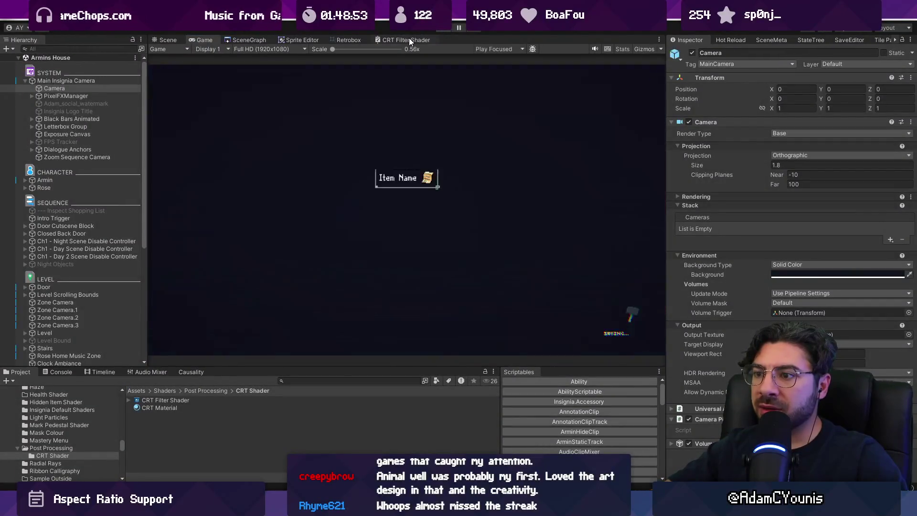
- Maximize the shader graph, shift the Camera, Split and Multiply nodes left, and select Split
{"action": "scroll", "coordinate": [380, 126], "scroll_direction": "down", "scroll_amount": 3}
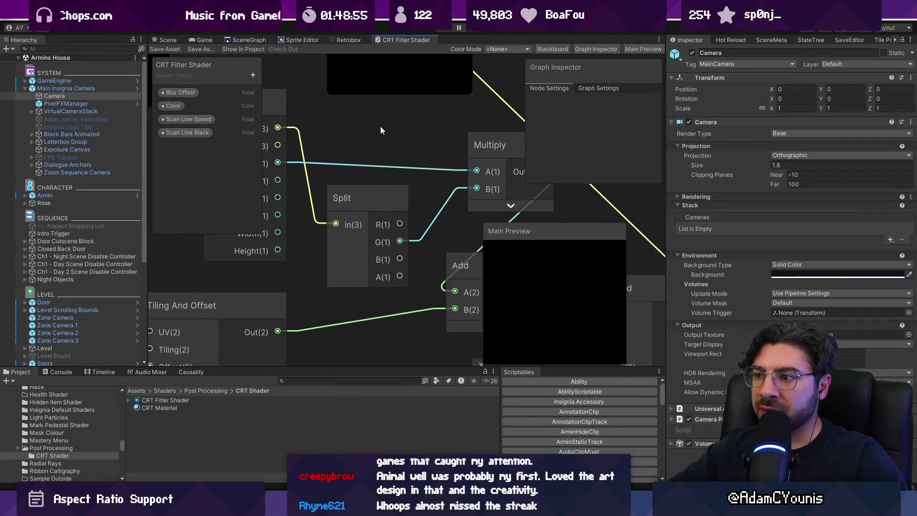
{"action": "scroll", "coordinate": [357, 125], "scroll_direction": "up", "scroll_amount": 1}
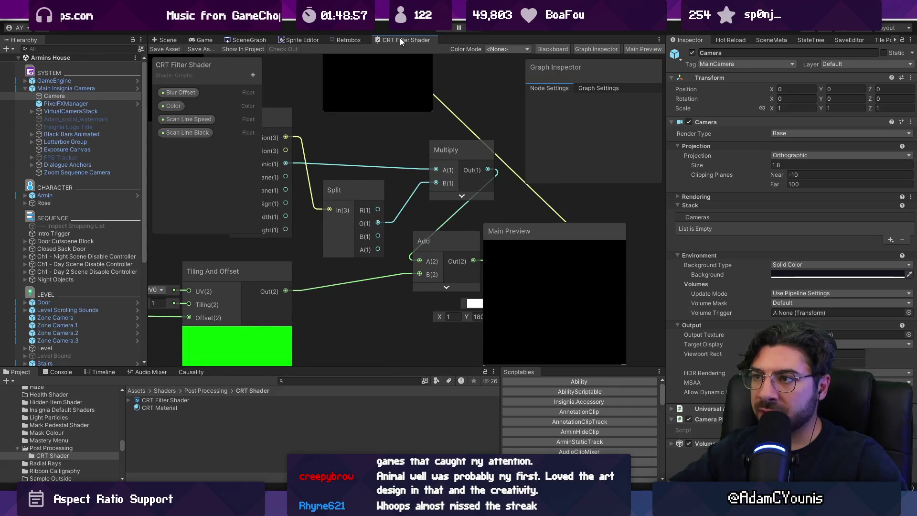
{"action": "double_click", "coordinate": [399, 38]}
{"action": "scroll", "coordinate": [334, 200], "scroll_direction": "up", "scroll_amount": 2}
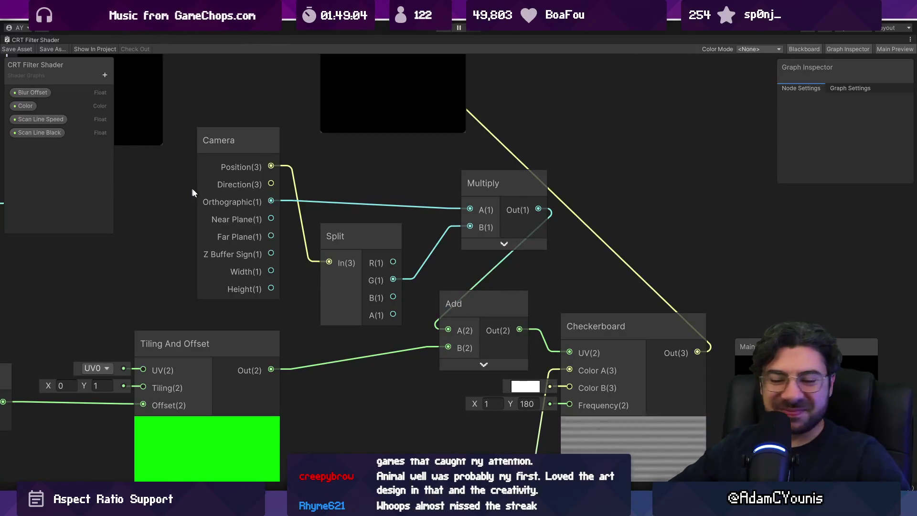
{"action": "scroll", "coordinate": [363, 206], "scroll_direction": "down", "scroll_amount": 2}
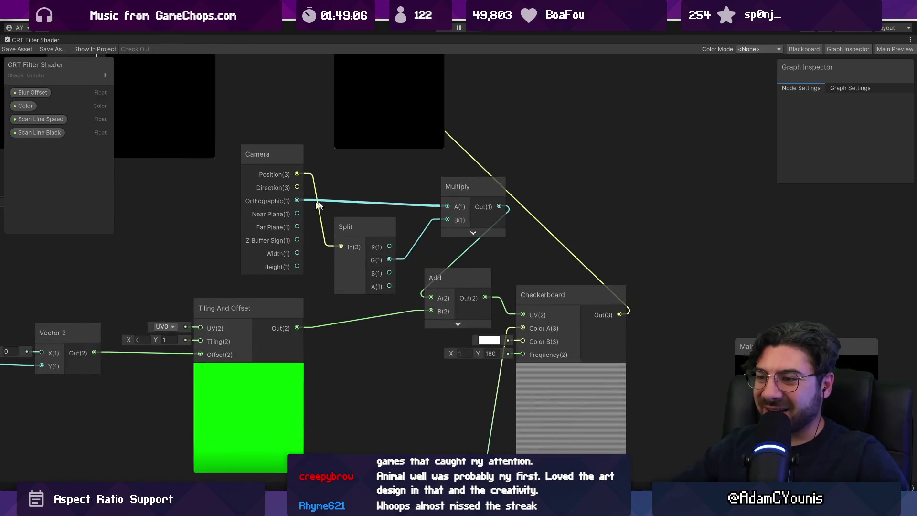
{"action": "mouse_move", "coordinate": [234, 143]}
{"action": "left_mouse_down"}
{"action": "mouse_move", "coordinate": [448, 235]}
{"action": "mouse_move", "coordinate": [363, 222]}
{"action": "left_mouse_up"}
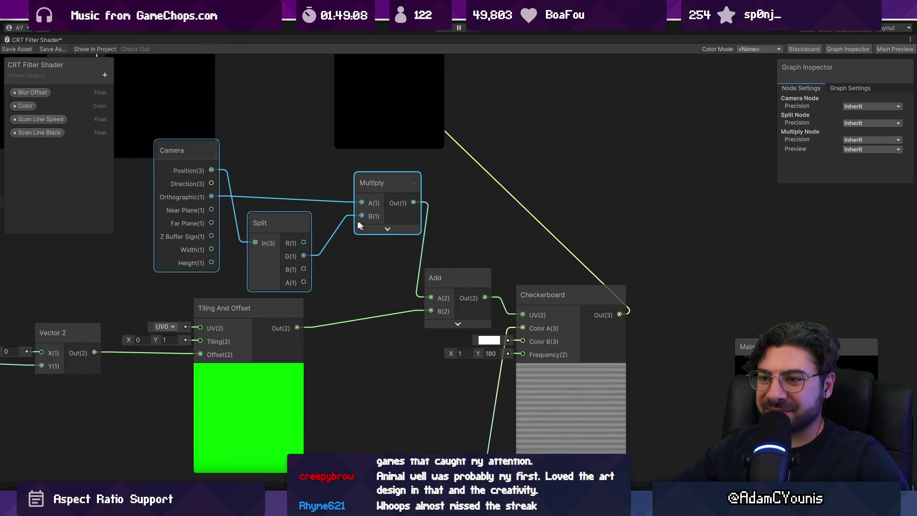
{"action": "left_click", "coordinate": [278, 195]}
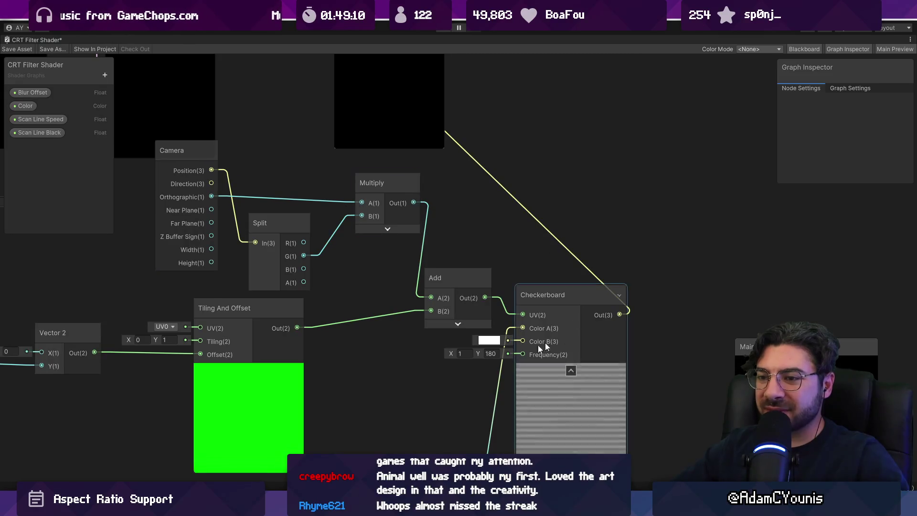
{"action": "scroll", "coordinate": [517, 287], "scroll_direction": "down", "scroll_amount": 2}
{"action": "scroll", "coordinate": [429, 275], "scroll_direction": "up", "scroll_amount": 2}
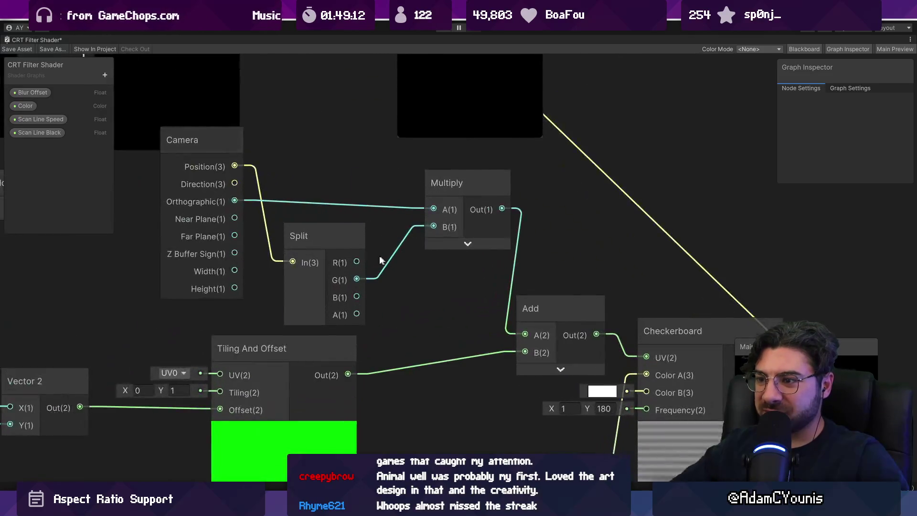
{"action": "left_click", "coordinate": [321, 211]}
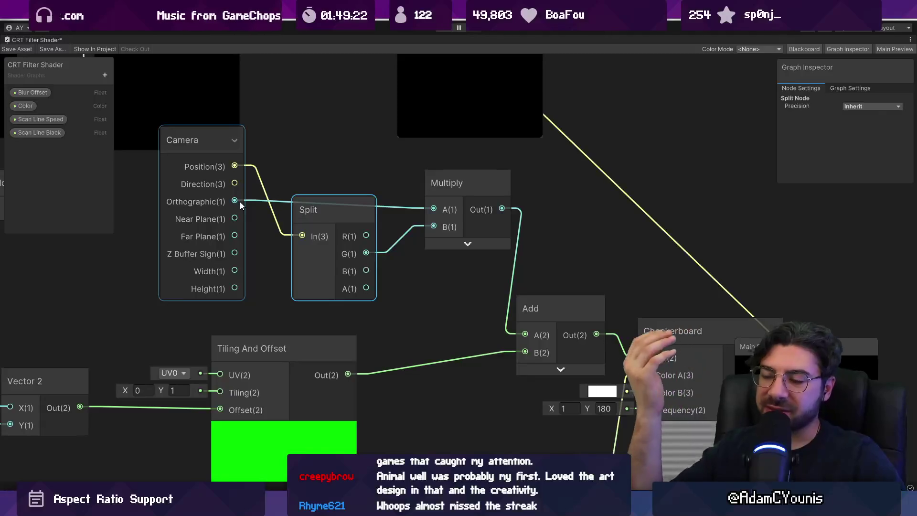
{"action": "left_click", "coordinate": [374, 253]}
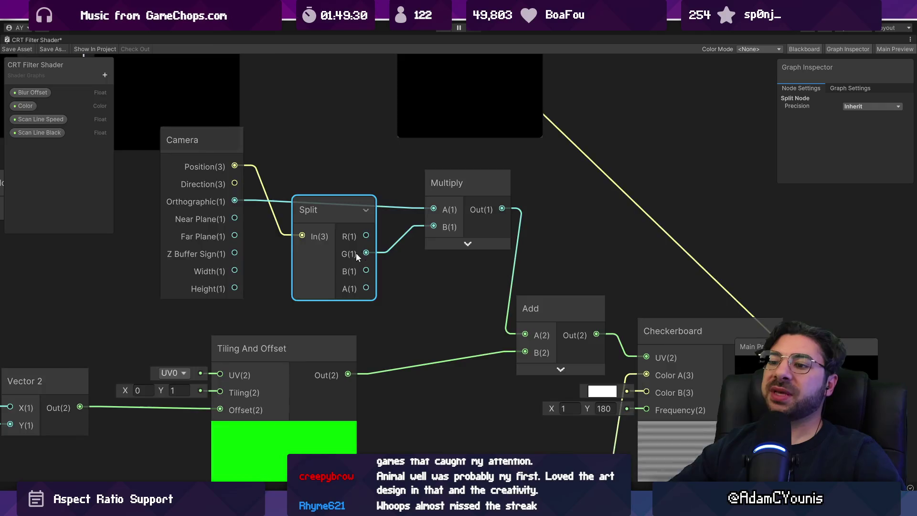
{"action": "scroll", "coordinate": [365, 251], "scroll_direction": "down", "scroll_amount": 2}
{"action": "scroll", "coordinate": [405, 217], "scroll_direction": "up", "scroll_amount": 2}
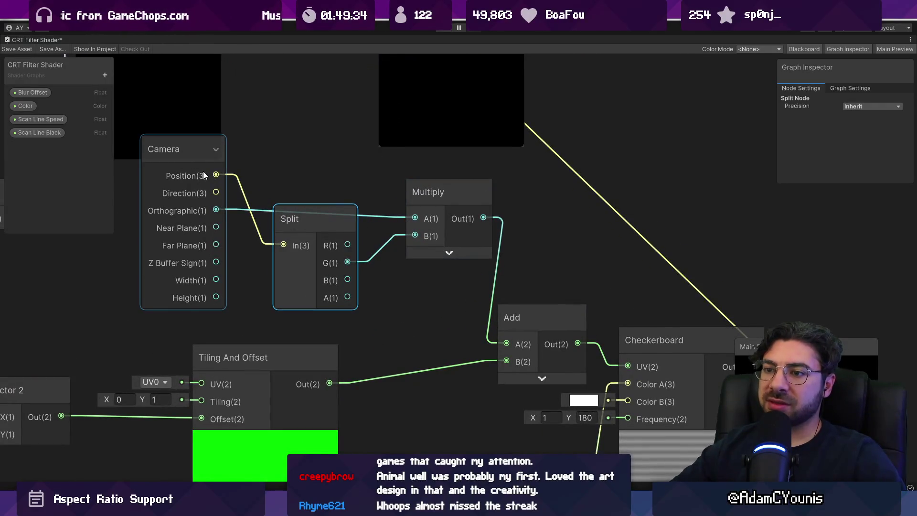
- Create a Transform node fed by the camera Position output and move it up-left
{"action": "left_click_drag", "start_coordinate": [216, 175], "coordinate": [285, 158]}
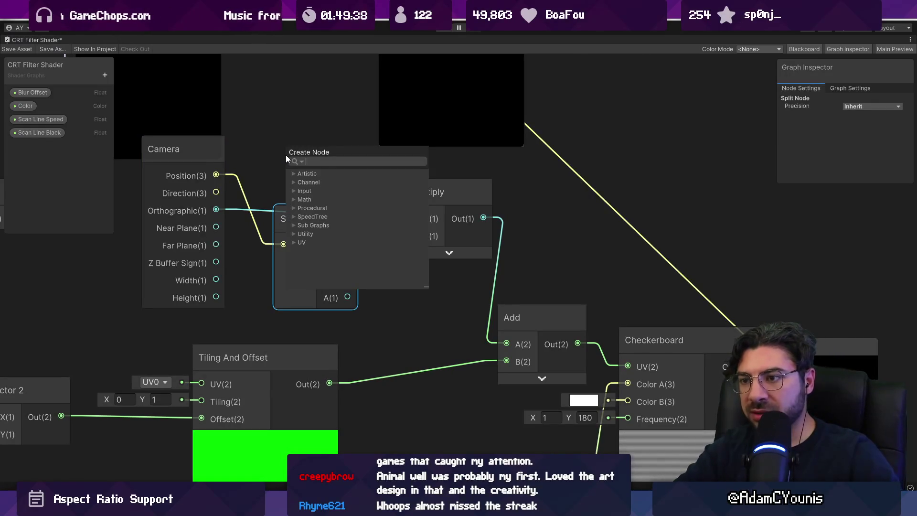
{"action": "type", "text": "trrn"}
{"action": "key", "text": "BackSpace"}
{"action": "key", "text": "BackSpace"}
{"action": "key", "text": "BackSpace"}
{"action": "type", "text": "ran"}
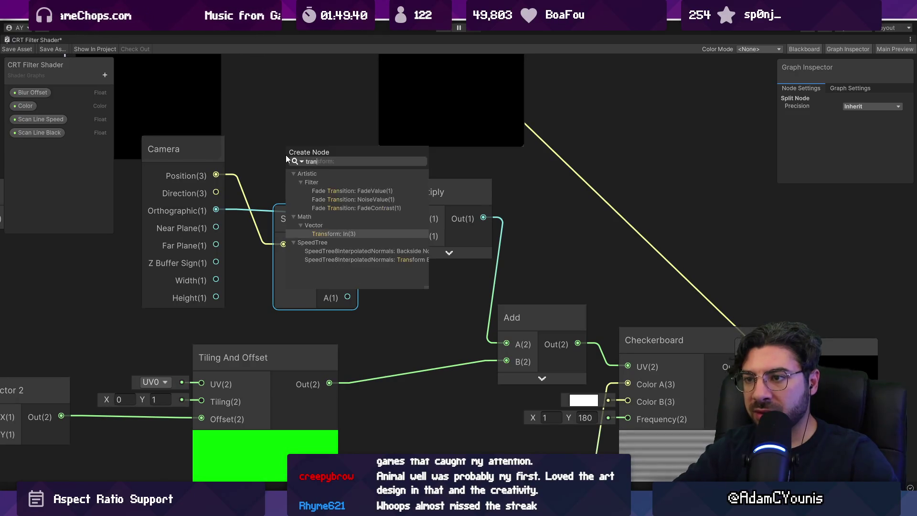
{"action": "type", "text": "sformma"}
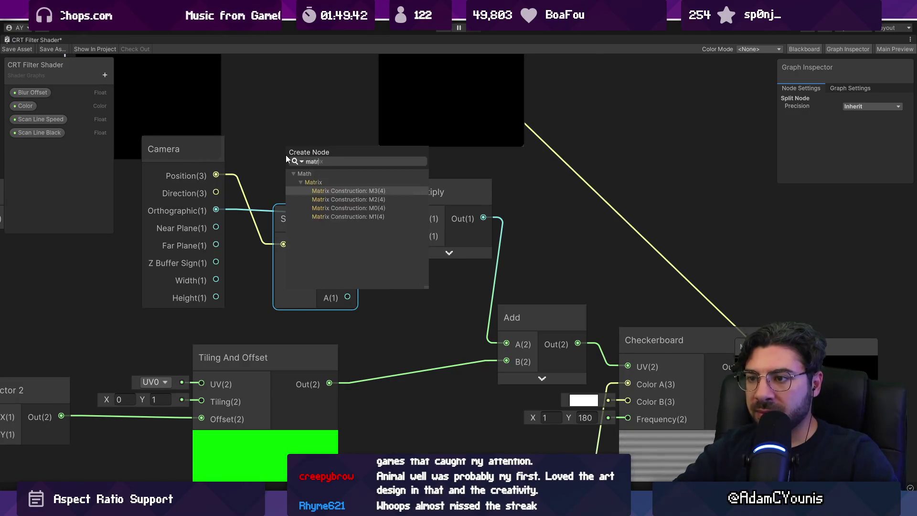
{"action": "key", "text": "BackSpace"}
{"action": "key", "text": "BackSpace"}
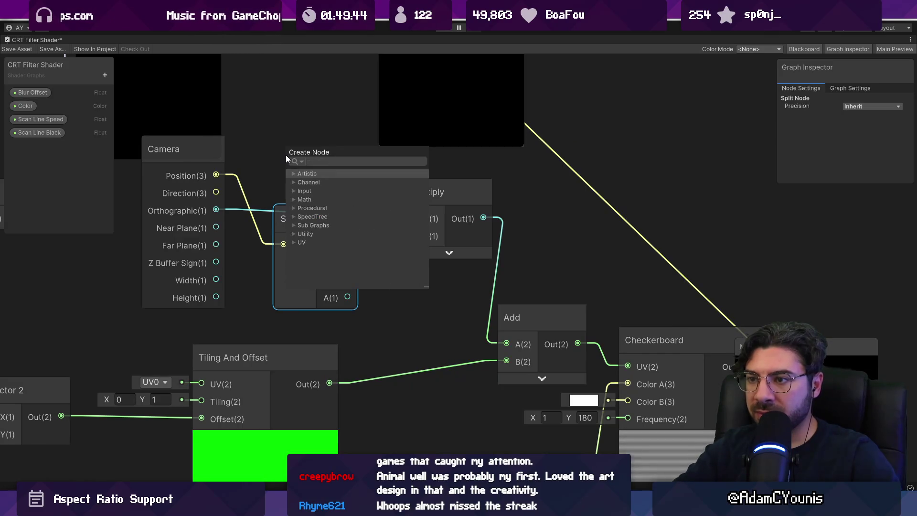
{"action": "type", "text": "spa"}
{"action": "key", "text": "BackSpace"}
{"action": "key", "text": "BackSpace"}
{"action": "key", "text": "BackSpace"}
{"action": "type", "text": "conver"}
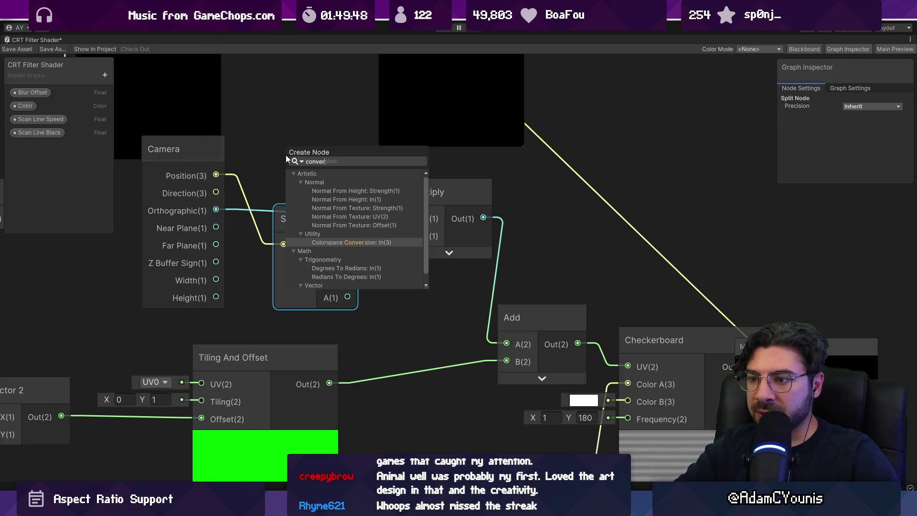
{"action": "key", "text": "BackSpace"}
{"action": "key", "text": "BackSpace"}
{"action": "key", "text": "BackSpace"}
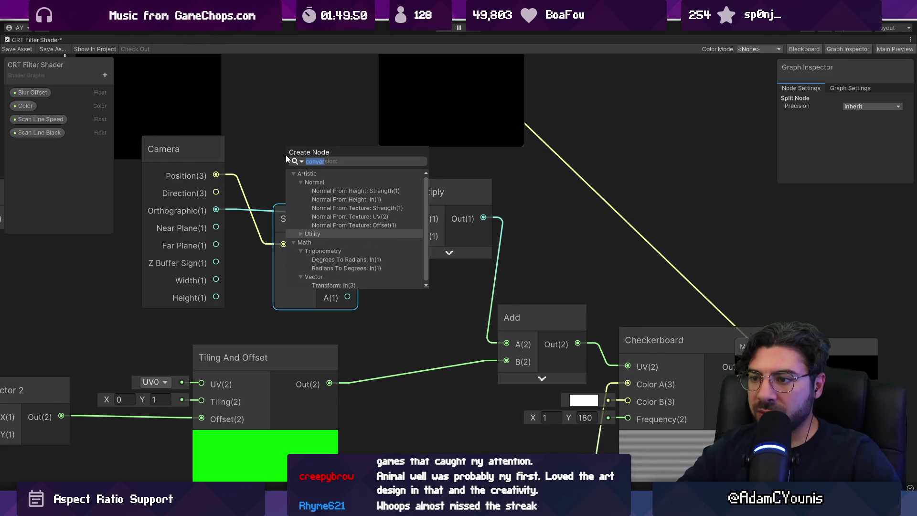
{"action": "type", "text": "worl"}
{"action": "key", "text": "Return"}
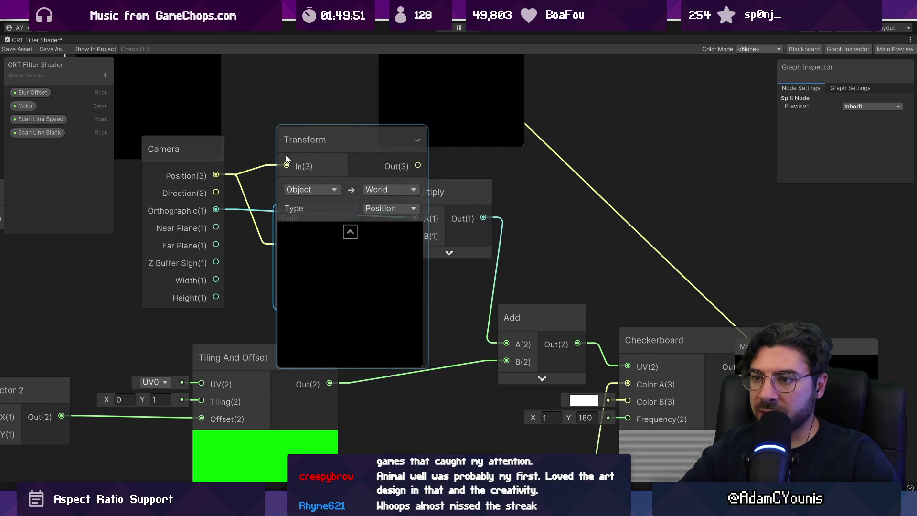
{"action": "left_click_drag", "start_coordinate": [327, 152], "coordinate": [301, 135]}
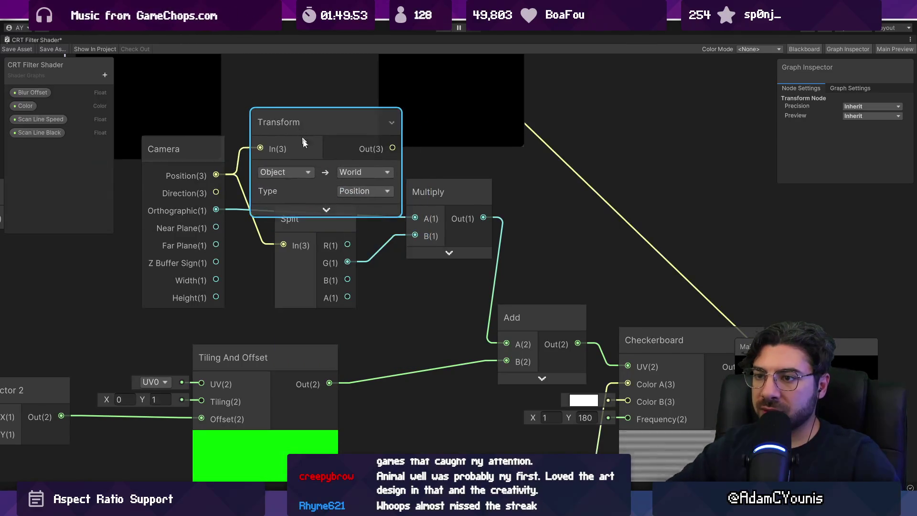
- Set the Transform node's target space to Screen
{"action": "left_click", "coordinate": [354, 174]}
{"action": "left_click", "coordinate": [384, 204]}
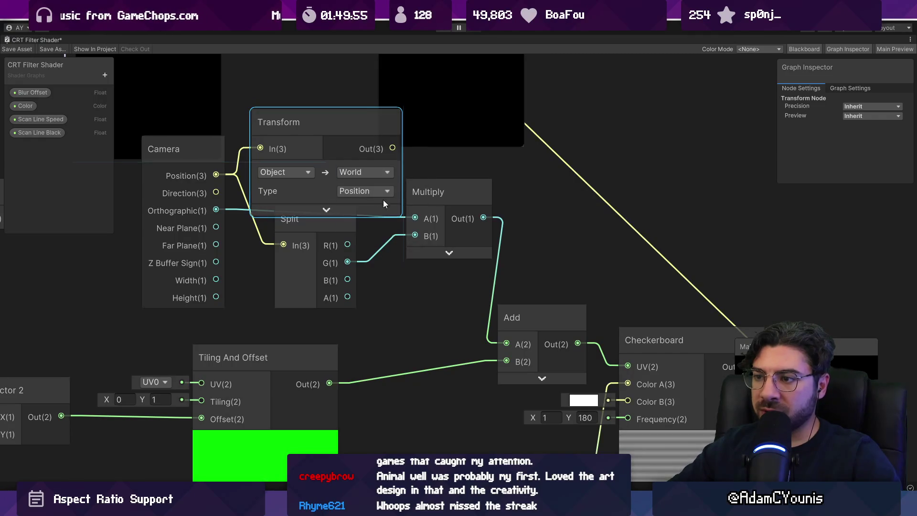
{"action": "left_click", "coordinate": [378, 215]}
{"action": "left_click", "coordinate": [352, 173]}
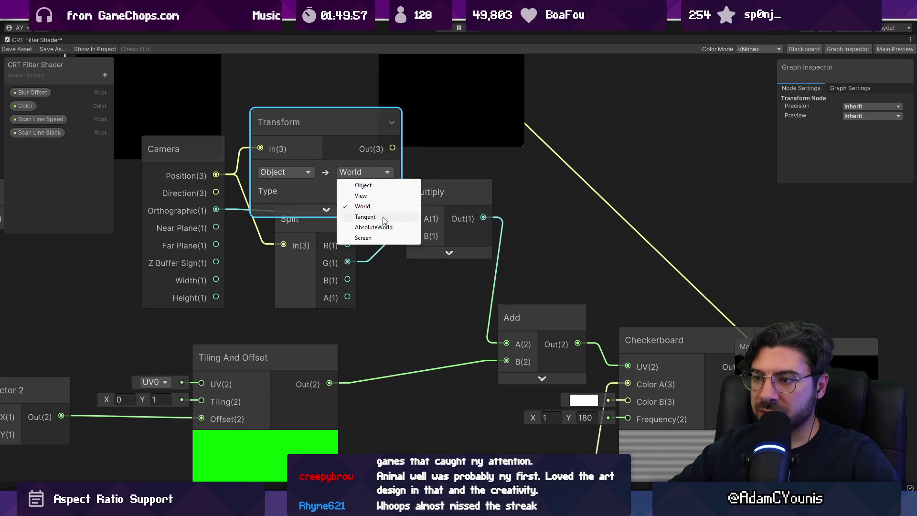
{"action": "left_click", "coordinate": [386, 236]}
{"action": "left_click", "coordinate": [310, 175]}
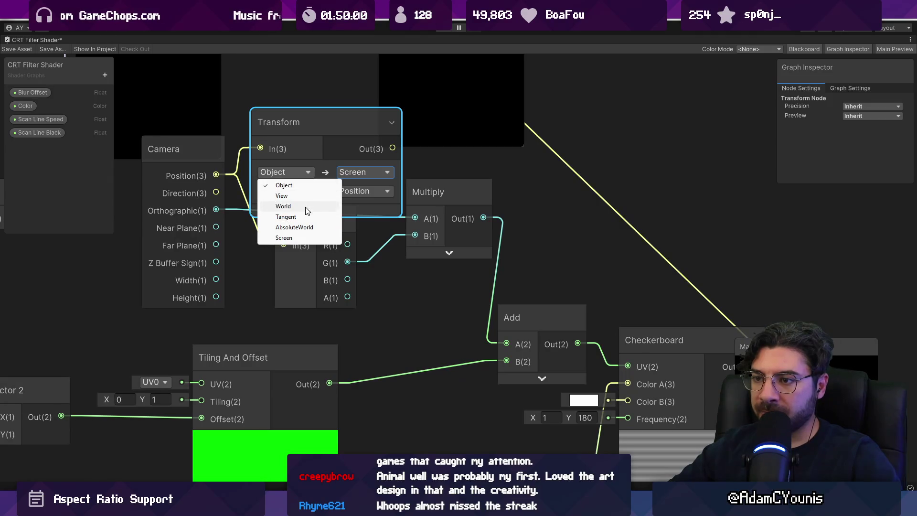
- Open the Camera node's documentation, then return to the shader graph
{"action": "left_click", "coordinate": [199, 177]}
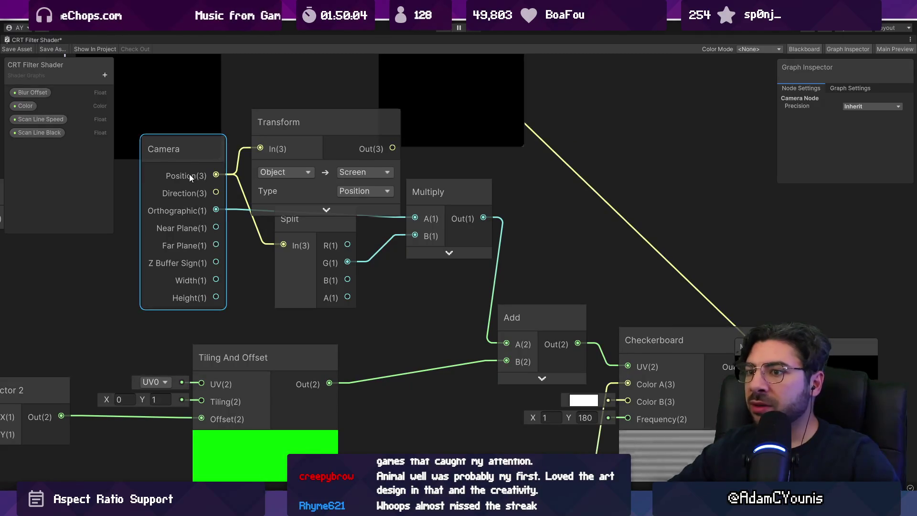
{"action": "right_click", "coordinate": [190, 171]}
{"action": "left_click", "coordinate": [241, 270]}
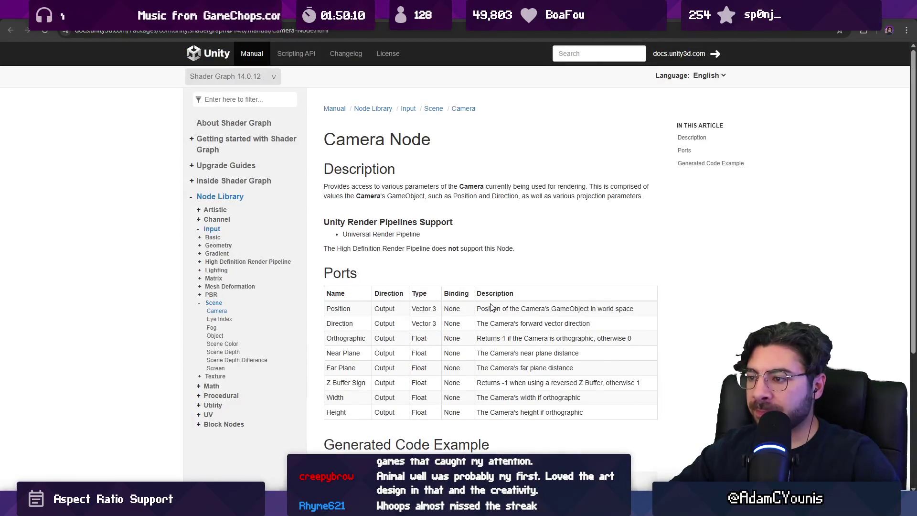
{"action": "key", "text": "alt+Tab"}
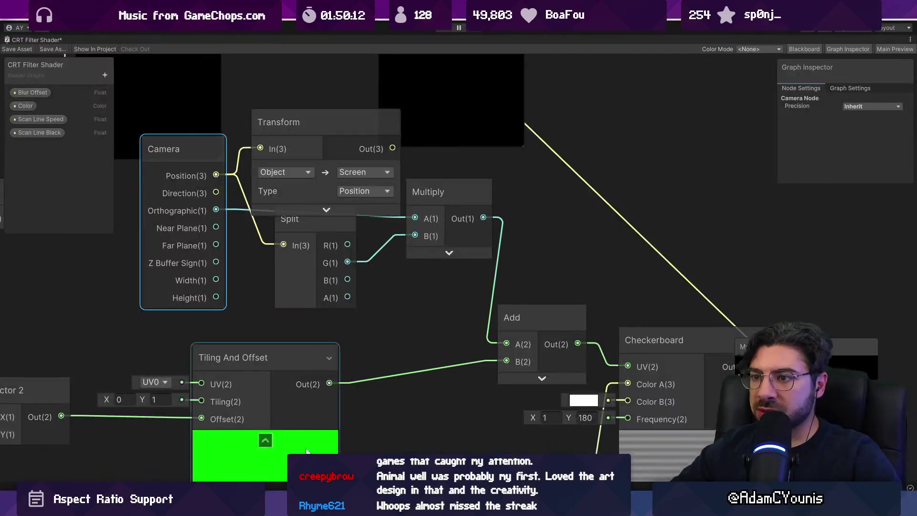
- Set the Transform source space to World, wire its output into Add A, and restore the docked layout
{"action": "left_click", "coordinate": [308, 172]}
{"action": "left_click", "coordinate": [308, 206]}
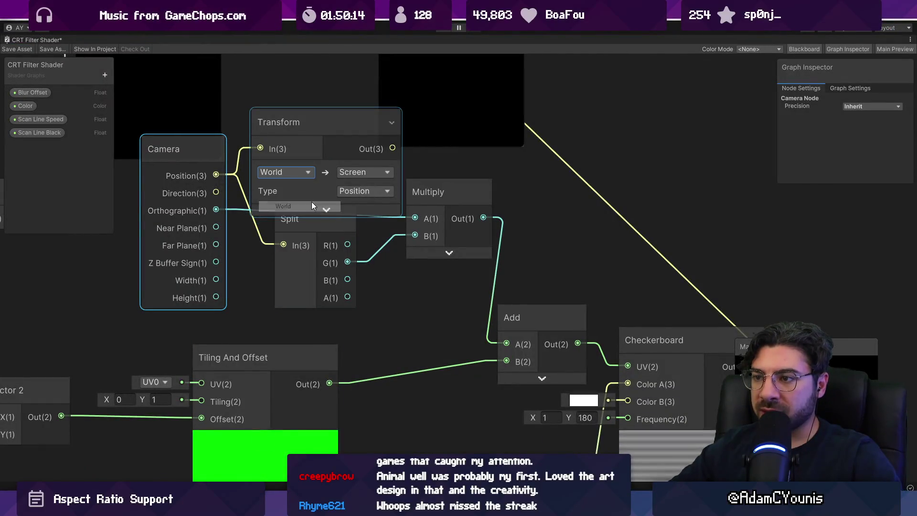
{"action": "left_click_drag", "start_coordinate": [332, 128], "coordinate": [305, 121]}
{"action": "left_click_drag", "start_coordinate": [391, 181], "coordinate": [507, 343]}
{"action": "mouse_move", "coordinate": [303, 127]}
{"action": "left_mouse_down"}
{"action": "mouse_move", "coordinate": [314, 141]}
{"action": "mouse_move", "coordinate": [303, 160]}
{"action": "left_mouse_up"}
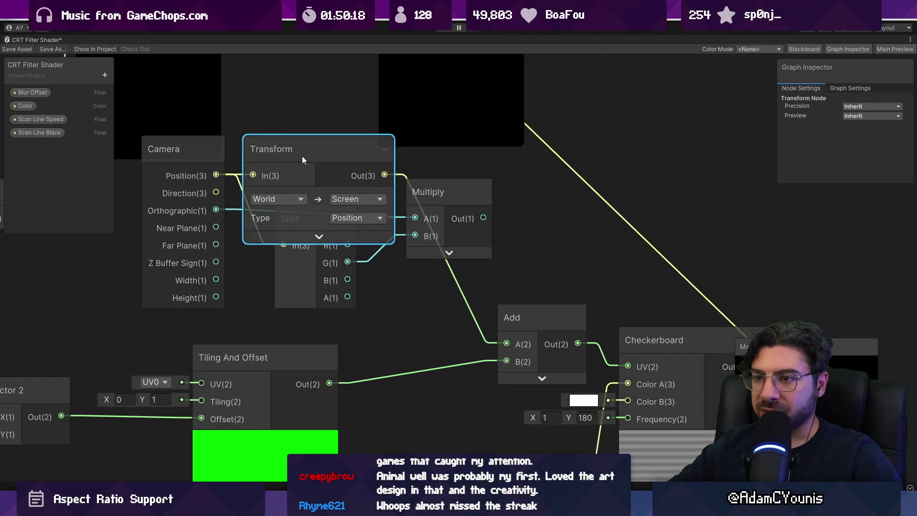
{"action": "double_click", "coordinate": [24, 40]}
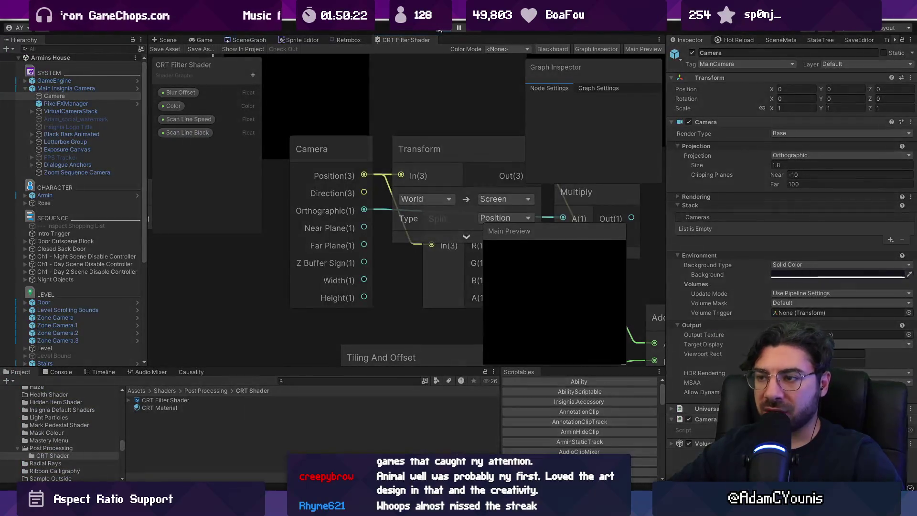
- Play the game, walk the character down and up the staircase, then leave the maximized Game view
{"action": "left_click", "coordinate": [439, 28]}
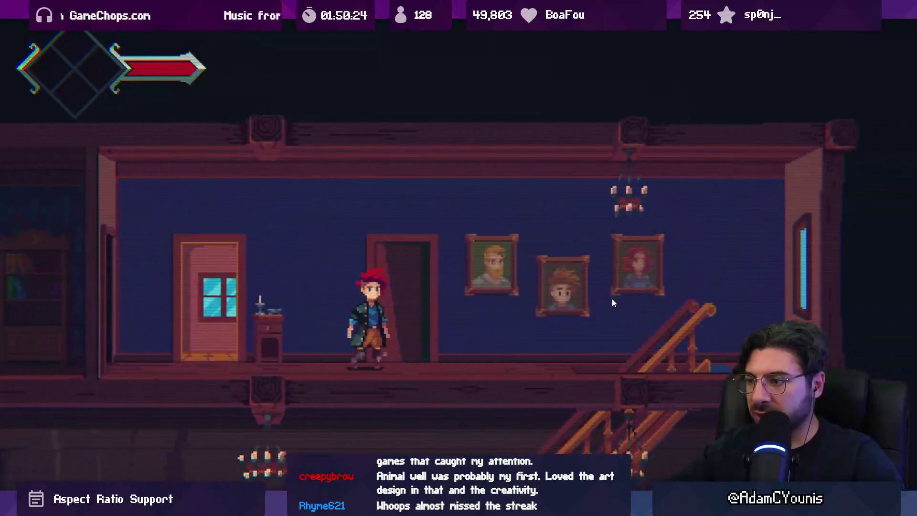
{"action": "key", "text": "Right"}
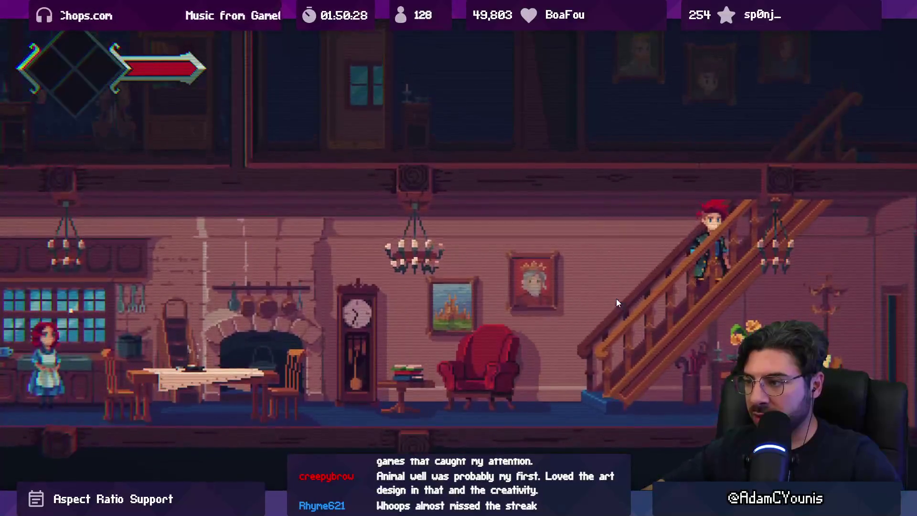
{"action": "key", "text": "Right"}
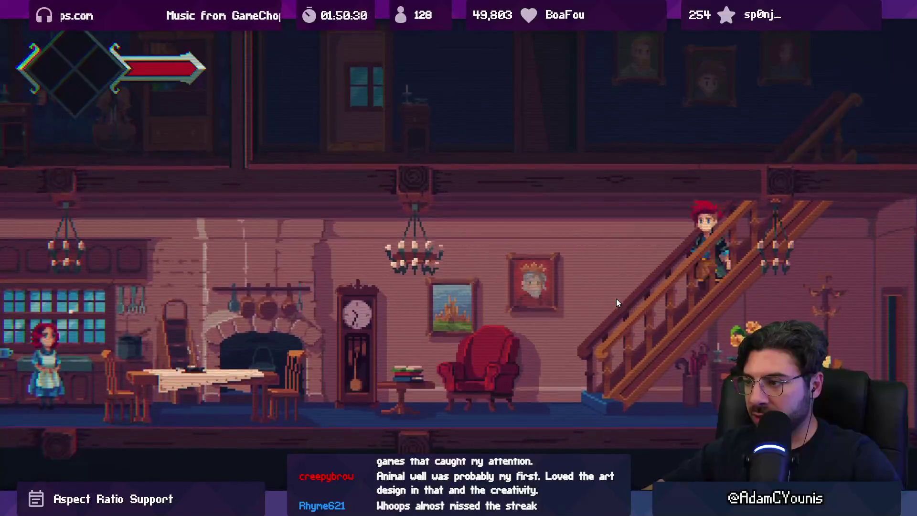
{"action": "key", "text": "shift+space"}
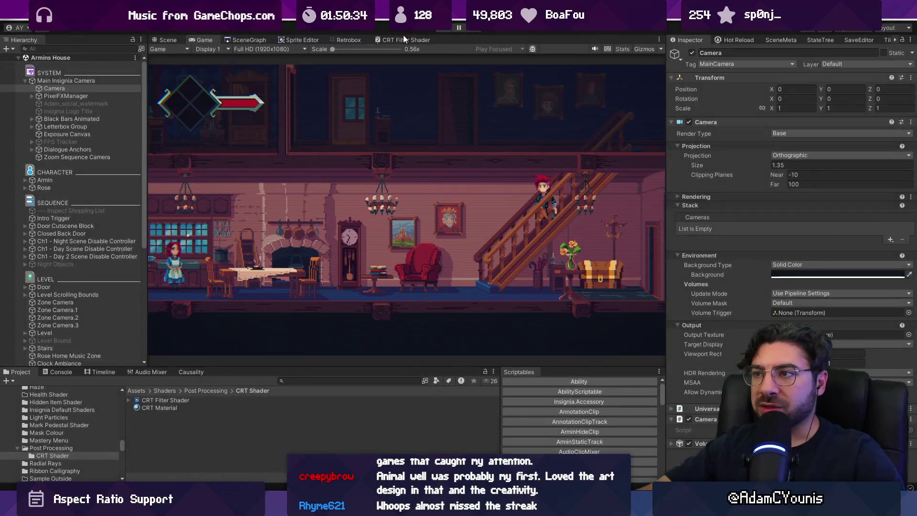
- Maximize the CRT Filter Shader graph and delete the Split and Multiply nodes
{"action": "left_click", "coordinate": [401, 39]}
{"action": "key", "text": "shift+space"}
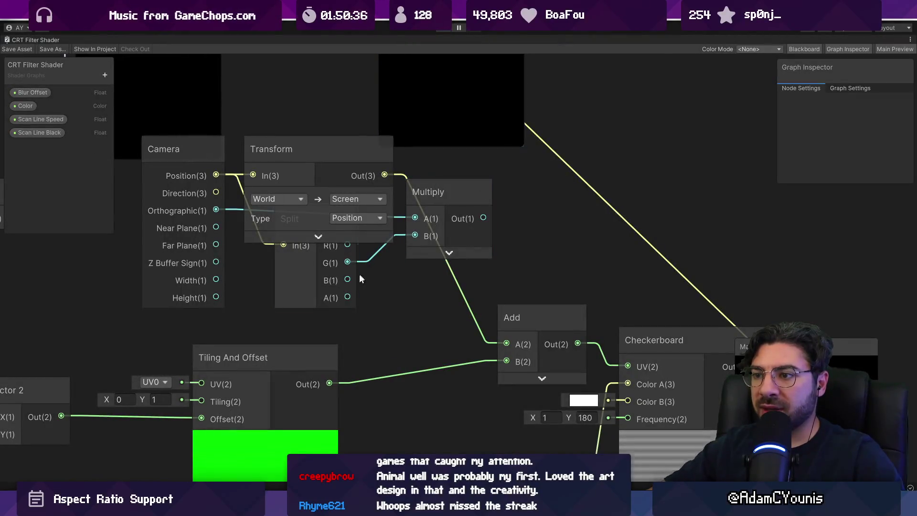
{"action": "left_click", "coordinate": [299, 282]}
{"action": "key", "text": "Delete"}
{"action": "left_click", "coordinate": [468, 204]}
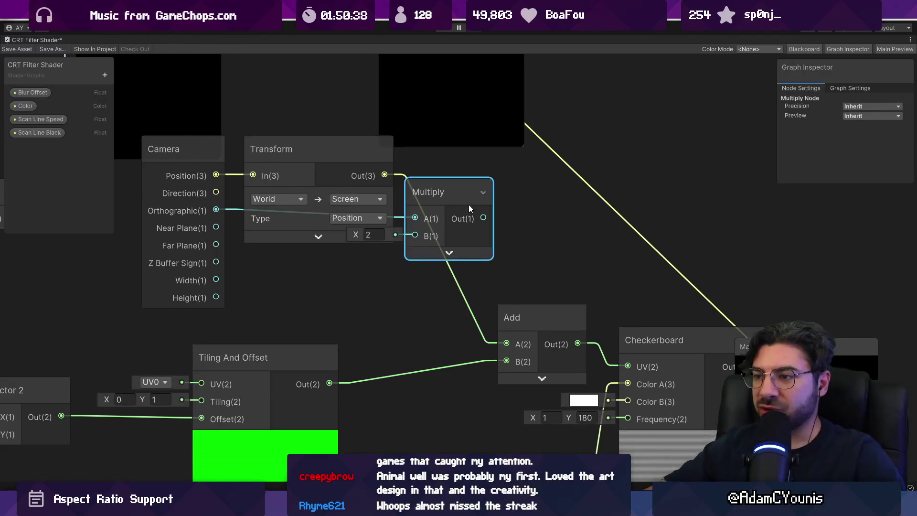
{"action": "key", "text": "Delete"}
- Create a Subtract node from Tiling And Offset Out with the Transform output in B
{"action": "left_click_drag", "start_coordinate": [329, 383], "coordinate": [405, 320]}
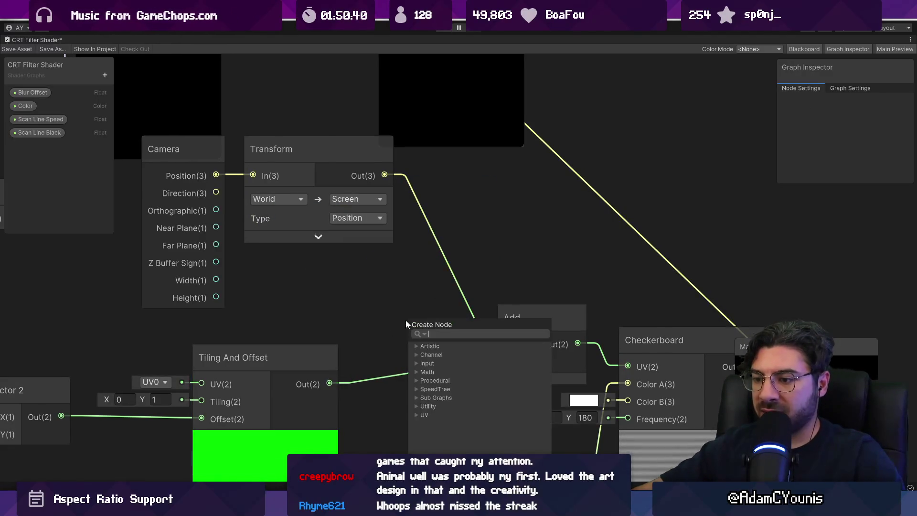
{"action": "type", "text": "sub"}
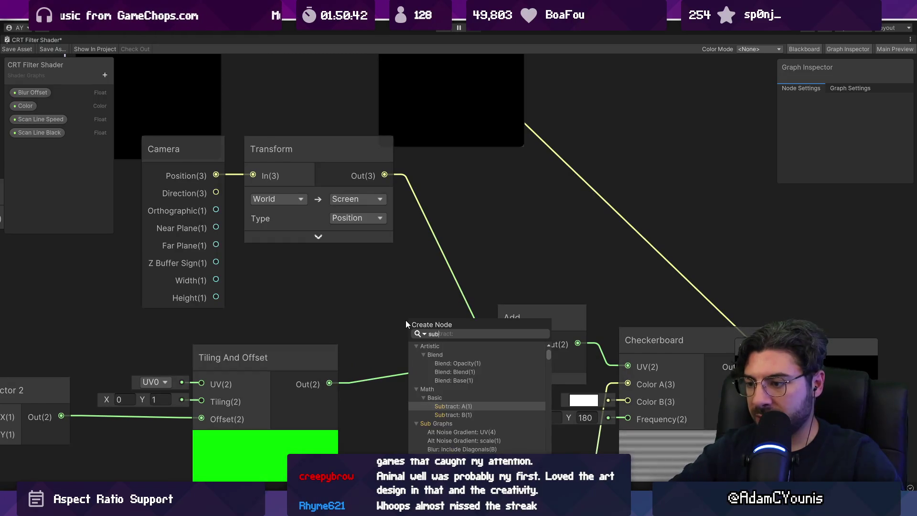
{"action": "key", "text": "Return"}
{"action": "left_click_drag", "start_coordinate": [384, 176], "coordinate": [405, 358]}
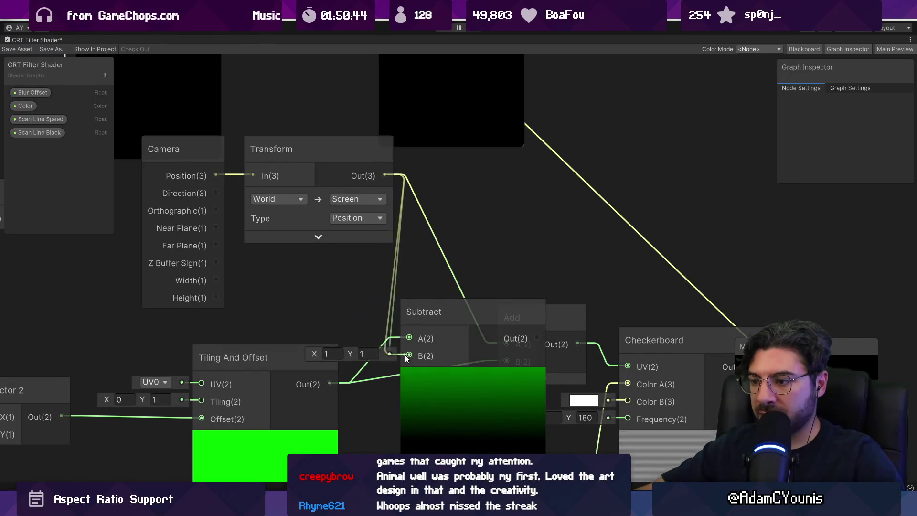
- Delete the Add node, route Subtract Out into Checkerboard UV, and save the graph
{"action": "left_click", "coordinate": [559, 319]}
{"action": "key", "text": "Delete"}
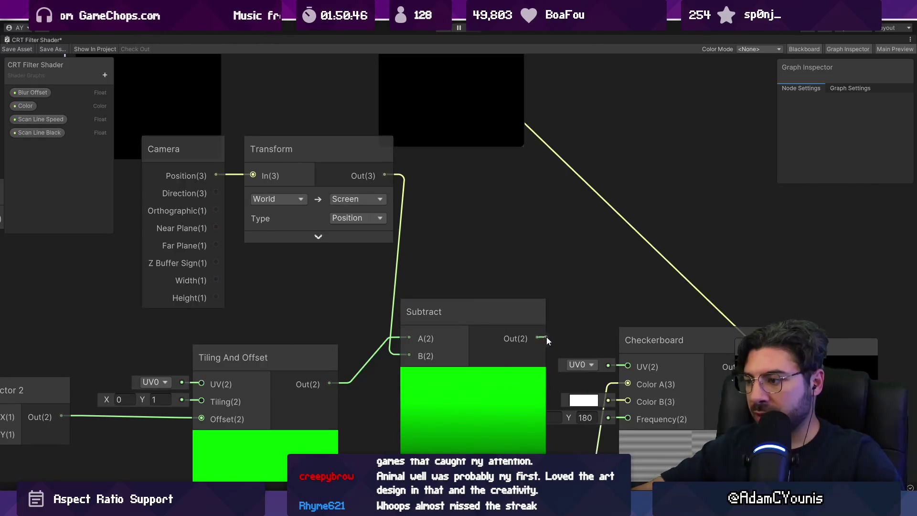
{"action": "left_click_drag", "start_coordinate": [545, 339], "coordinate": [627, 368]}
{"action": "key", "text": "ctrl+z"}
{"action": "key", "text": "ctrl+z"}
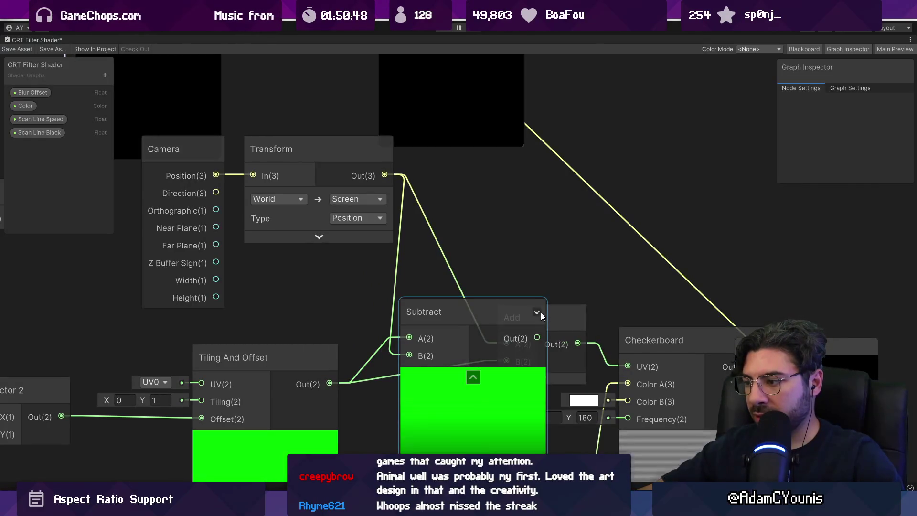
{"action": "key", "text": "ctrl+y"}
{"action": "key", "text": "ctrl+y"}
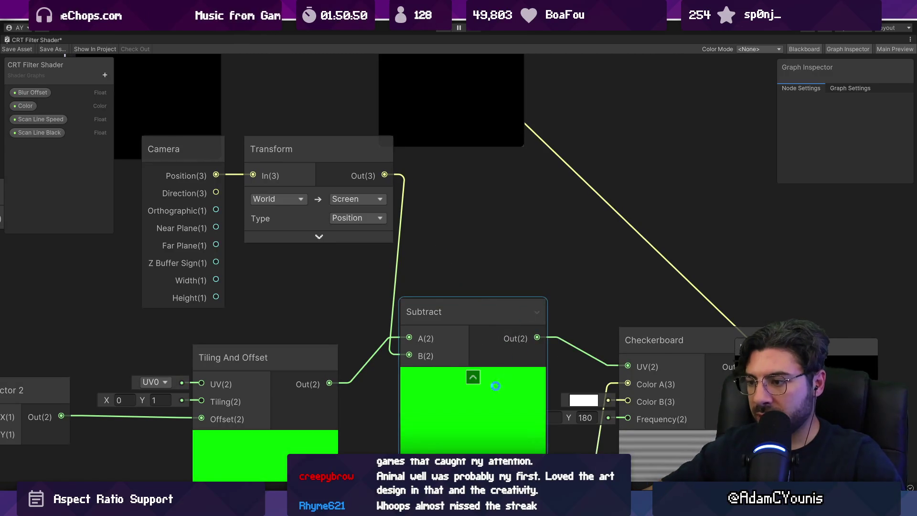
{"action": "left_click", "coordinate": [473, 377]}
{"action": "left_click_drag", "start_coordinate": [444, 308], "coordinate": [485, 278]}
{"action": "left_click", "coordinate": [24, 50]}
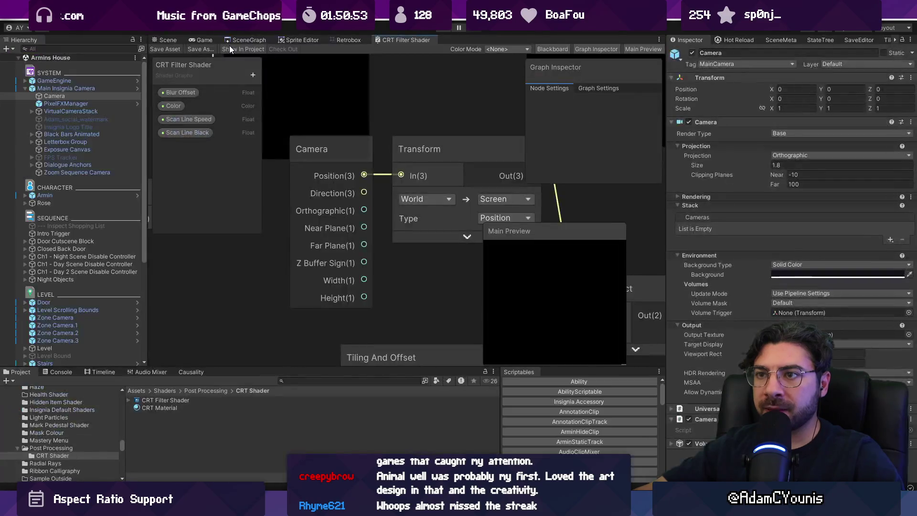
- Play-test the Subtract wiring, walking the character up and down the staircase, then return to the shader graph
{"action": "left_click", "coordinate": [205, 40]}
{"action": "left_click", "coordinate": [444, 32]}
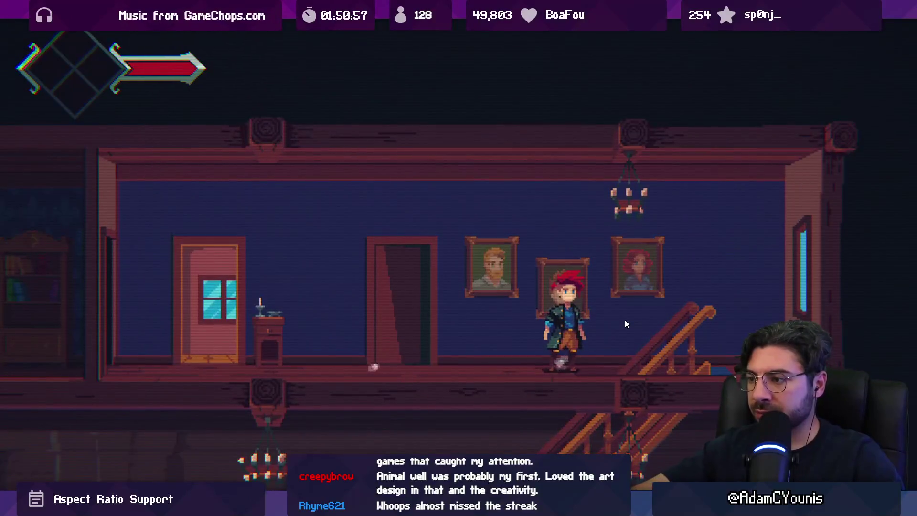
{"action": "key", "text": "a"}
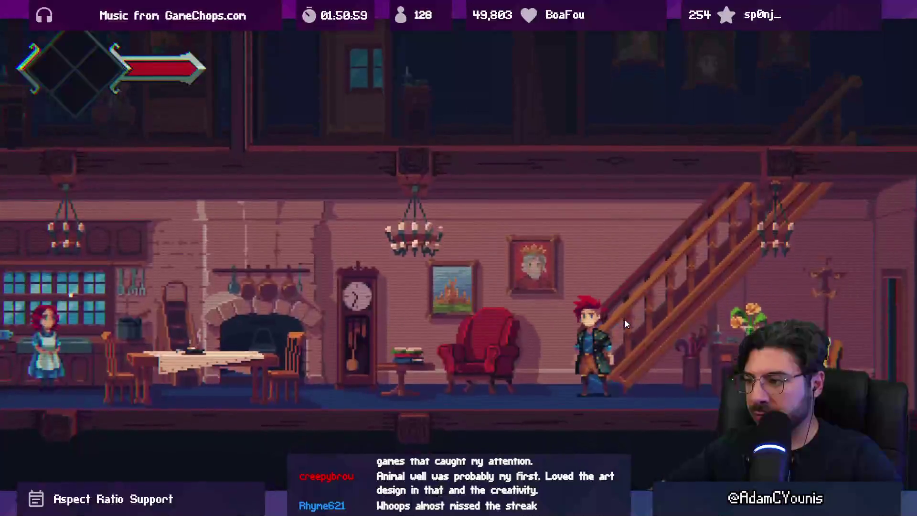
{"action": "key", "text": "d"}
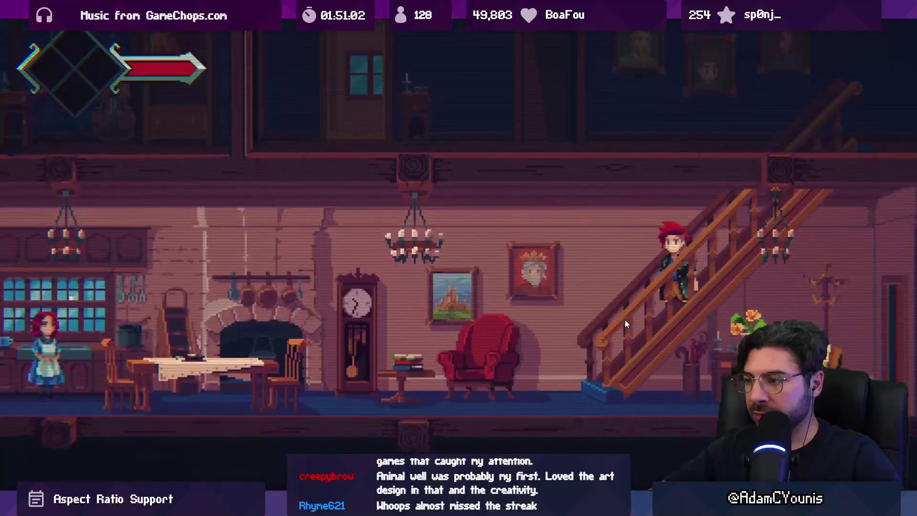
{"action": "key", "text": "a"}
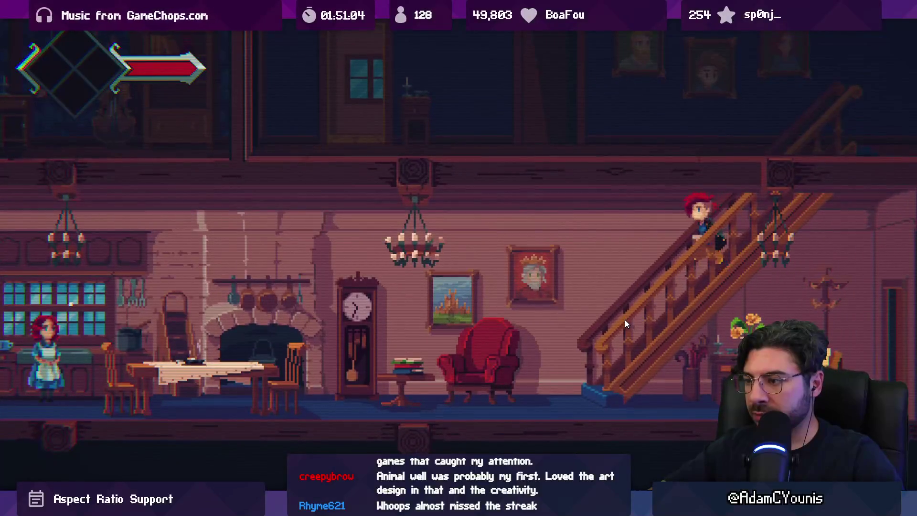
{"action": "key", "text": "a"}
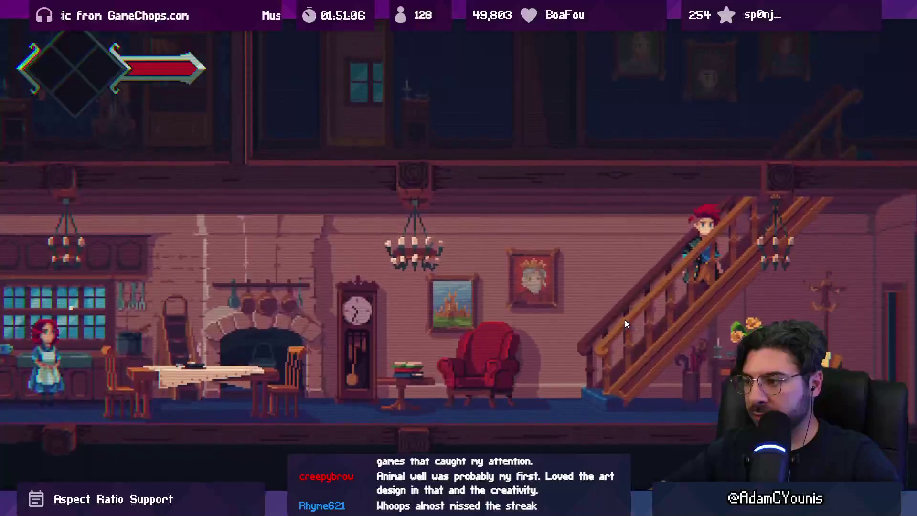
{"action": "key", "text": "d"}
{"action": "key", "text": "a"}
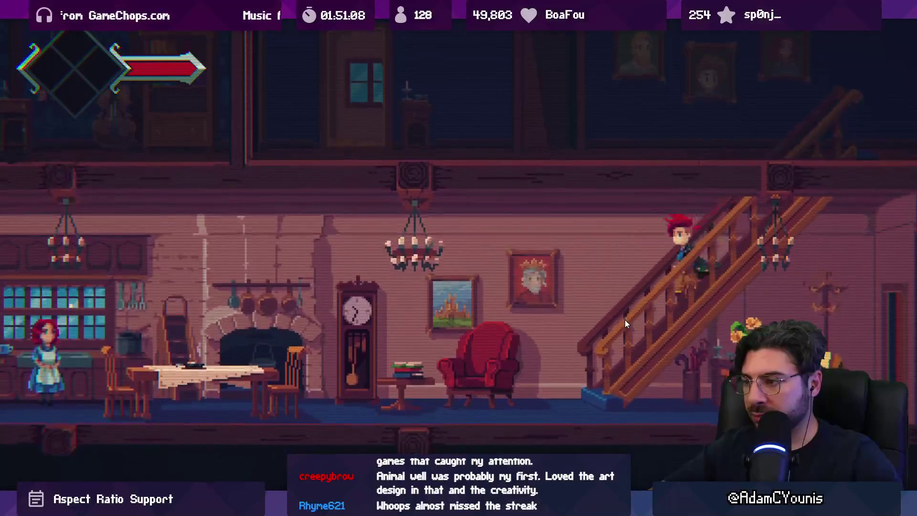
{"action": "key", "text": "shift+space"}
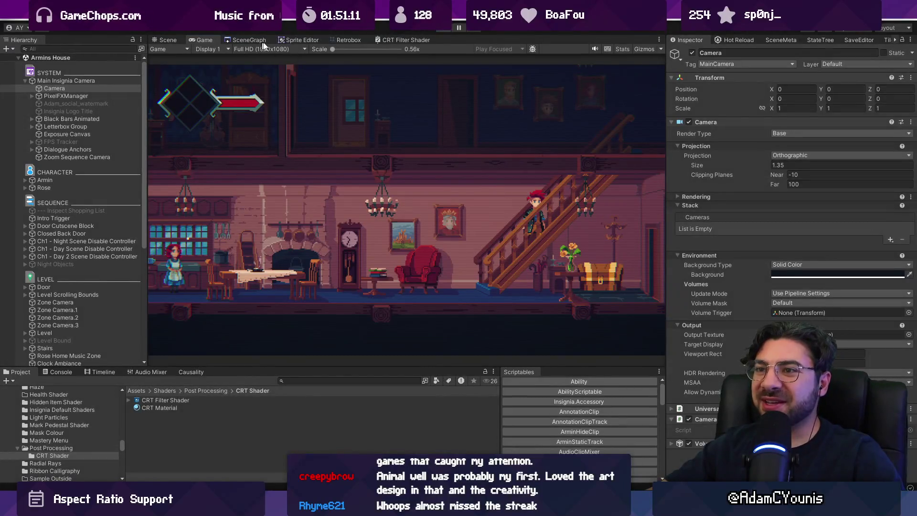
{"action": "left_click", "coordinate": [399, 39]}
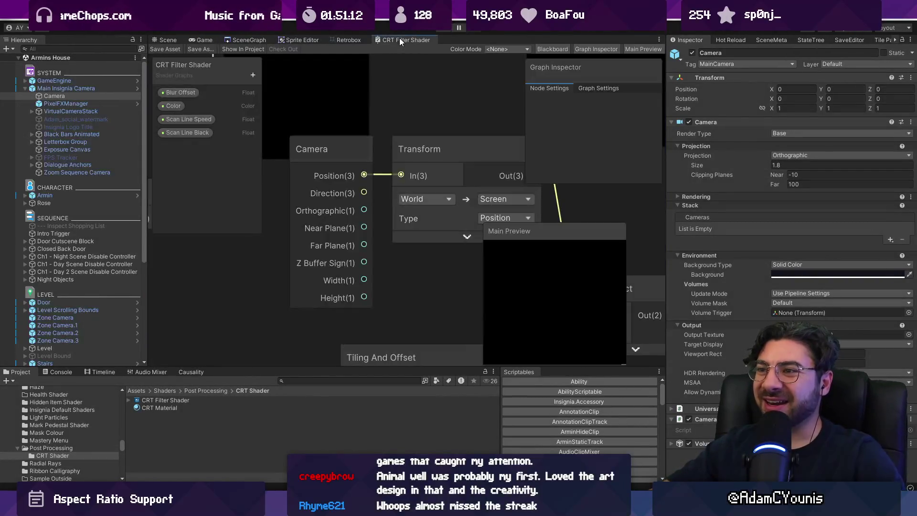
{"action": "double_click", "coordinate": [420, 39]}
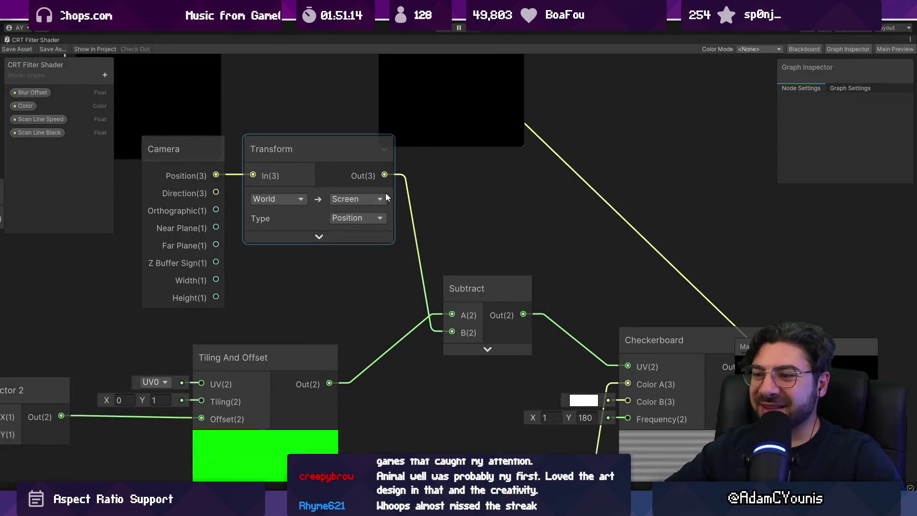
{"action": "mouse_move", "coordinate": [328, 155]}
{"action": "left_mouse_down"}
{"action": "mouse_move", "coordinate": [360, 182]}
{"action": "mouse_move", "coordinate": [361, 197]}
{"action": "left_mouse_up"}
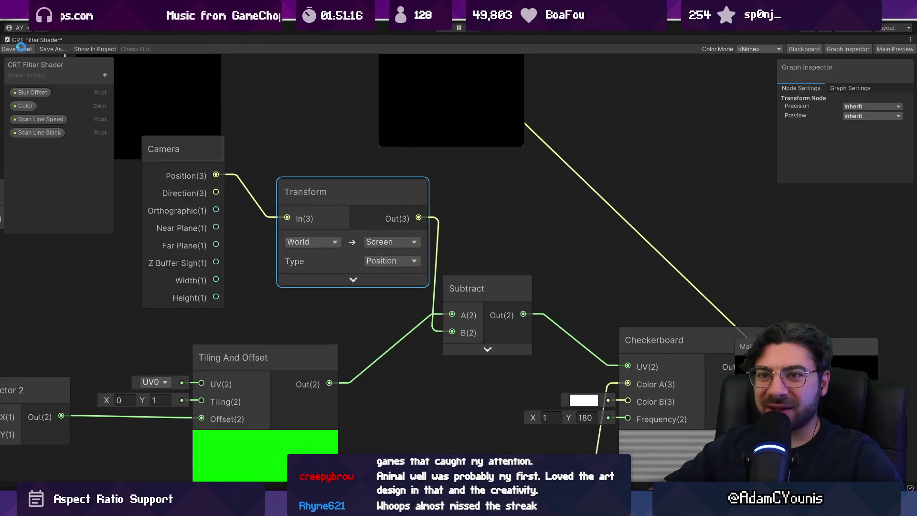
{"action": "double_click", "coordinate": [26, 40]}
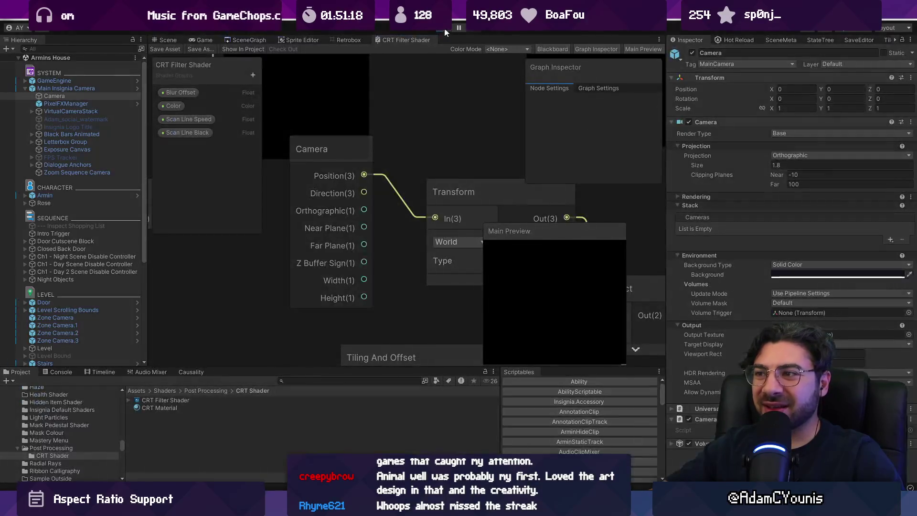
{"action": "left_click", "coordinate": [444, 30]}
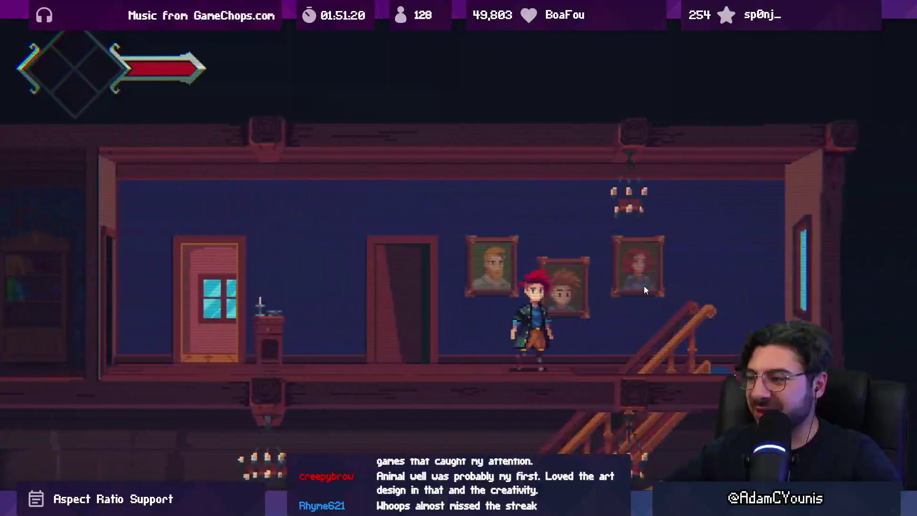
{"action": "key", "text": "Down"}
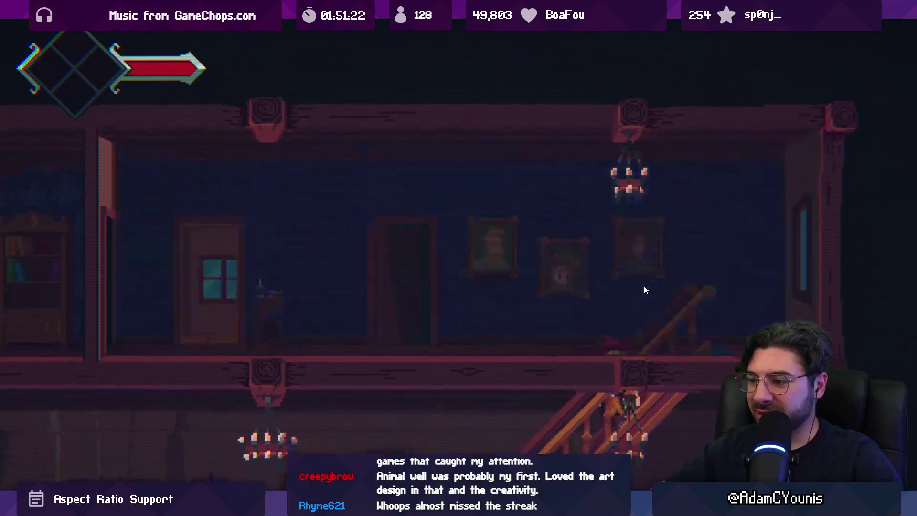
{"action": "key", "text": "Down"}
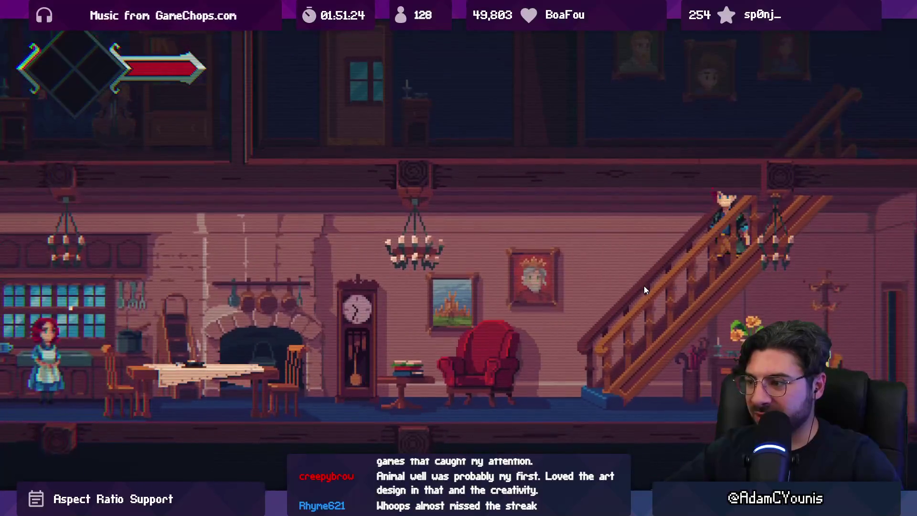
{"action": "key", "text": "Down"}
{"action": "key", "text": "Up"}
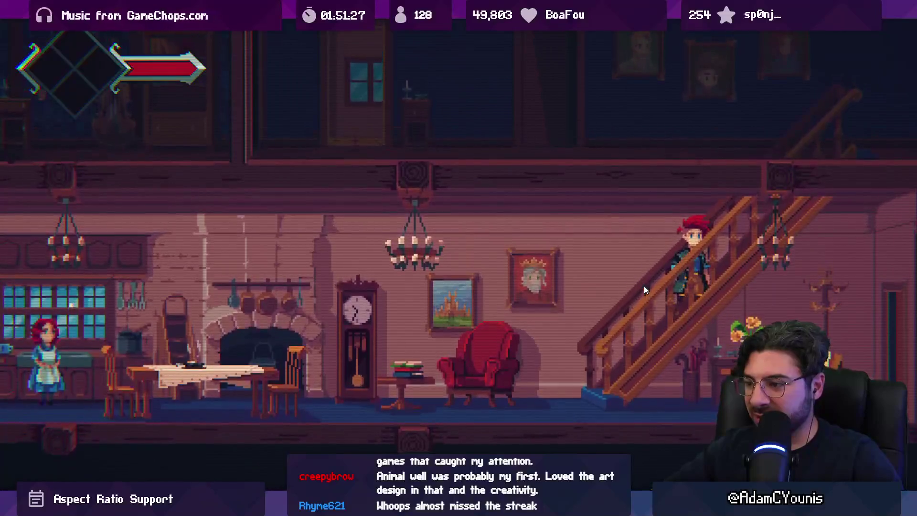
{"action": "key", "text": "Down"}
{"action": "key", "text": "Up"}
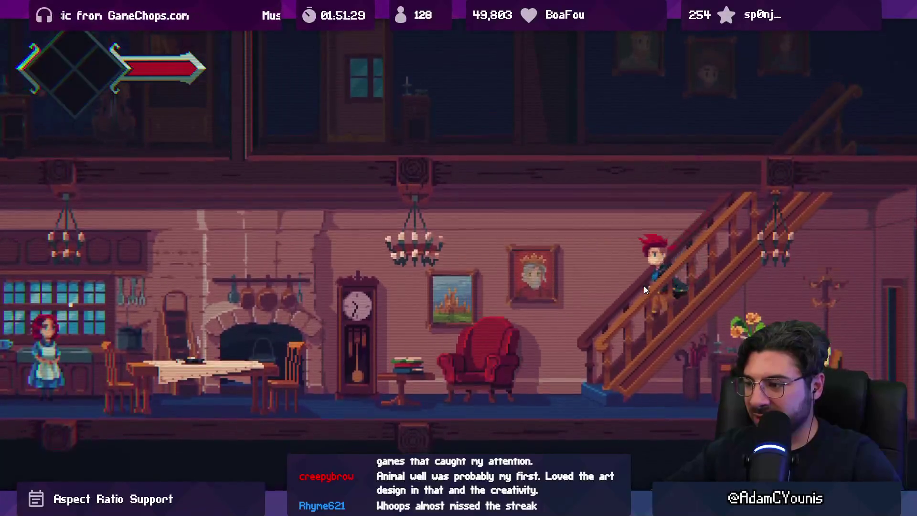
{"action": "key", "text": "Down"}
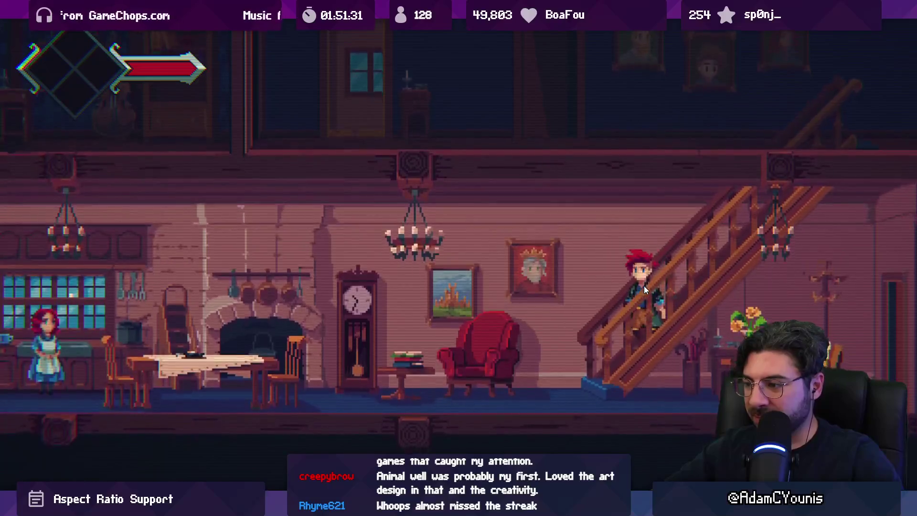
{"action": "key", "text": "Up"}
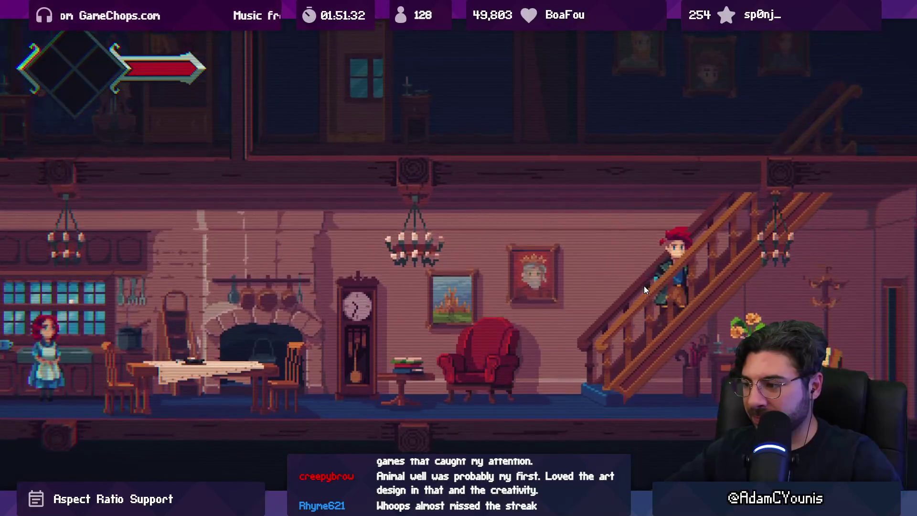
{"action": "key", "text": "shift+space"}
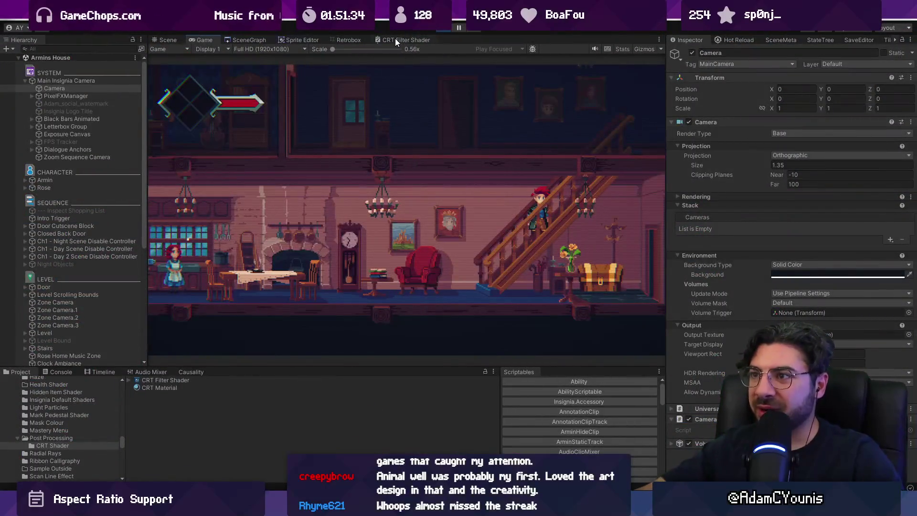
{"action": "left_click", "coordinate": [395, 39]}
{"action": "double_click", "coordinate": [422, 39]}
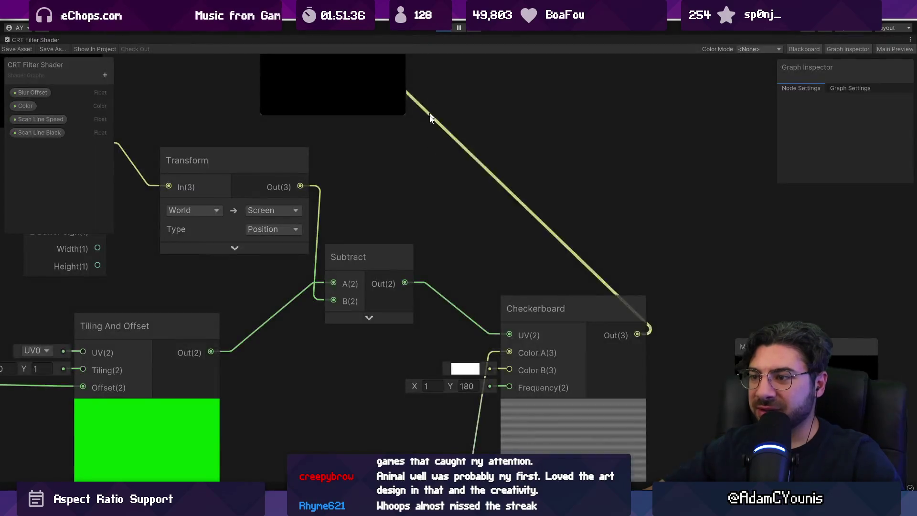
- Replace the Subtract node with an Add node connected to the Transform output
{"action": "left_click", "coordinate": [391, 246]}
{"action": "key", "text": "Delete"}
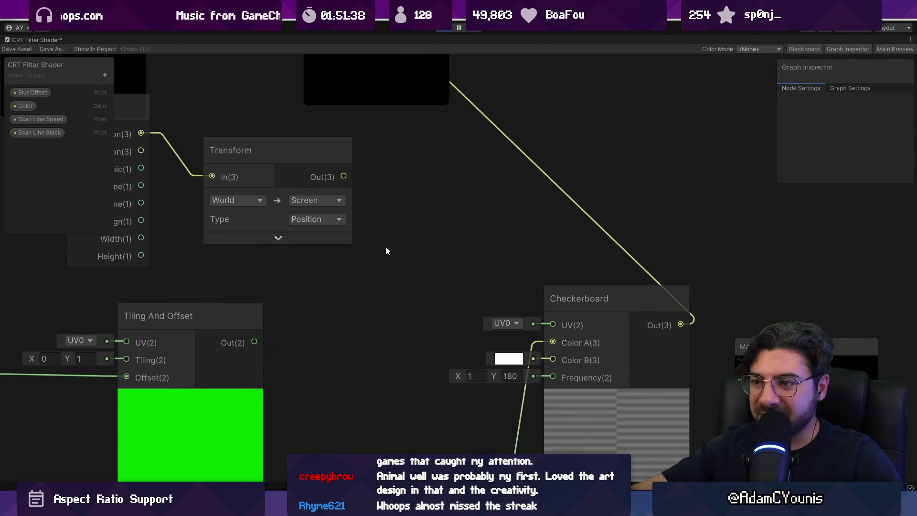
{"action": "left_click_drag", "start_coordinate": [254, 342], "coordinate": [317, 298]}
{"action": "type", "text": "add"}
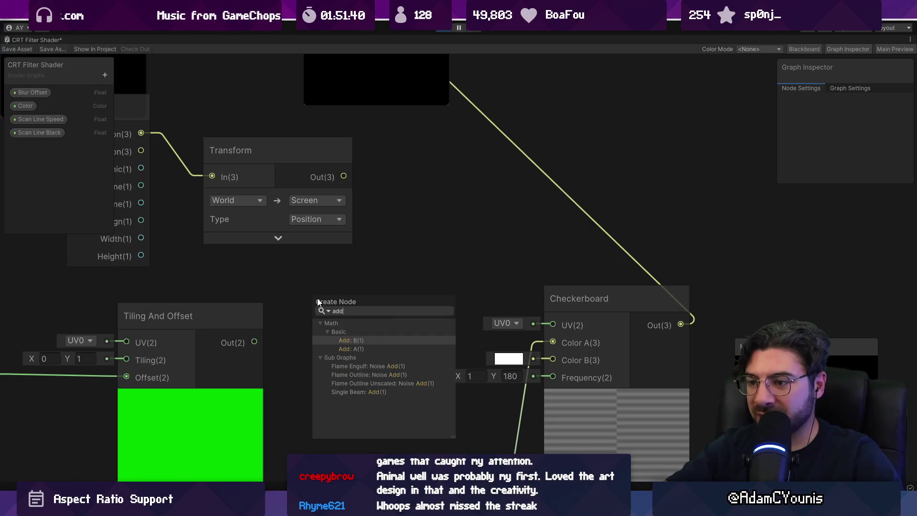
{"action": "key", "text": "Down"}
{"action": "key", "text": "Return"}
- Wire Tiling And Offset into Add A and the Add output into Checkerboard UV
{"action": "left_click_drag", "start_coordinate": [343, 176], "coordinate": [306, 331]}
{"action": "left_click_drag", "start_coordinate": [441, 315], "coordinate": [553, 325]}
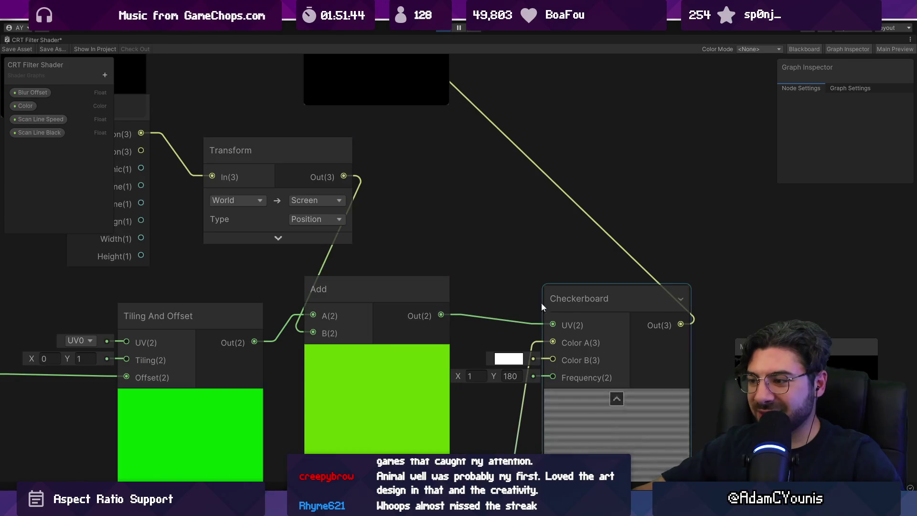
{"action": "double_click", "coordinate": [30, 37]}
{"action": "left_click", "coordinate": [449, 29]}
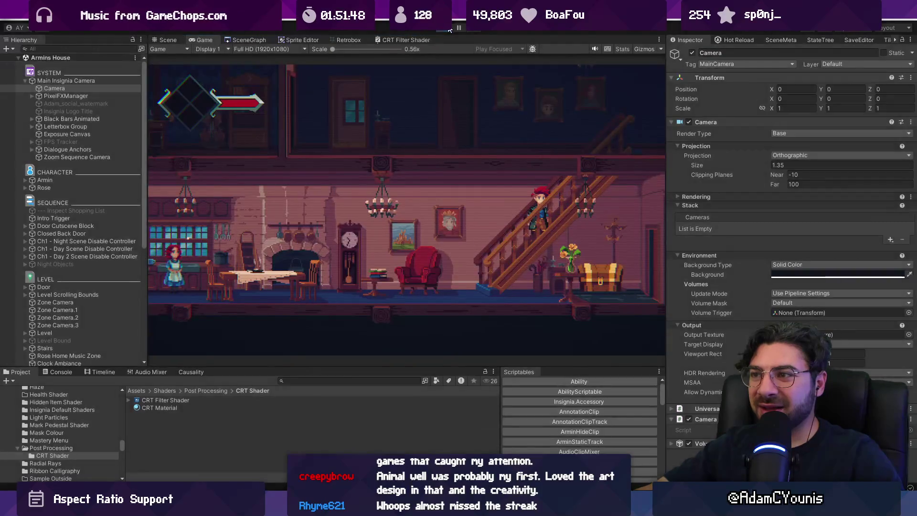
- Play-test the Add version, walking the character up and down the stairs to watch the scanlines, then return to the graph
{"action": "left_click", "coordinate": [405, 41]}
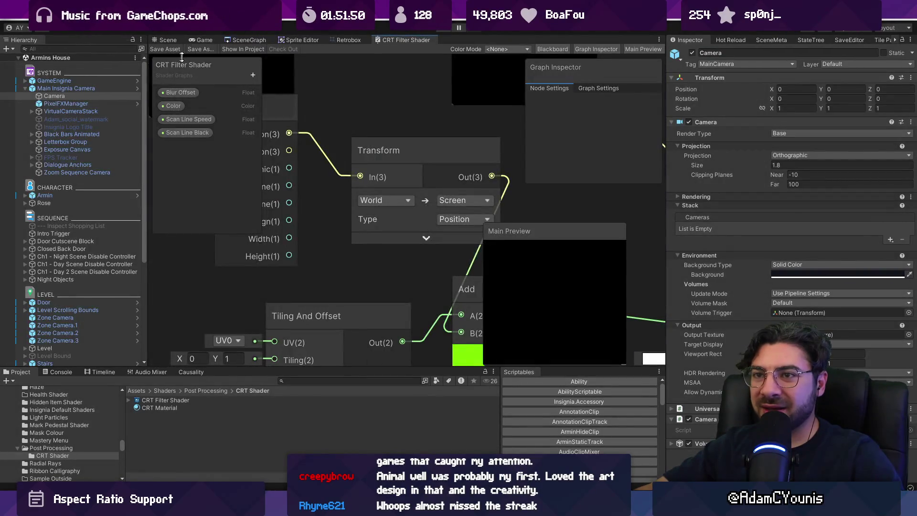
{"action": "left_click", "coordinate": [444, 31]}
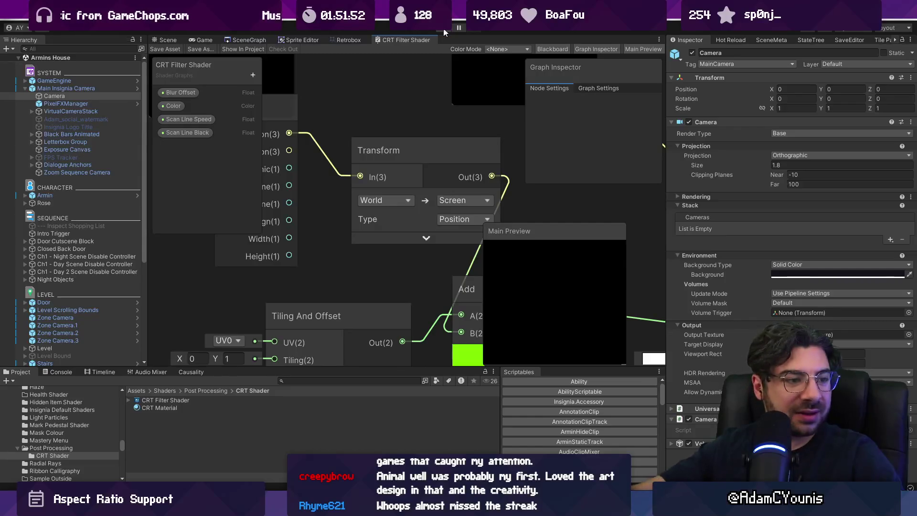
{"action": "key", "text": "Right"}
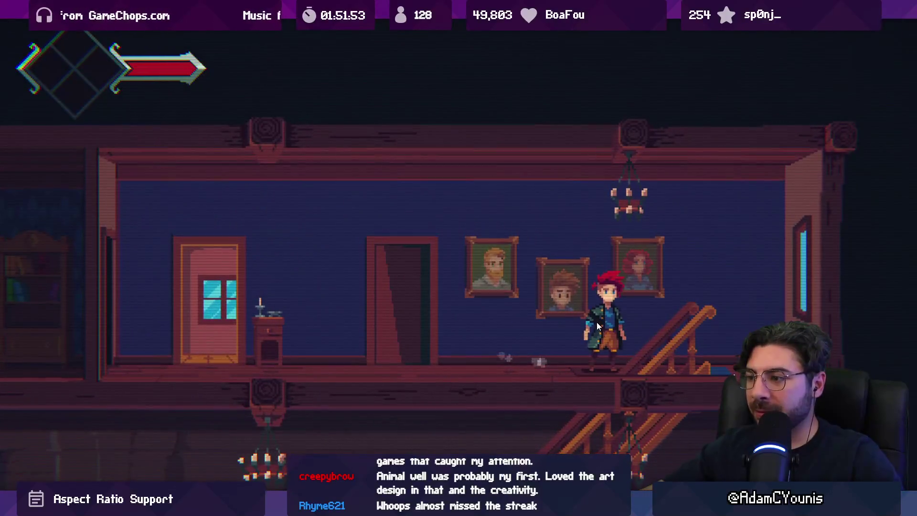
{"action": "key", "text": "Down"}
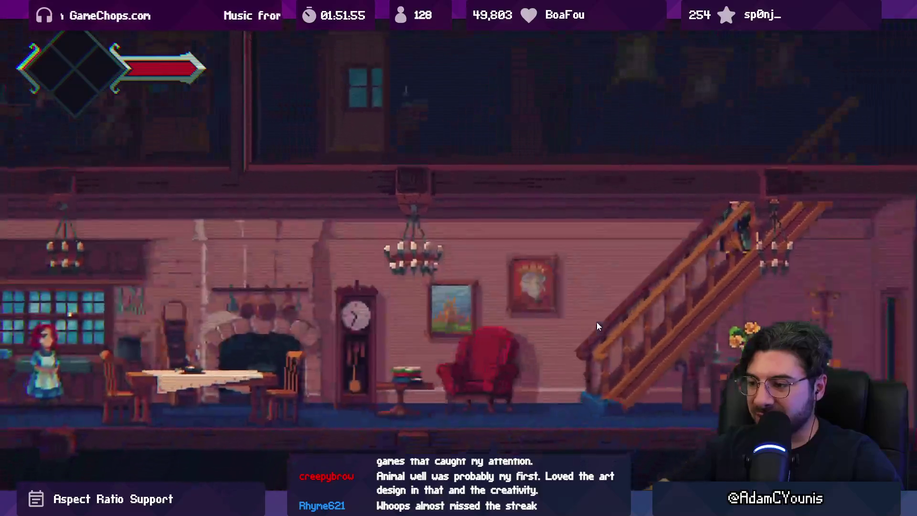
{"action": "key", "text": "Left"}
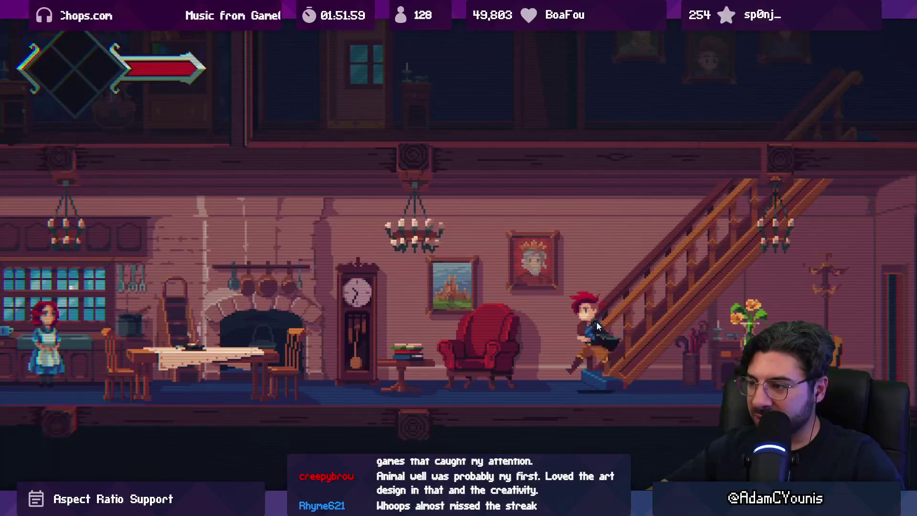
{"action": "key", "text": "Right"}
{"action": "key", "text": "Left"}
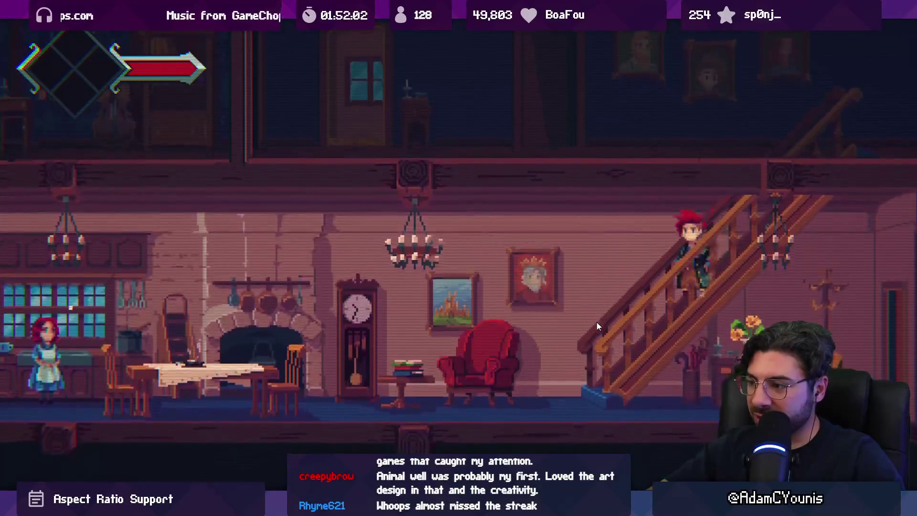
{"action": "key", "text": "Left"}
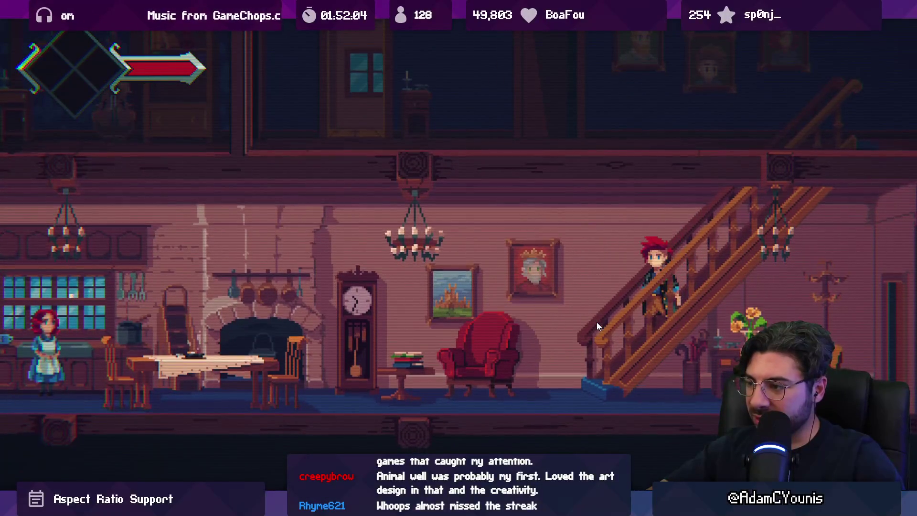
{"action": "key", "text": "Right"}
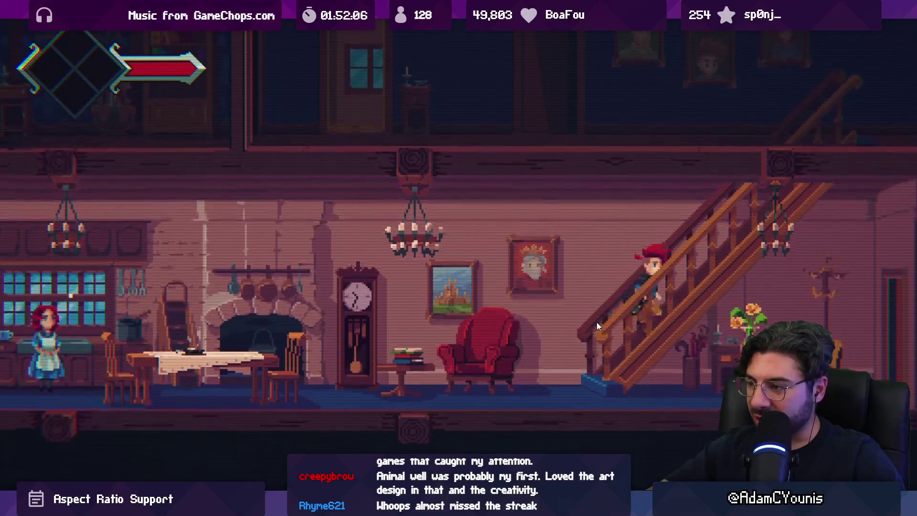
{"action": "key", "text": "Left"}
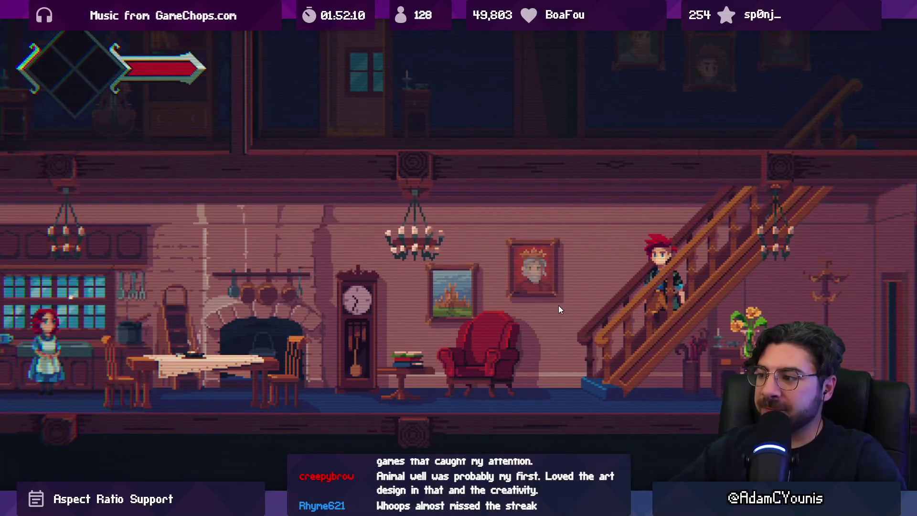
{"action": "key", "text": "shift+space"}
{"action": "key", "text": "shift+space"}
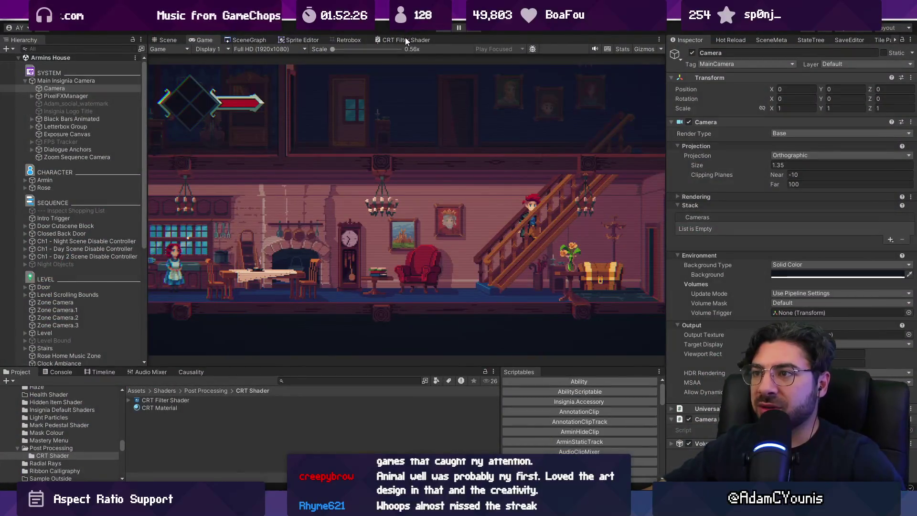
{"action": "left_click", "coordinate": [405, 38]}
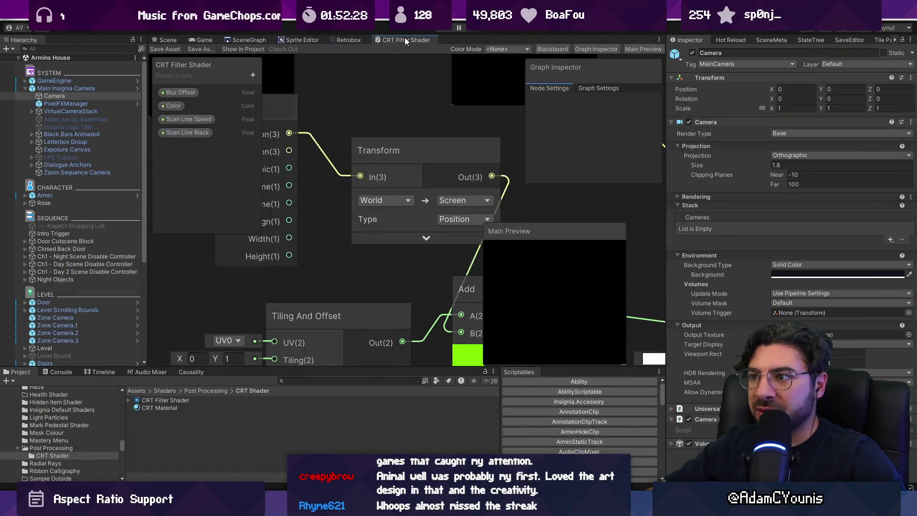
- Remove the camera-offset nodes (Camera, Transform, Add) and connect Tiling And Offset straight to Checkerboard UV
{"action": "double_click", "coordinate": [412, 39]}
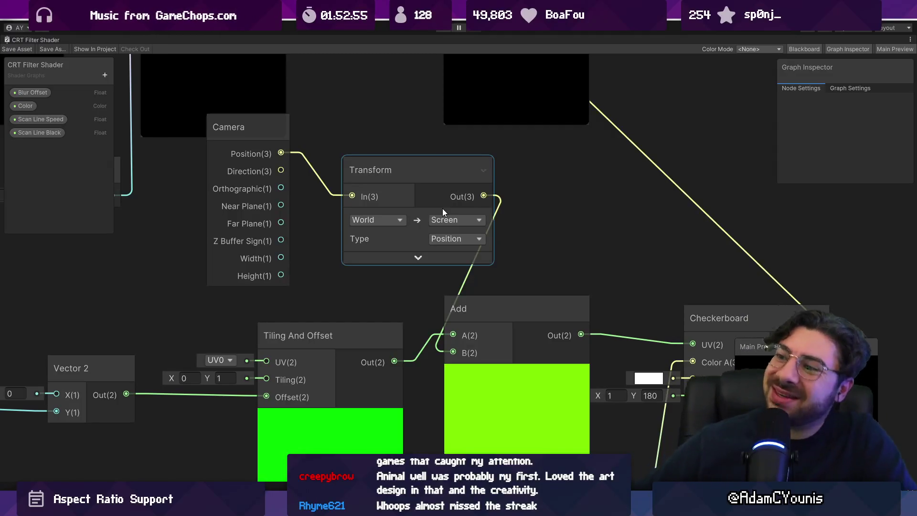
{"action": "left_click", "coordinate": [432, 239]}
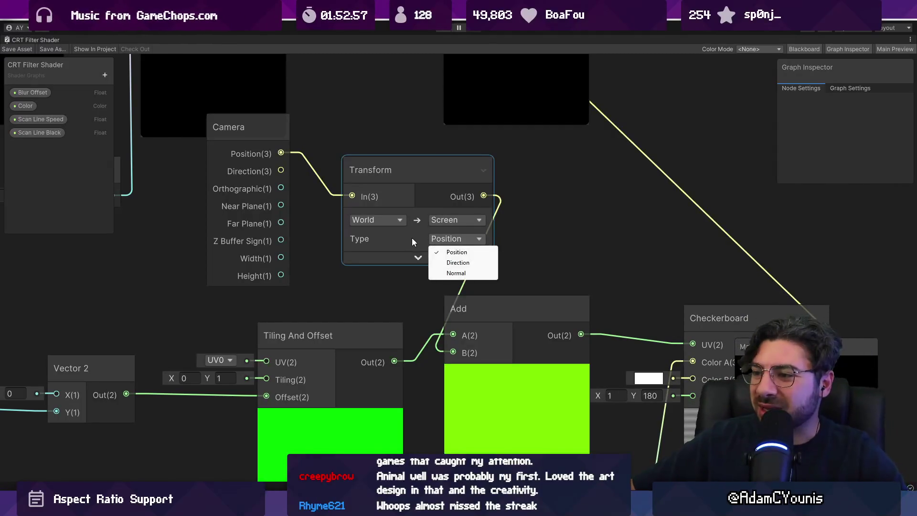
{"action": "left_click", "coordinate": [412, 237]}
{"action": "scroll", "coordinate": [431, 195], "scroll_direction": "down", "scroll_amount": 3}
{"action": "mouse_move", "coordinate": [232, 186]}
{"action": "left_mouse_down"}
{"action": "mouse_move", "coordinate": [374, 215]}
{"action": "mouse_move", "coordinate": [408, 249]}
{"action": "left_mouse_up"}
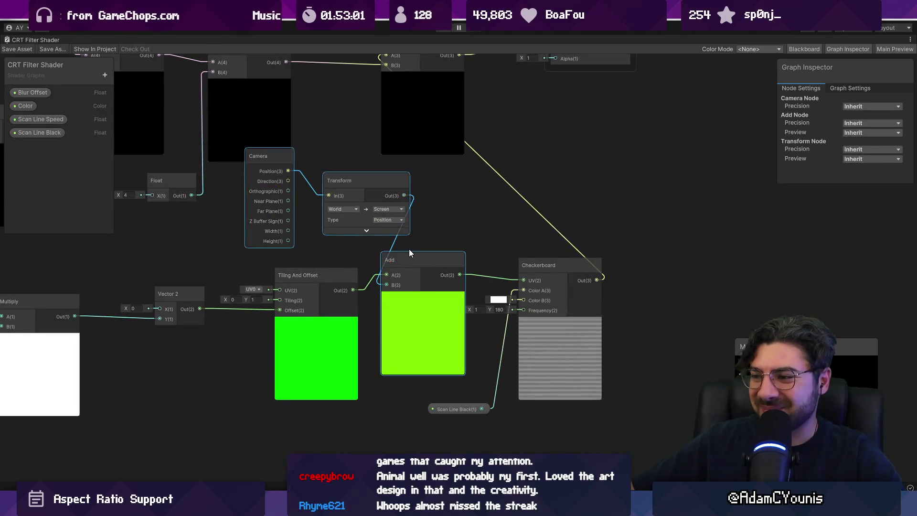
{"action": "key", "text": "Delete"}
{"action": "left_click_drag", "start_coordinate": [353, 289], "coordinate": [520, 281]}
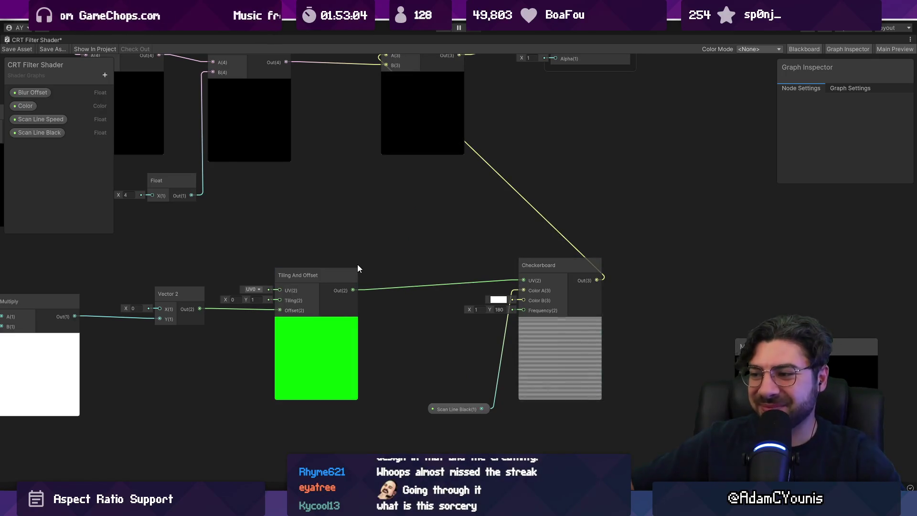